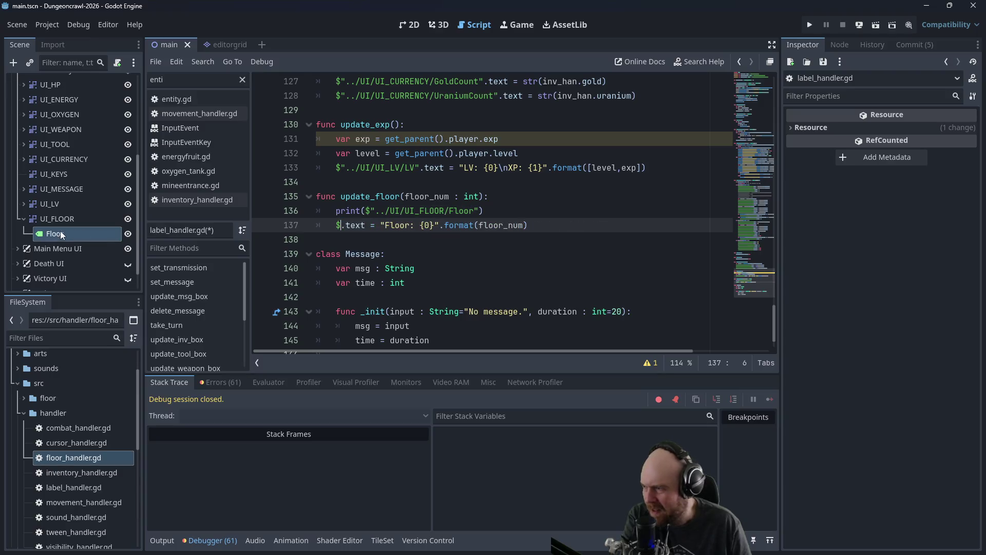
# Step: Remove the duplicate $ and the debug print line from update_floor, then save the script
pyautogui.click(347, 230)
pyautogui.press('BackSpace')
pyautogui.moveTo(486, 211); pyautogui.dragTo(497, 200)
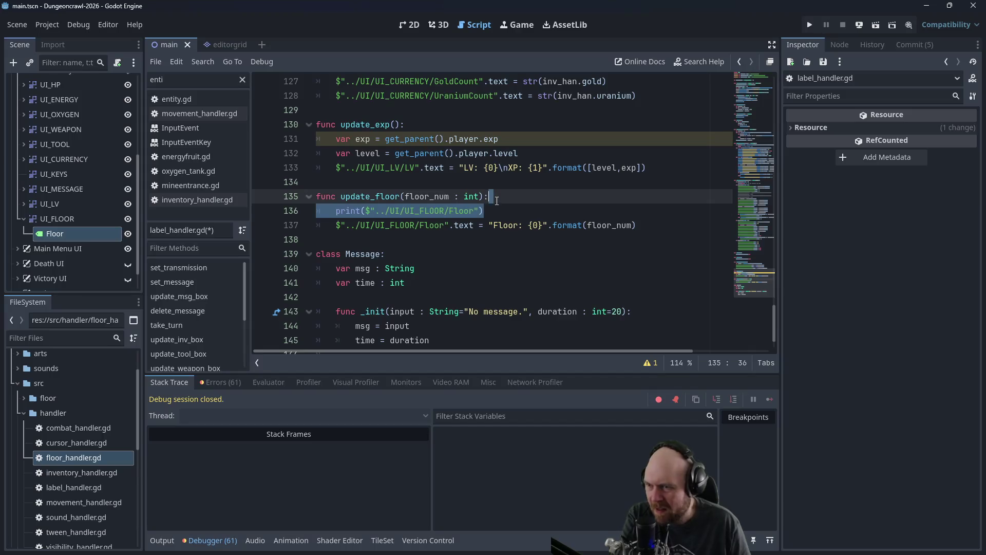
pyautogui.press('BackSpace')
pyautogui.hotkey('ctrl', 's')
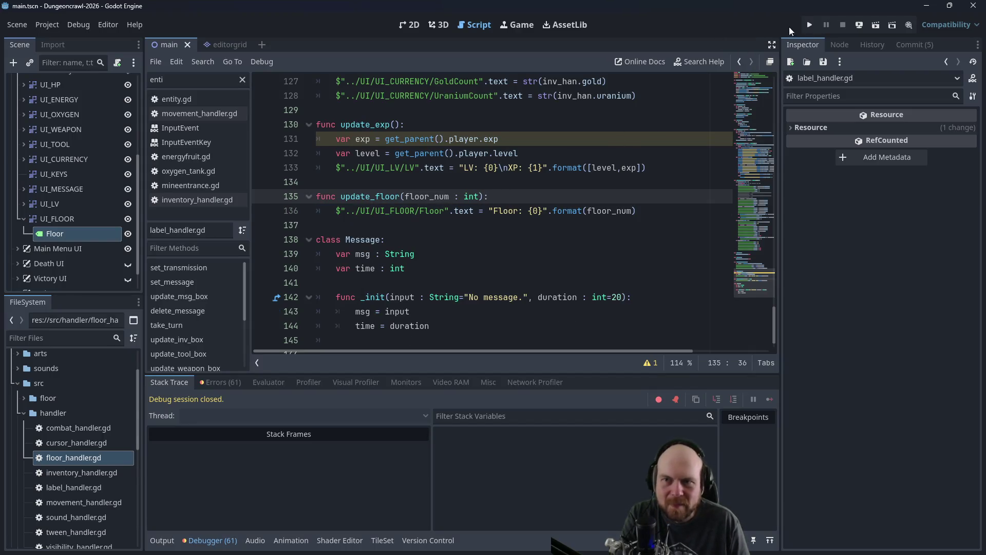
# Step: Test-run the project with a new game, then close the game window
pyautogui.click(809, 25)
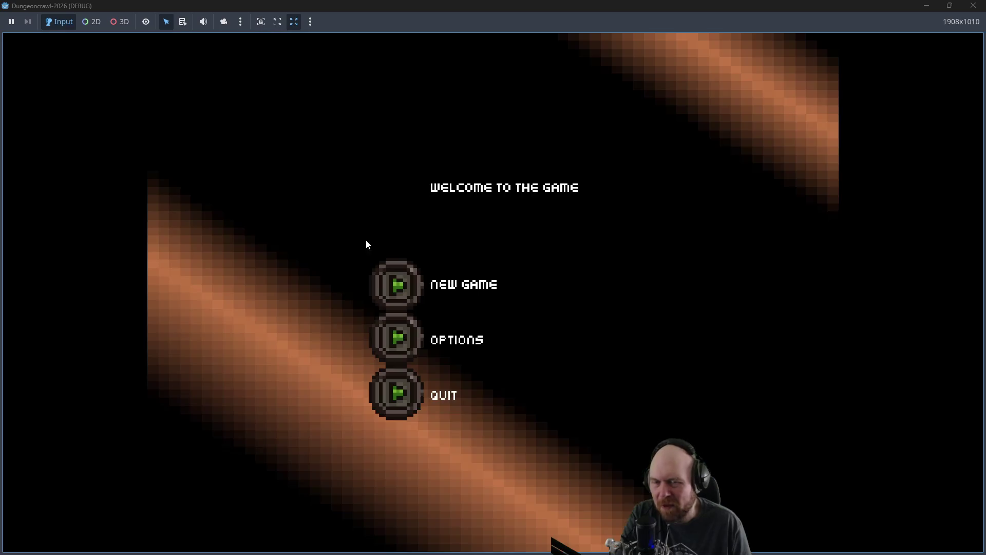
pyautogui.click(400, 278)
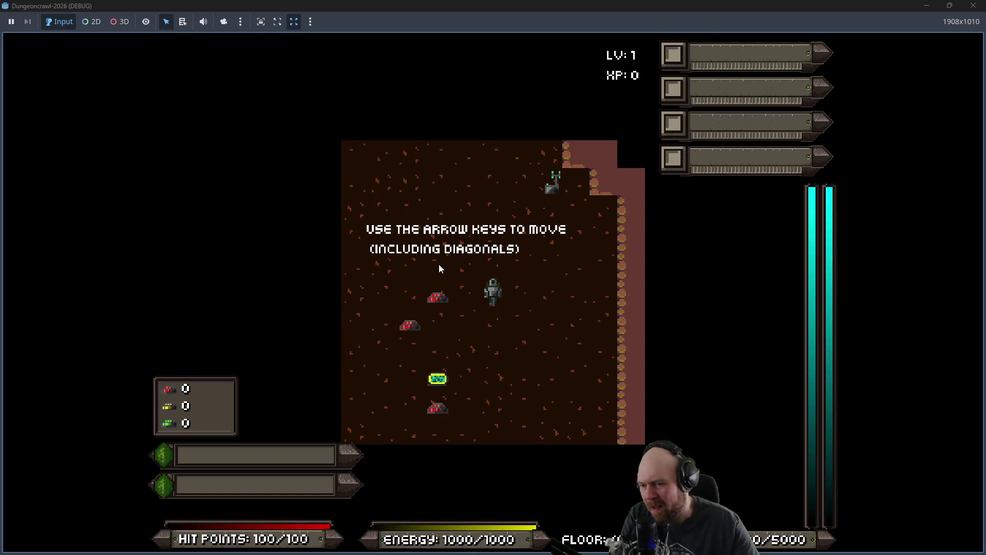
pyautogui.click(973, 6)
# Step: Wrap floor_num in an array by inserting [ after format(, then save and relaunch
pyautogui.click(587, 210)
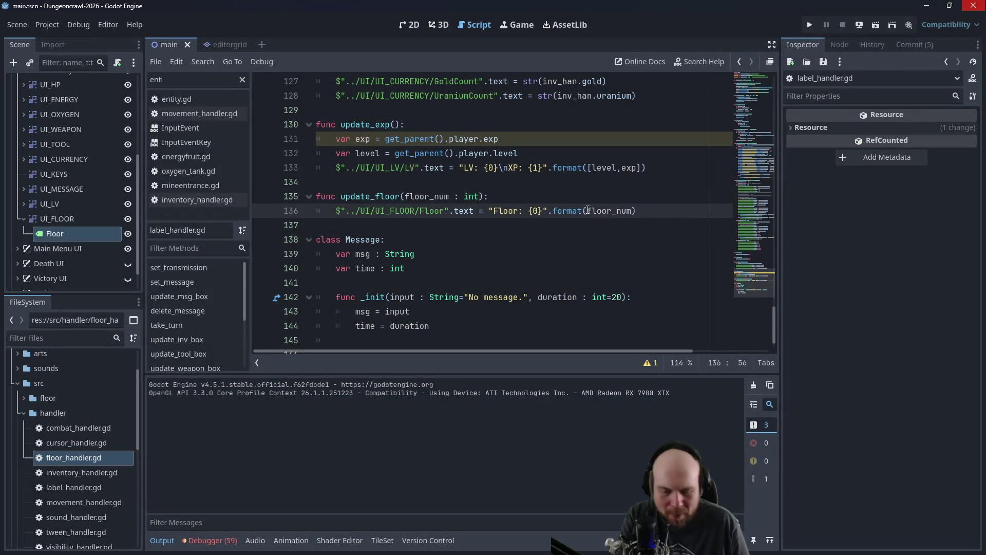
pyautogui.write('[')
pyautogui.click(810, 25)
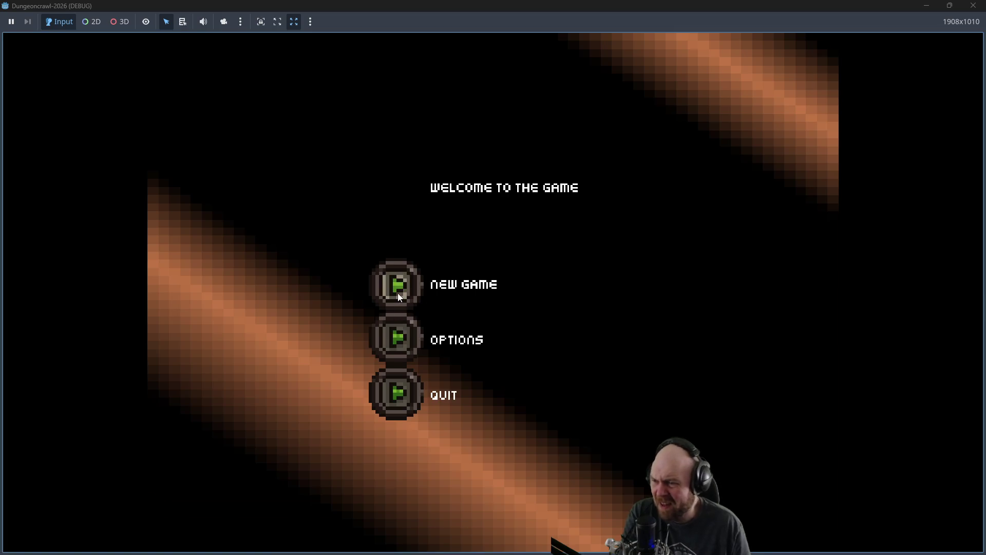
# Step: Start a new game, collect iron, the mine key and oxygen tank, unlock the door and descend
pyautogui.click(399, 288)
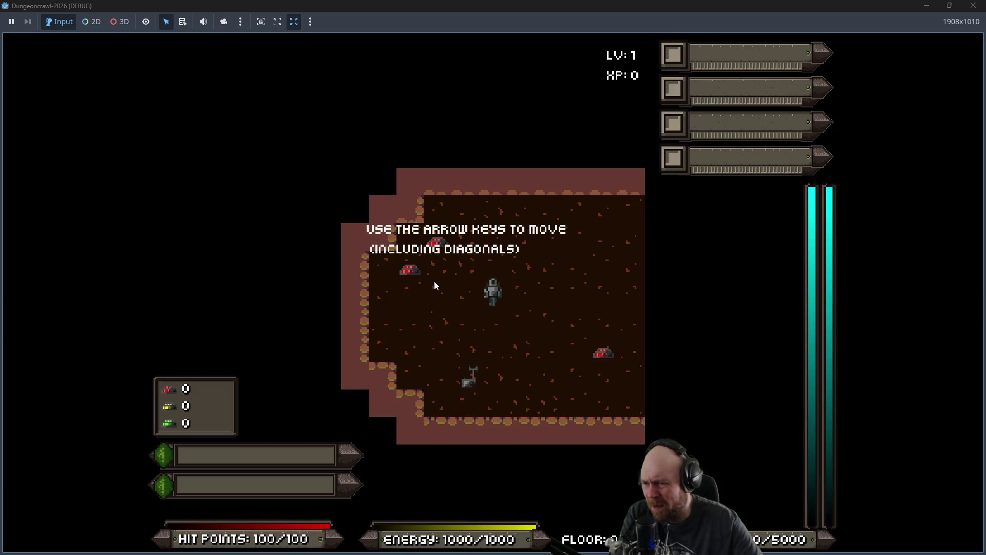
pyautogui.hotkey('Up', 'Left')
pyautogui.hotkey('Up', 'Left')
pyautogui.hotkey('Down', 'Left')
pyautogui.press('Down')
pyautogui.press('Down')
pyautogui.hotkey('Down', 'Right')
pyautogui.hotkey('Down', 'Right')
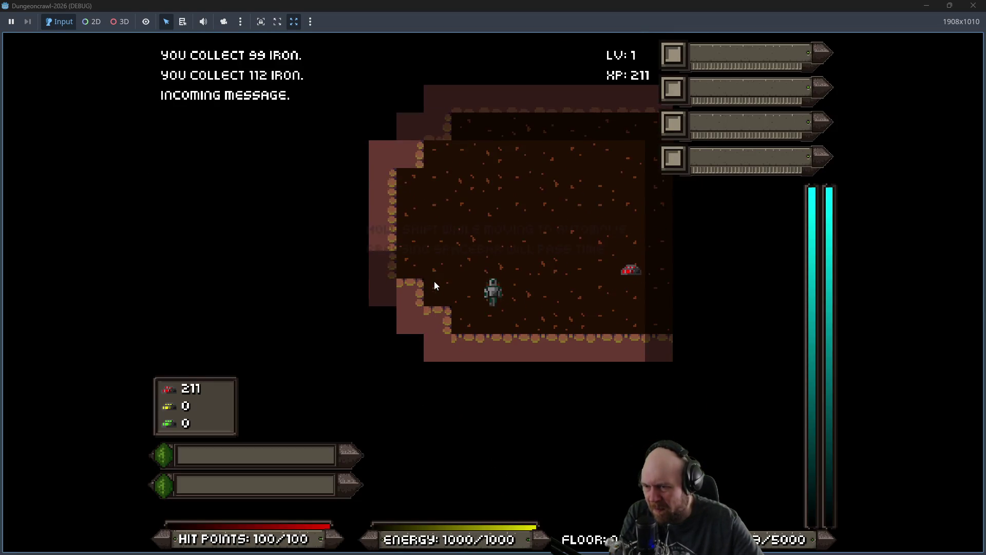
pyautogui.press('Right')
pyautogui.press('Right')
pyautogui.press('Right')
pyautogui.press('Up')
pyautogui.press('Right')
pyautogui.press('Right')
pyautogui.press('Right')
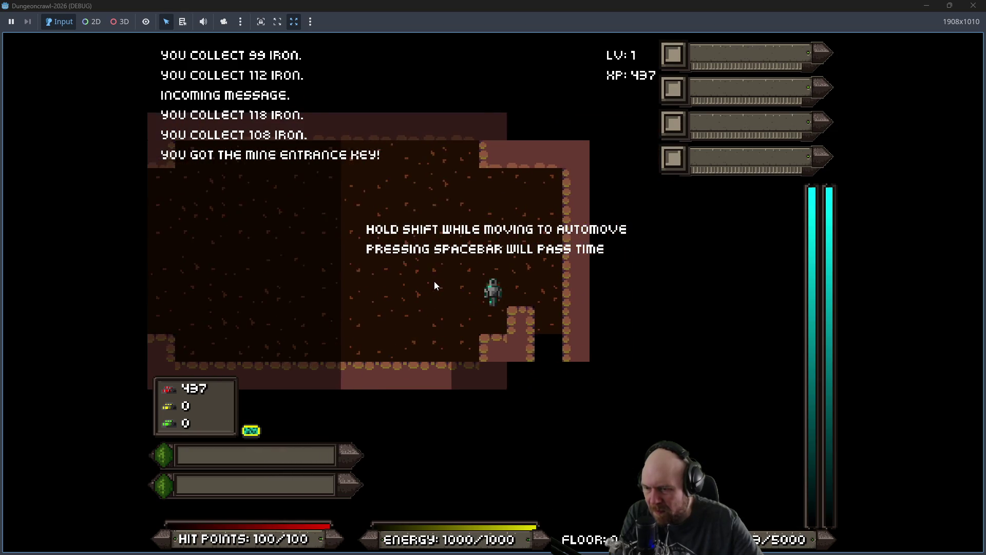
pyautogui.press('Right')
pyautogui.press('Right')
pyautogui.press('Down')
pyautogui.press('Down')
pyautogui.press('Down')
pyautogui.press('Down')
pyautogui.press('Down')
pyautogui.press('Down')
pyautogui.press('Left')
pyautogui.press('Left')
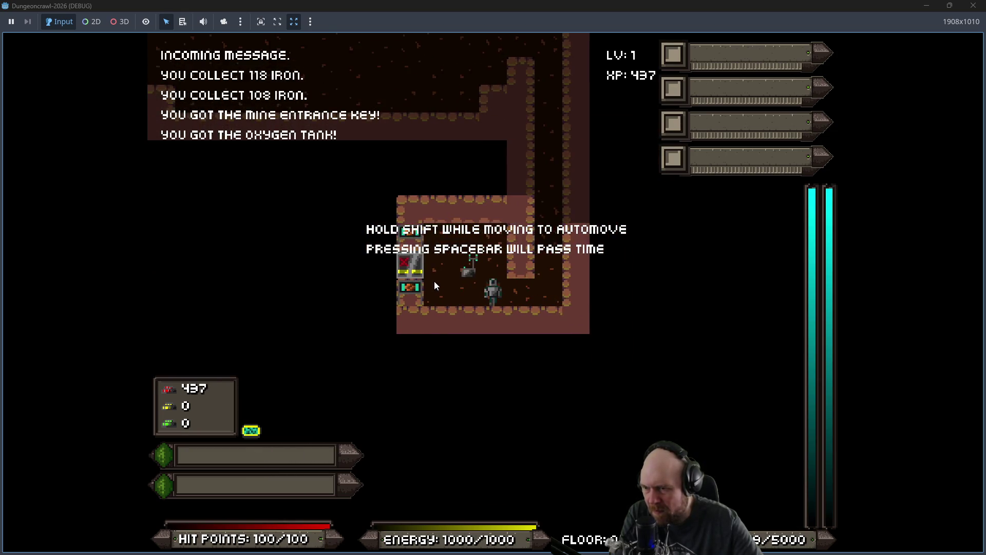
pyautogui.press('Left')
pyautogui.press('Left')
pyautogui.press('Left')
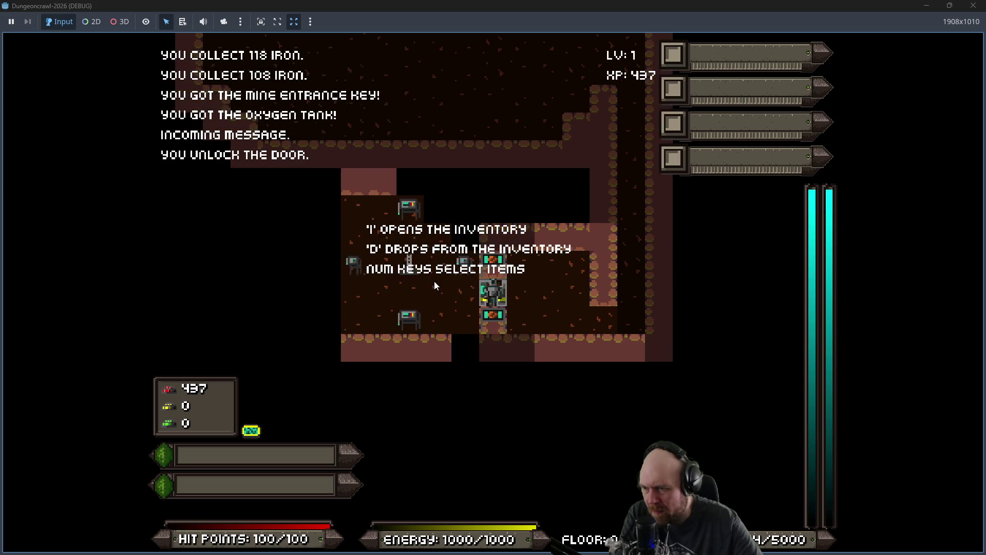
pyautogui.press('Right')
pyautogui.press('Right')
pyautogui.press('Right')
pyautogui.hotkey('shift', '.')
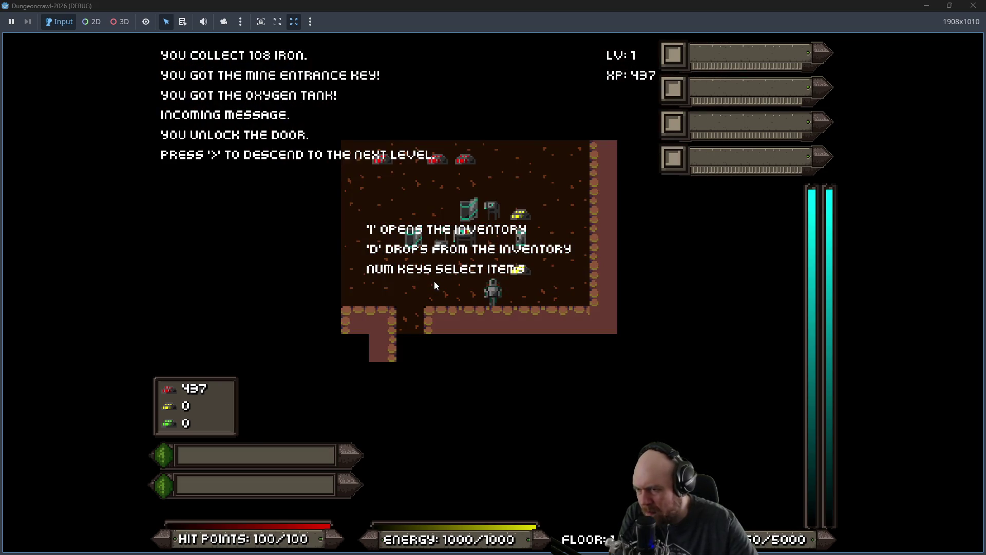
# Step: On floor 1, collect gold, the Hydro Cell and iron around the crates, then close the game
pyautogui.press('Right')
pyautogui.press('Up')
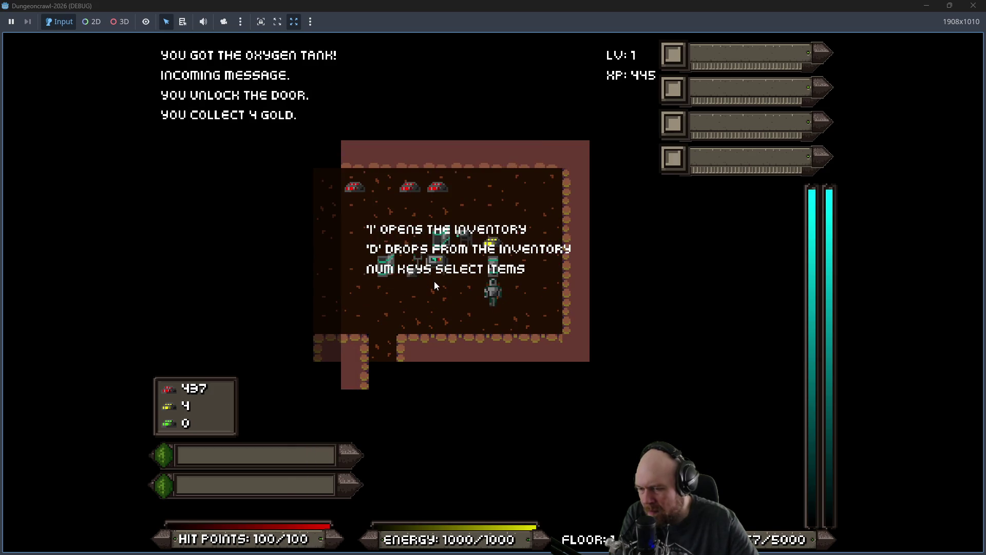
pyautogui.press('Up')
pyautogui.press('Up')
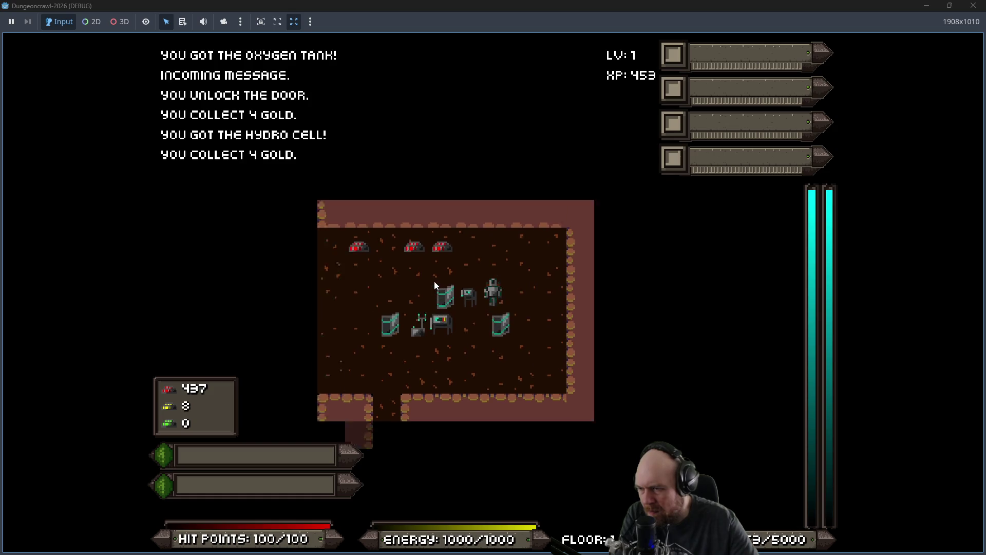
pyautogui.press('Up')
pyautogui.press('Up')
pyautogui.press('Left')
pyautogui.press('Left')
pyautogui.press('Left')
pyautogui.press('Left')
pyautogui.press('Left')
pyautogui.press('Right')
pyautogui.press('Down')
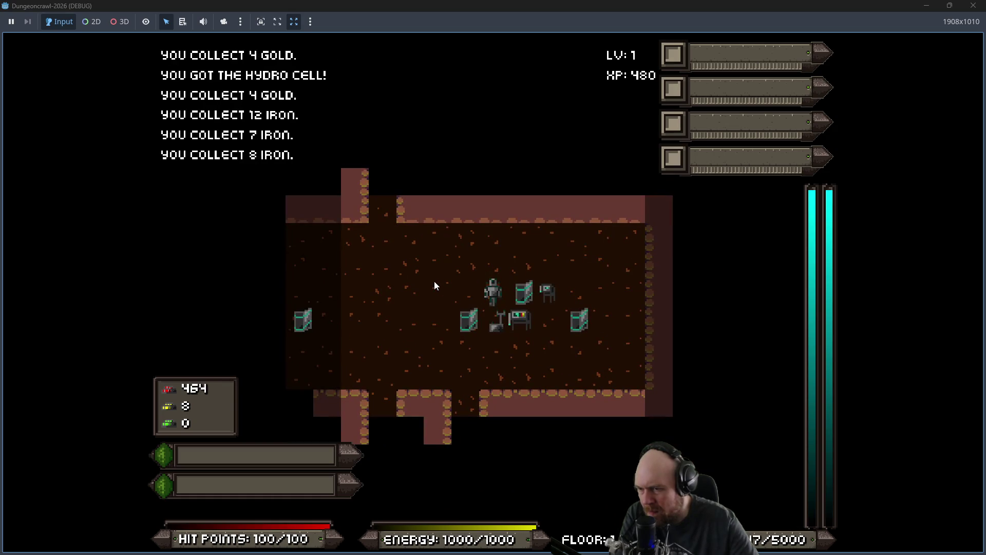
pyautogui.press('Down')
pyautogui.press('Left')
pyautogui.press('Down')
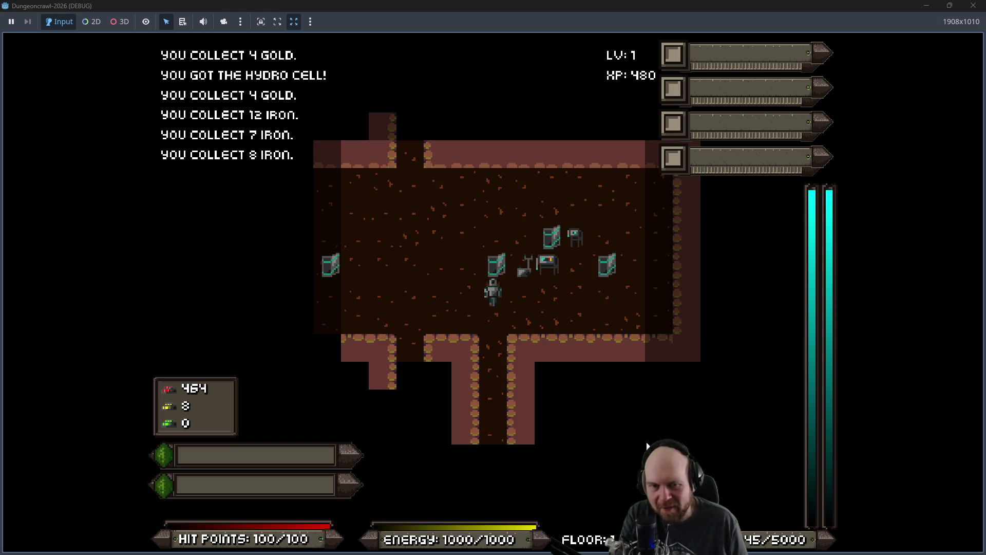
pyautogui.click(973, 6)
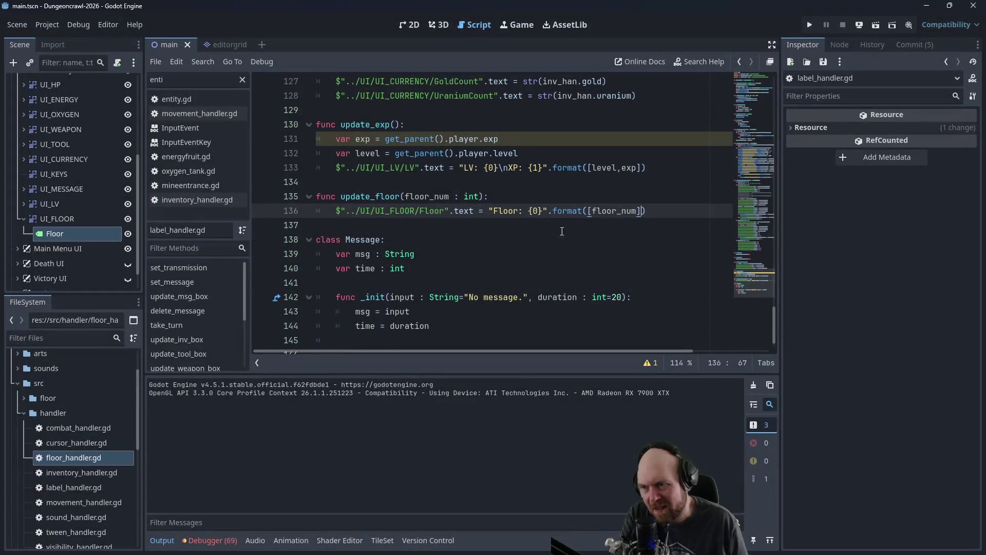
# Step: Add a 'Target: 7' second line after {0} in the floor text, then select UI_FLOOR in 2D
pyautogui.click(544, 212)
pyautogui.write('Larget: 7')
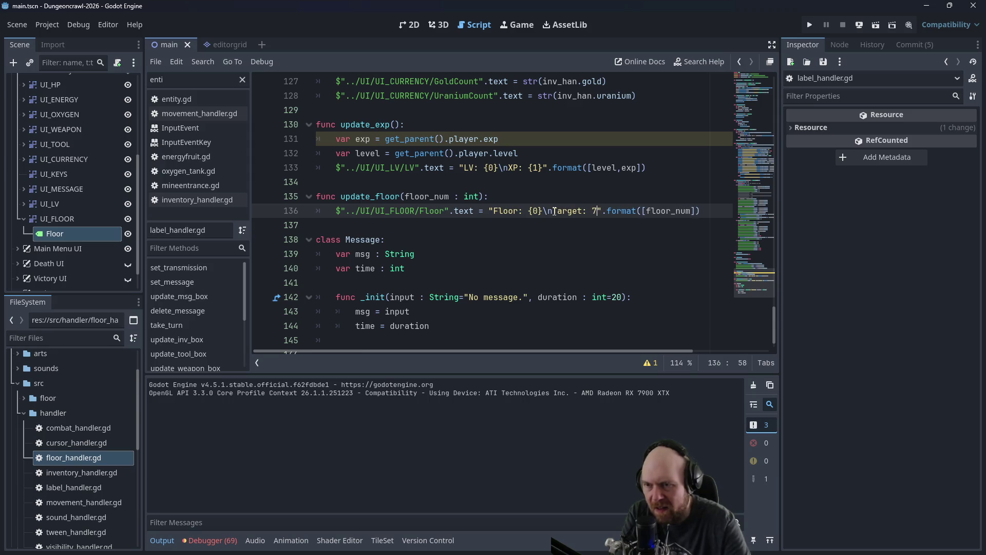
pyautogui.click(405, 28)
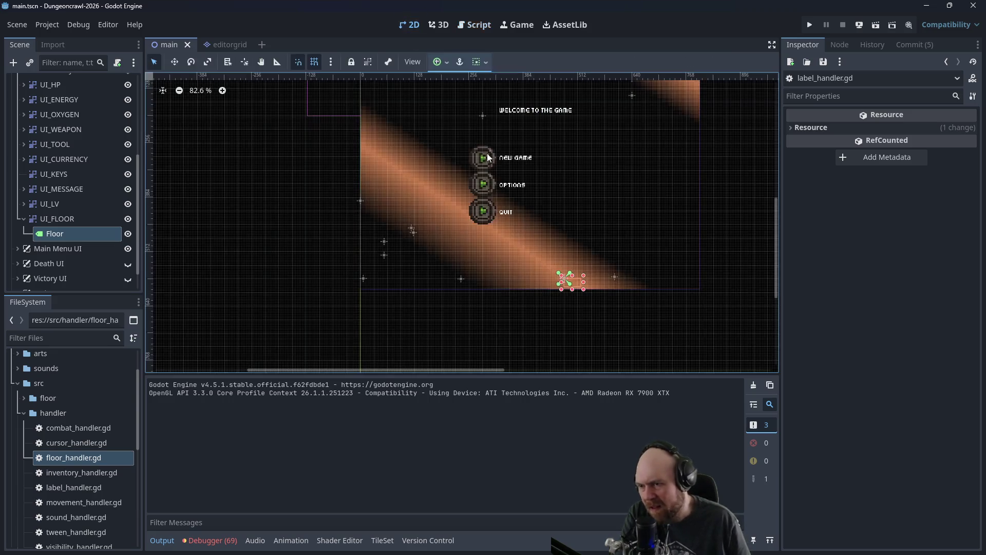
pyautogui.scroll(10, 580, 293)
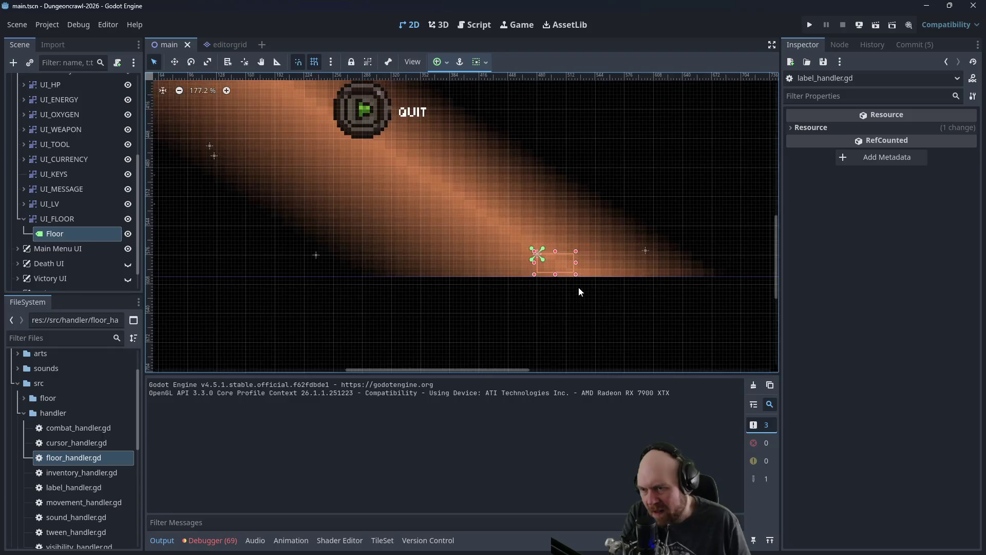
pyautogui.scroll(2, 526, 254)
pyautogui.moveTo(538, 248); pyautogui.dragTo(537, 246)
pyautogui.click(574, 255)
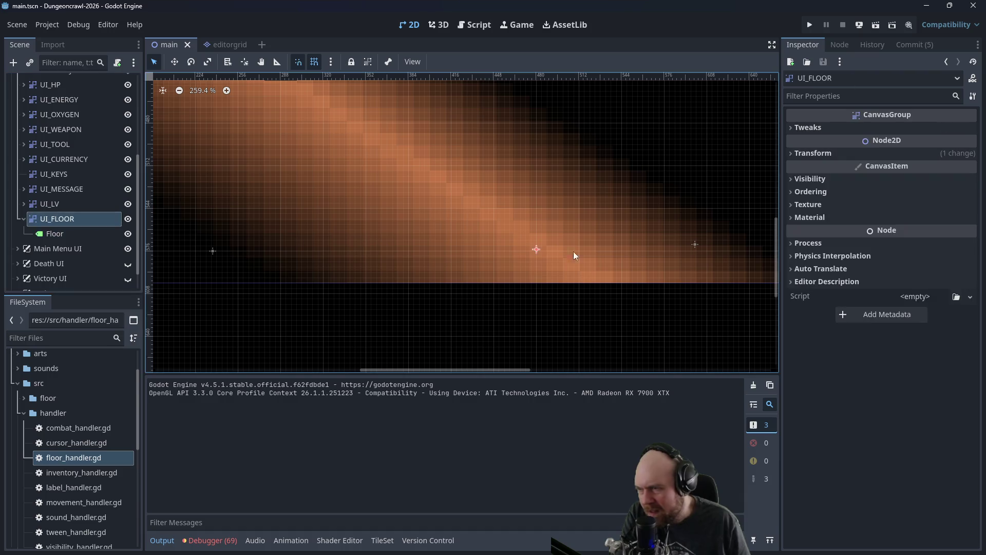
# Step: Try moving the TextureRect background on the canvas, then undo the move
pyautogui.click(535, 248)
pyautogui.moveTo(535, 248); pyautogui.dragTo(538, 226)
pyautogui.hotkey('ctrl', 'z')
# Step: Save main.tscn with Main Menu UI hidden, show it again, and relaunch a new game
pyautogui.click(128, 248)
pyautogui.hotkey('ctrl', 's')
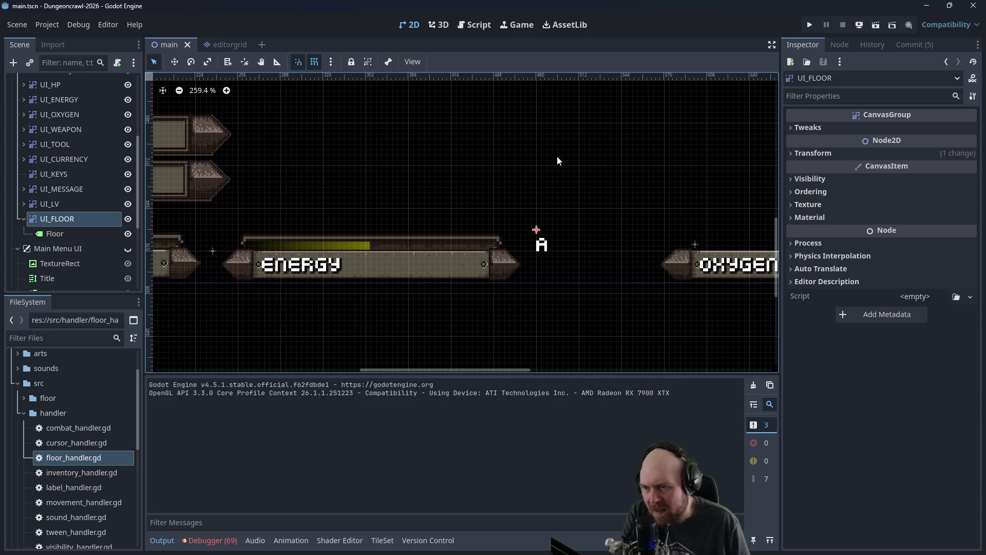
pyautogui.click(128, 249)
pyautogui.click(810, 25)
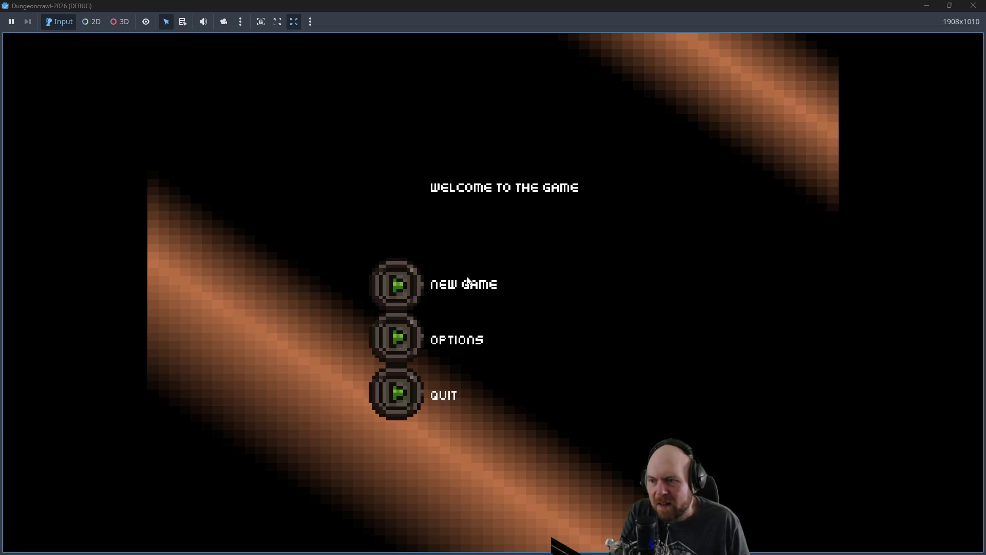
pyautogui.click(443, 280)
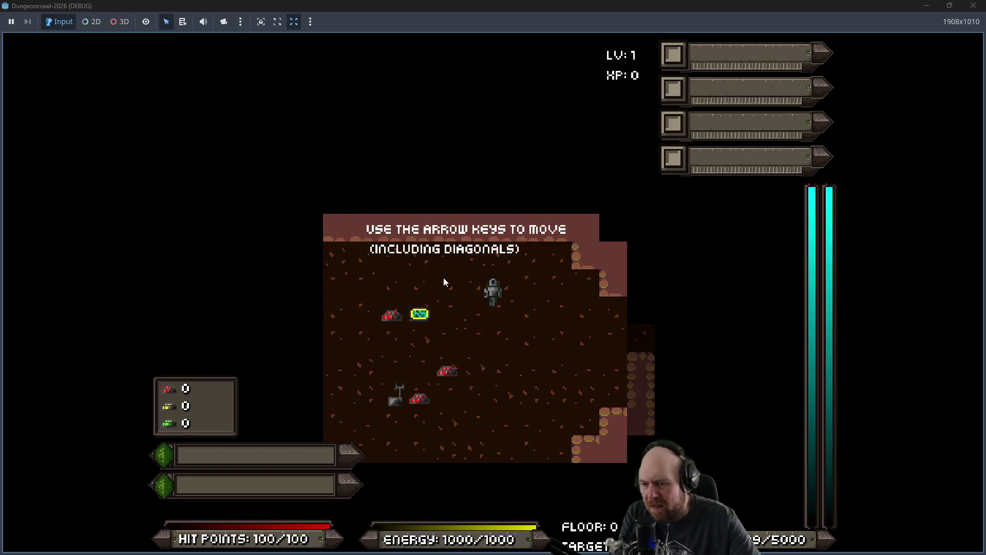
# Step: Close the game, move the UI_FLOOR group up 4 pixels and save the scene
pyautogui.hotkey('Down', 'Left')
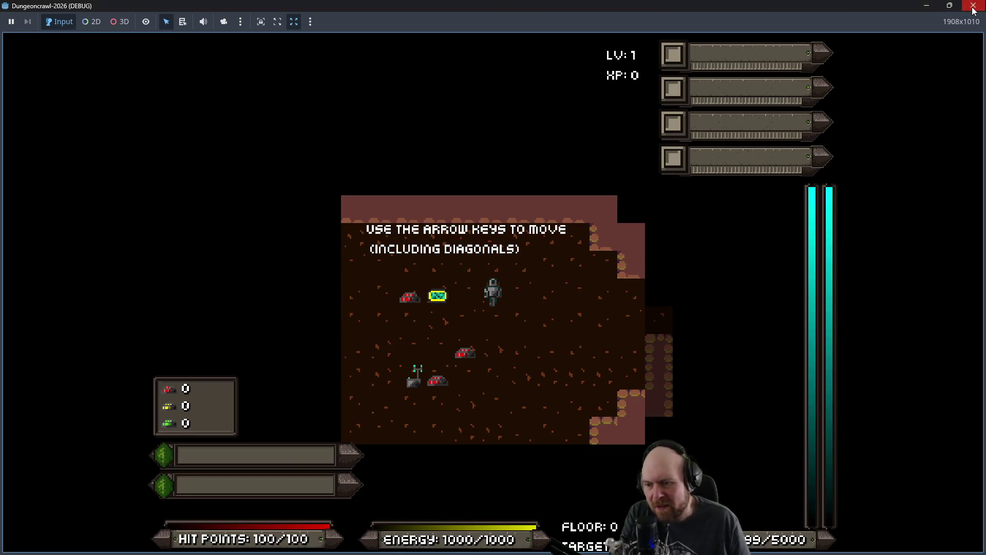
pyautogui.click(974, 6)
pyautogui.click(128, 248)
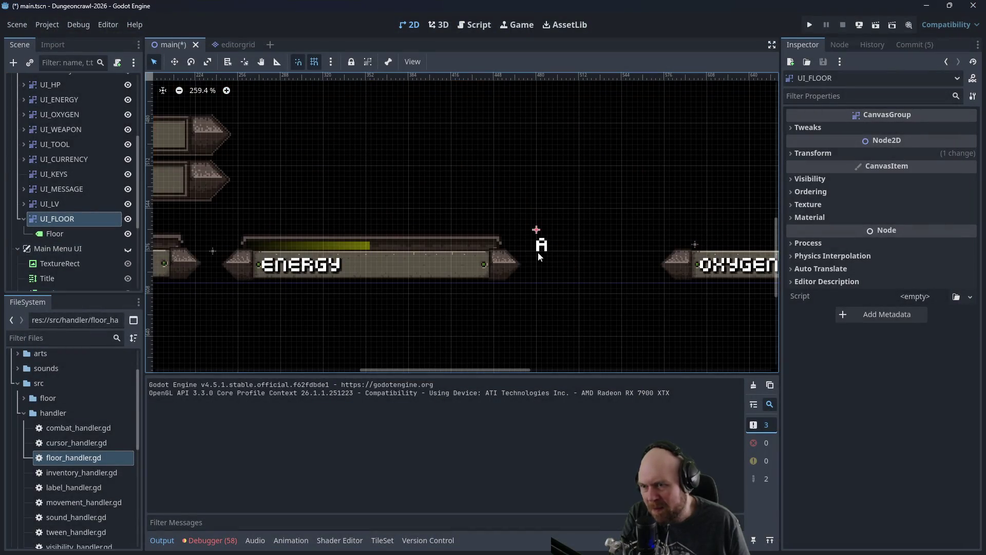
pyautogui.moveTo(536, 231); pyautogui.dragTo(538, 222)
pyautogui.hotkey('ctrl', 's')
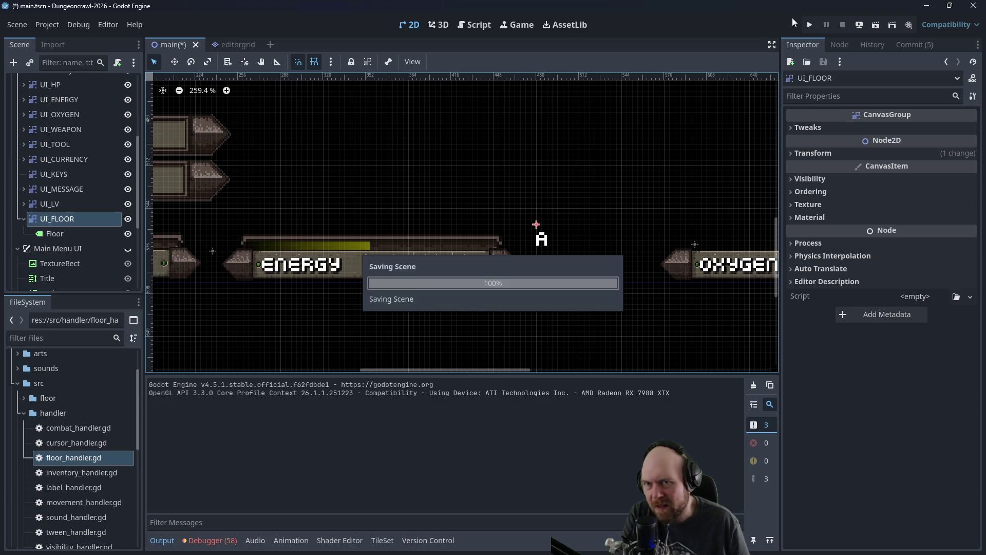
pyautogui.click(128, 248)
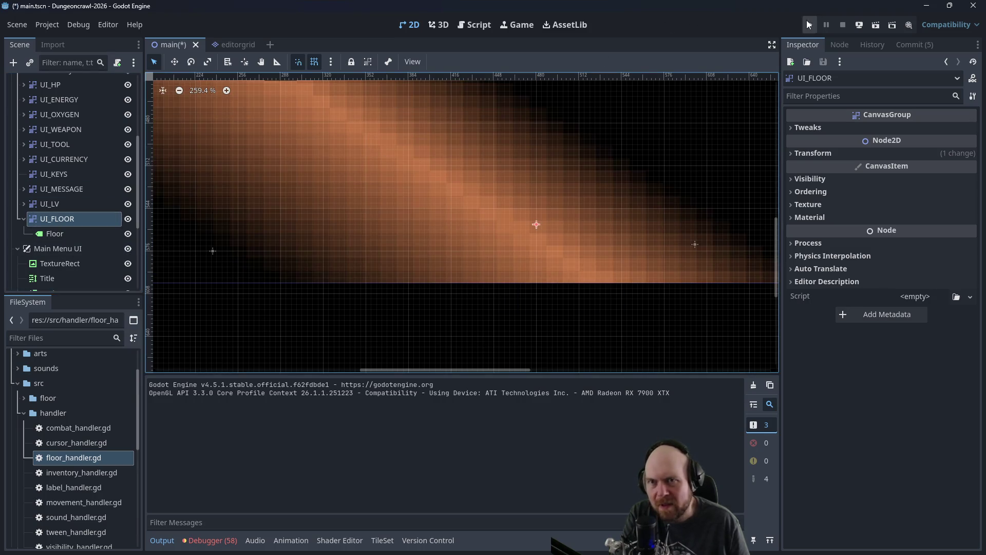
# Step: Run a new game, collect the mine key, iron and oxygen tank, and descend at the exit
pyautogui.click(809, 24)
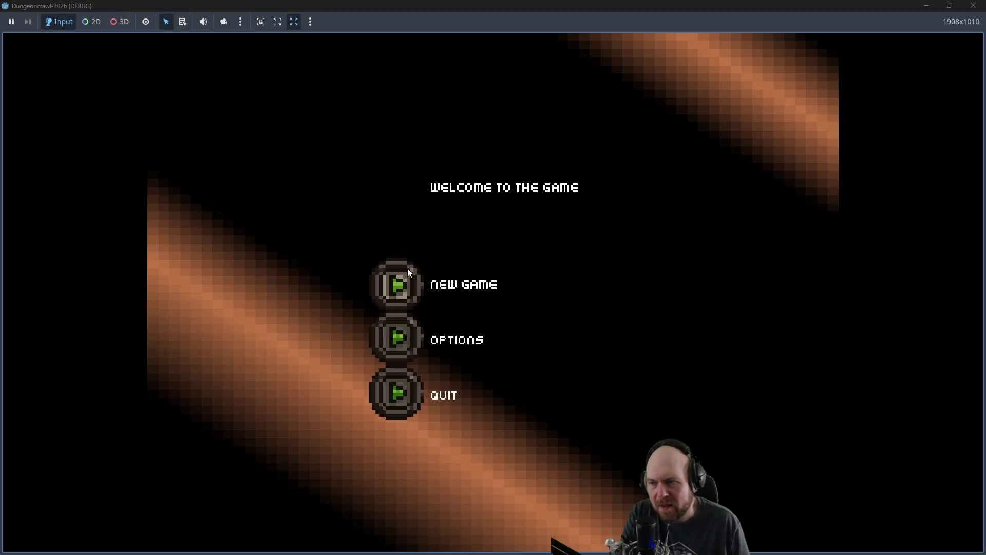
pyautogui.click(402, 271)
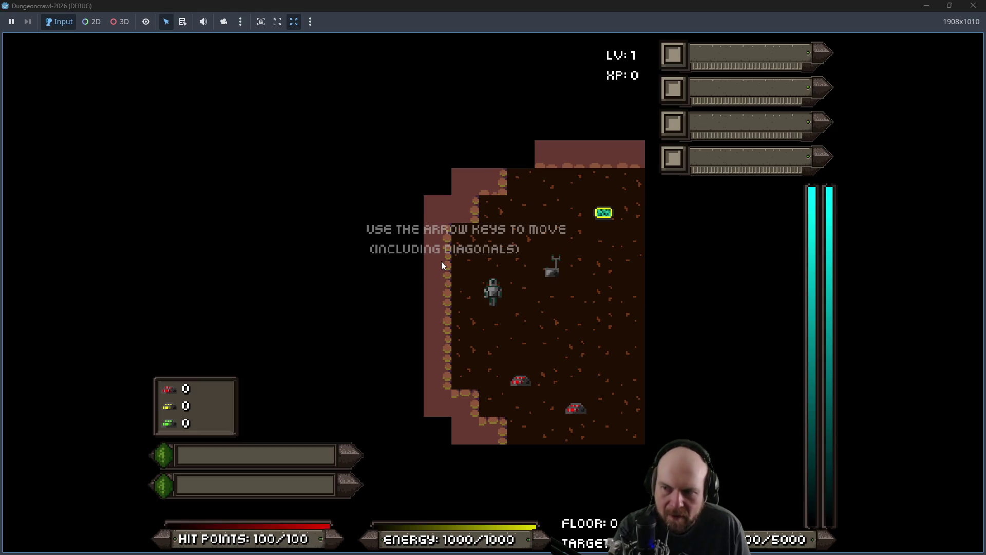
pyautogui.press('Right')
pyautogui.press('Right')
pyautogui.hotkey('Up', 'Right')
pyautogui.hotkey('Up', 'Right')
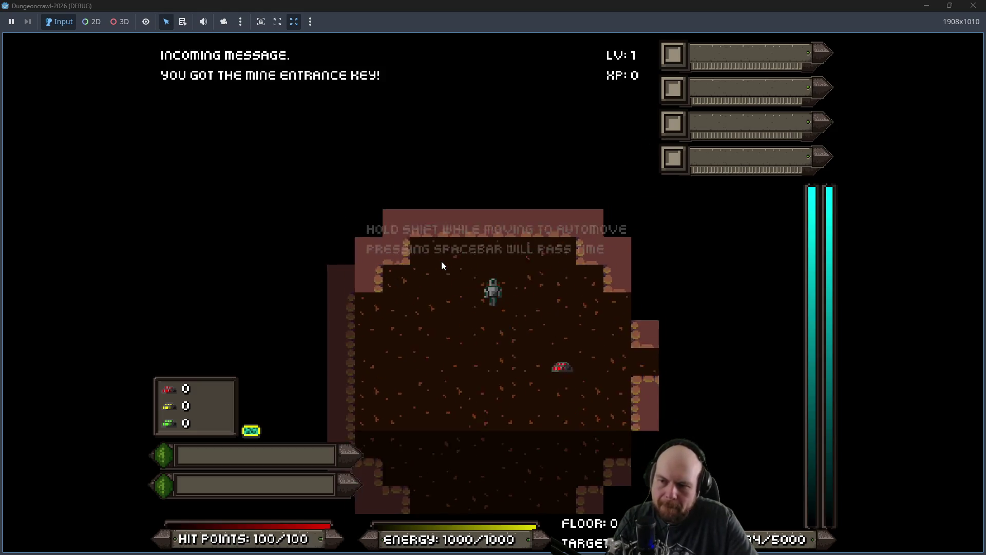
pyautogui.press('Down')
pyautogui.press('Down')
pyautogui.press('Down')
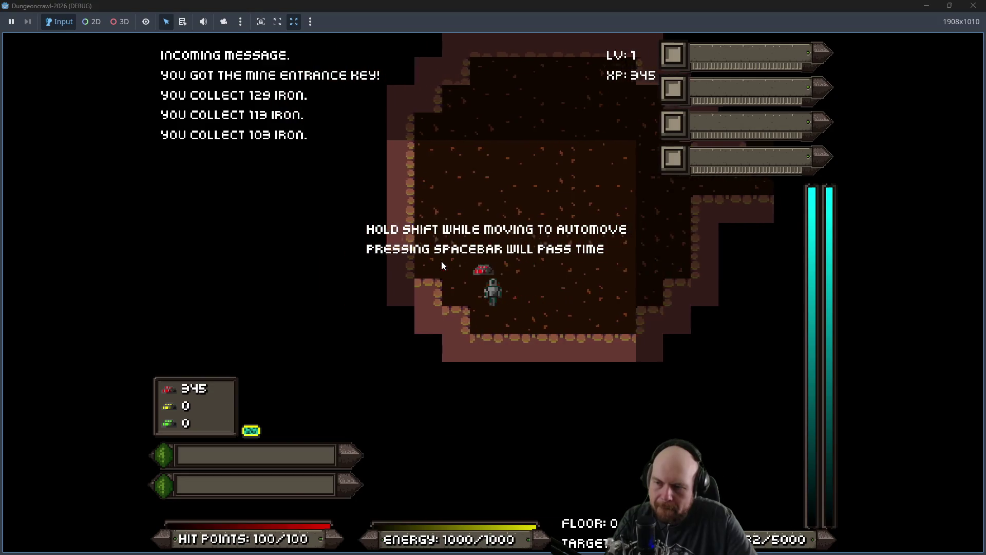
pyautogui.press('Up')
pyautogui.press('Left')
pyautogui.press('Left')
pyautogui.press('Left')
pyautogui.press('Left')
pyautogui.press('Left')
pyautogui.press('Left')
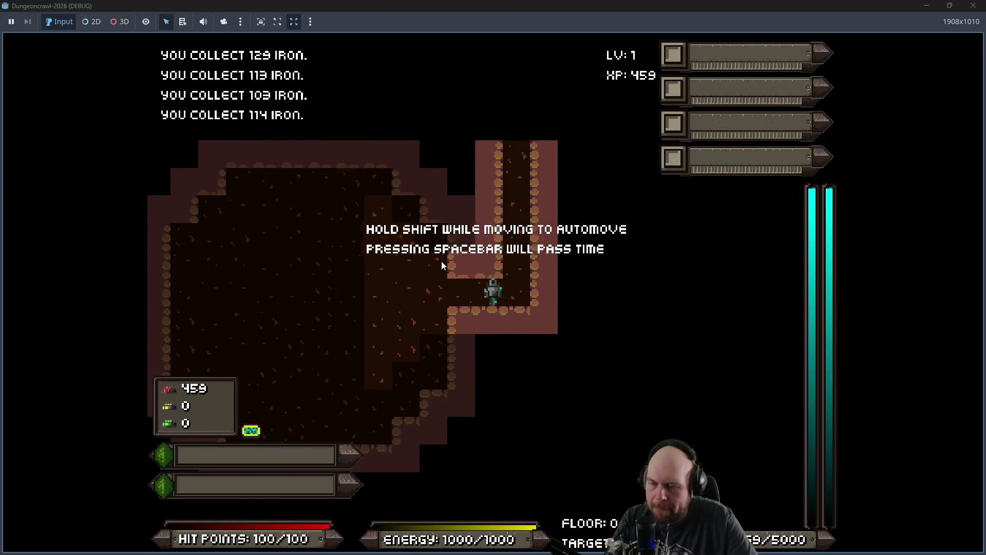
pyautogui.hotkey('shift', 'Up')
pyautogui.press('Left')
pyautogui.press('Left')
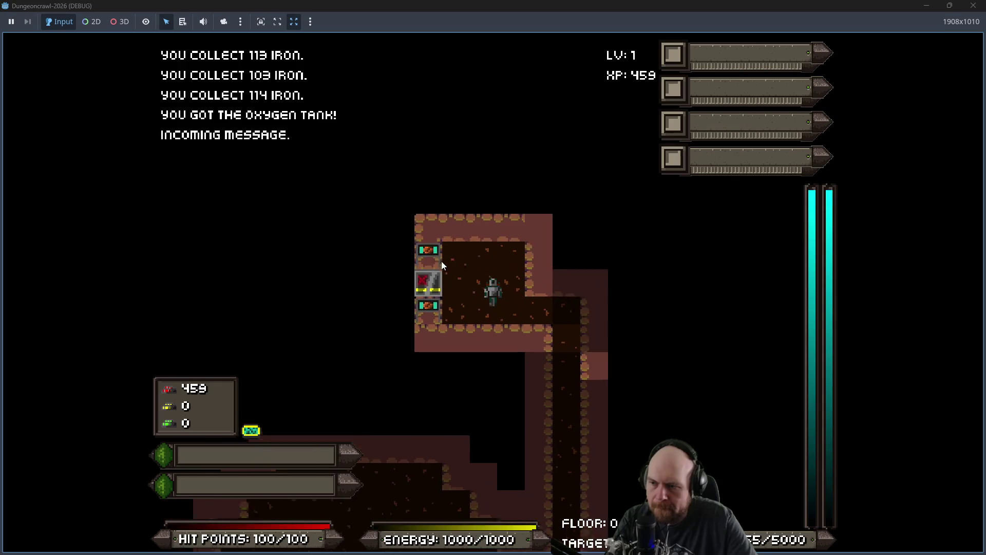
pyautogui.press('Left')
pyautogui.press('Left')
pyautogui.press('Left')
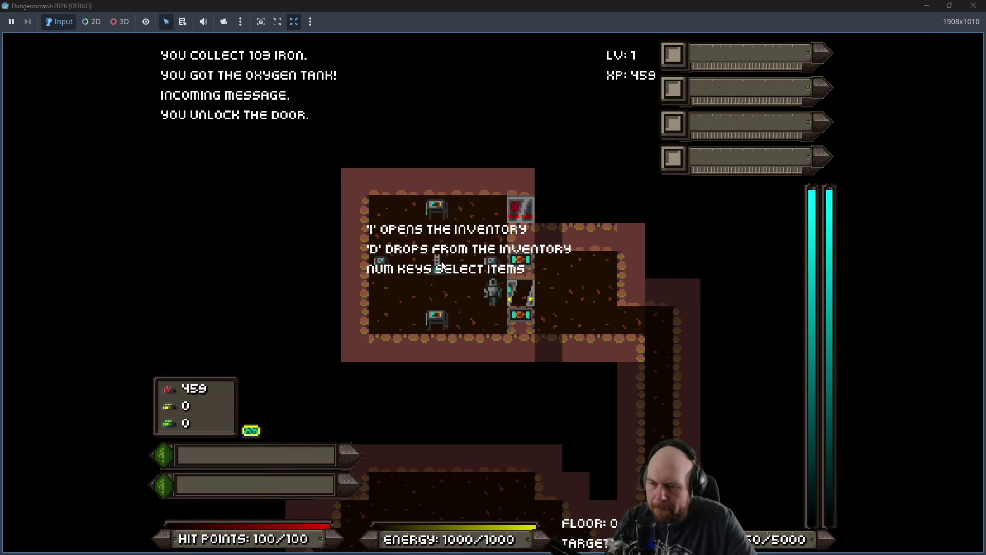
pyautogui.press('Left')
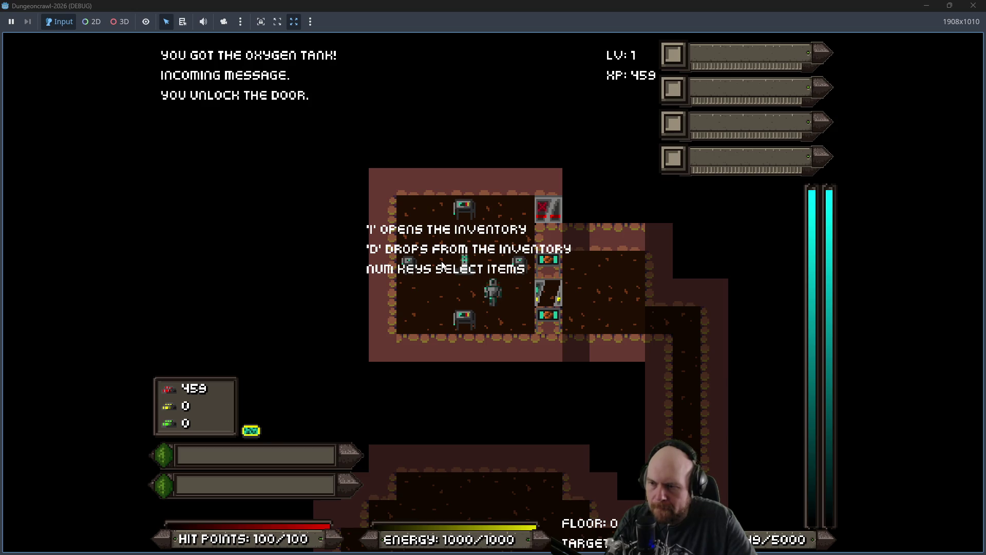
pyautogui.press('Home')
pyautogui.hotkey('shift', '.')
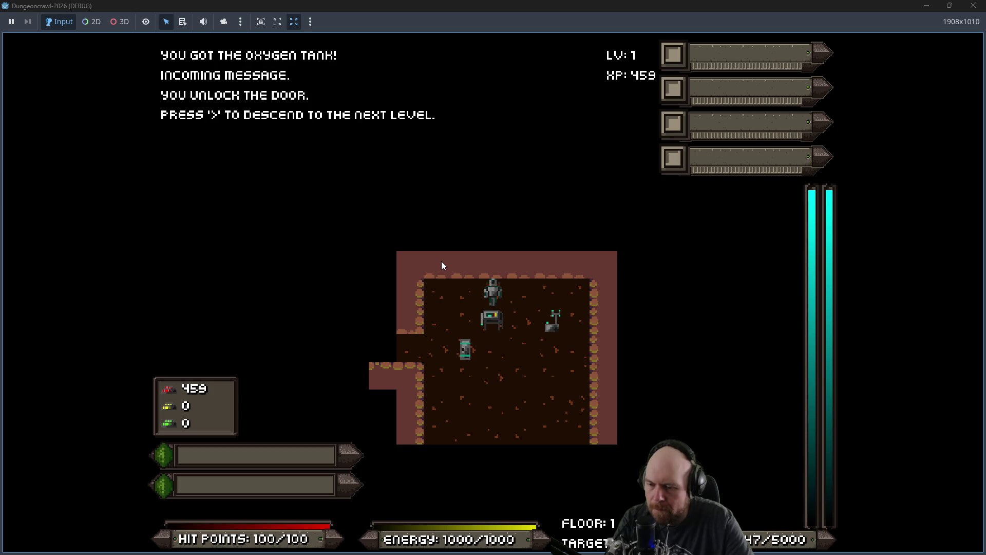
# Step: On floor 1, pick up the hydro cell, equip it from the inventory and activate it
pyautogui.press('KP_3')
pyautogui.press('KP_2')
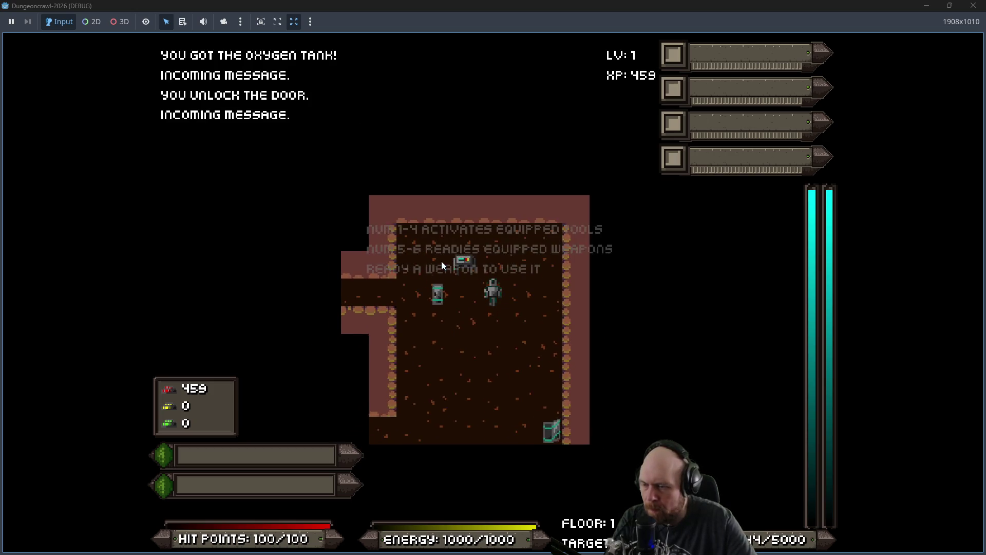
pyautogui.press('KP_4')
pyautogui.press('KP_4')
pyautogui.press('KP_6')
pyautogui.press('KP_6')
pyautogui.press('KP_3')
pyautogui.press('KP_3')
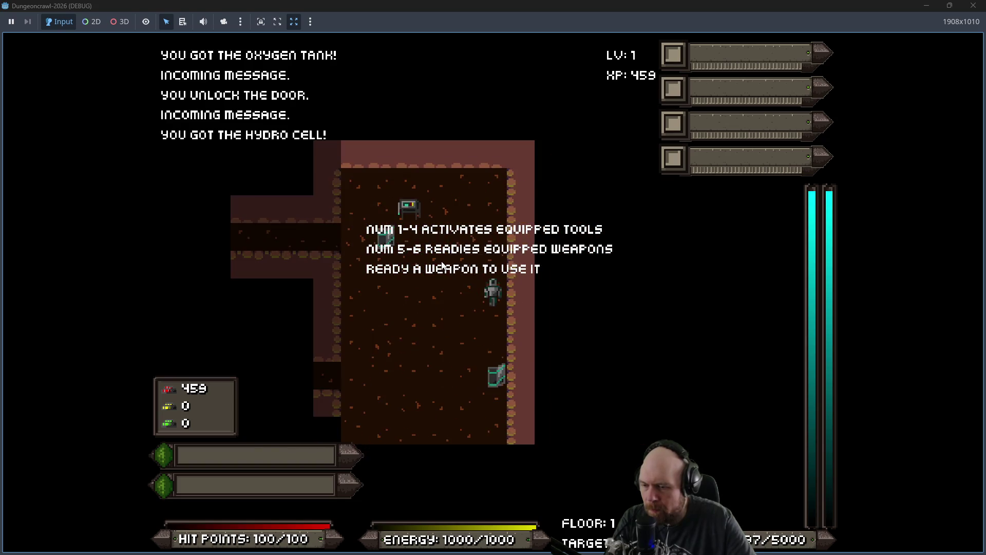
pyautogui.press('KP_1')
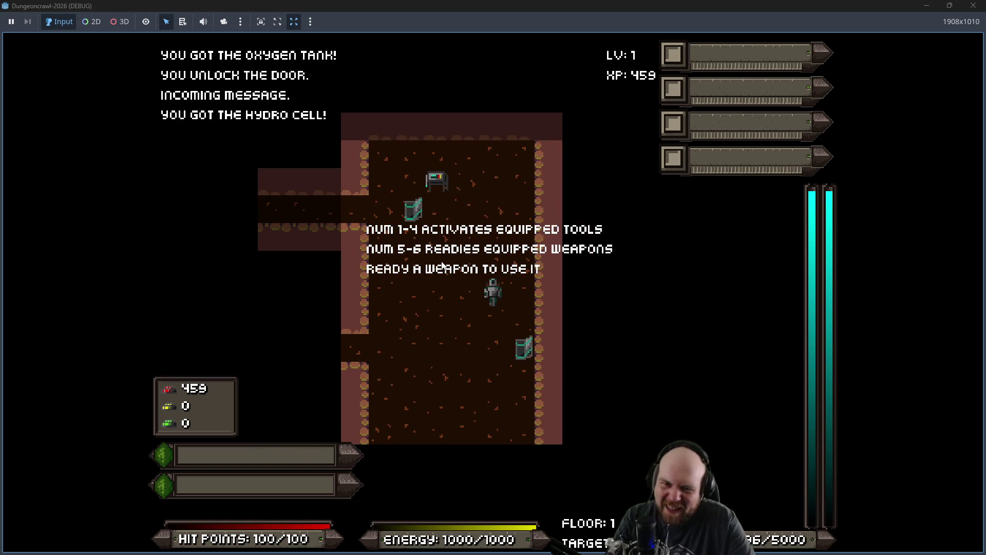
pyautogui.press('i')
pyautogui.press('2')
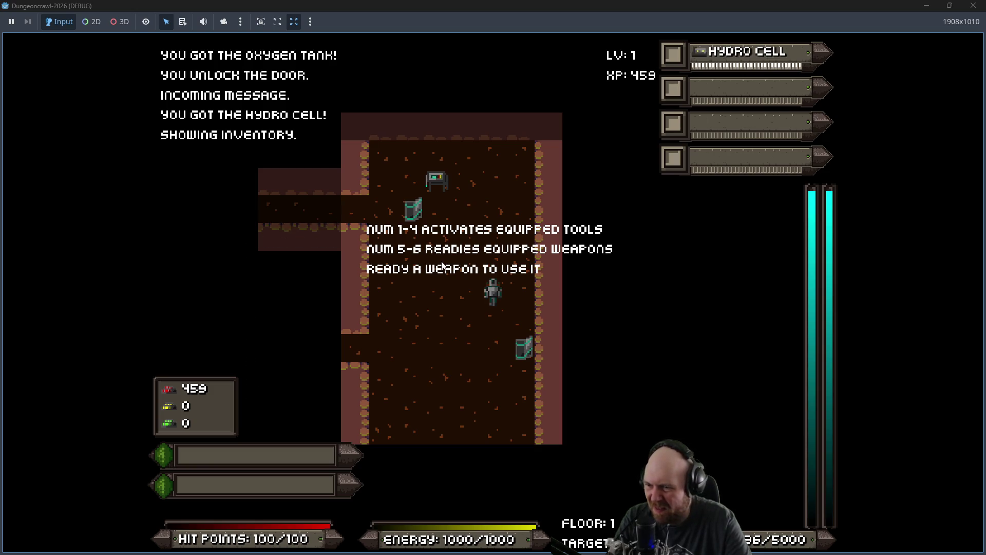
pyautogui.press('1')
# Step: Deactivate the hydro cell, open volume settings, close the game and switch to the design notes
pyautogui.press('KP_7')
pyautogui.press('KP_7')
pyautogui.press('1')
pyautogui.press('KP_3')
pyautogui.press('KP_3')
pyautogui.press('KP_3')
pyautogui.press('KP_3')
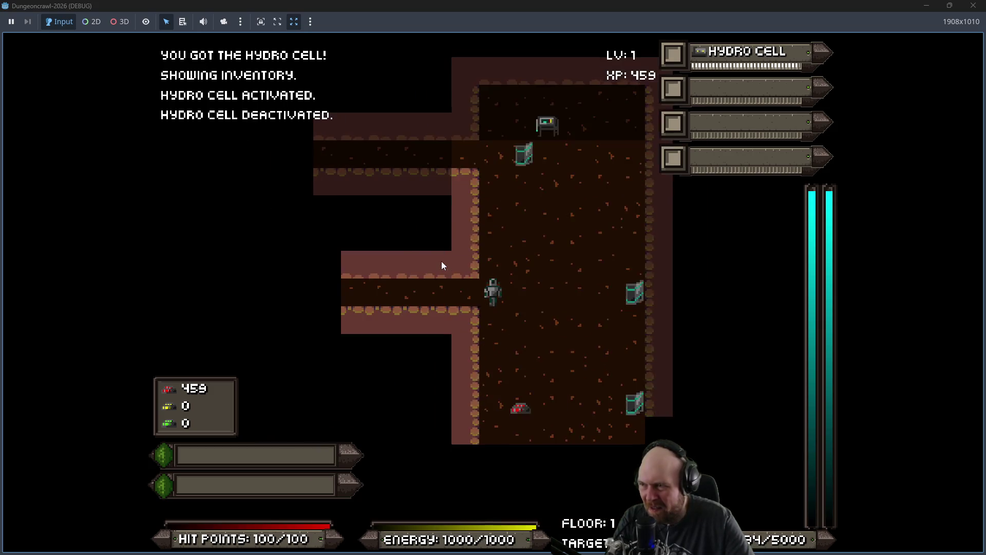
pyautogui.press('KP_7')
pyautogui.press('KP_7')
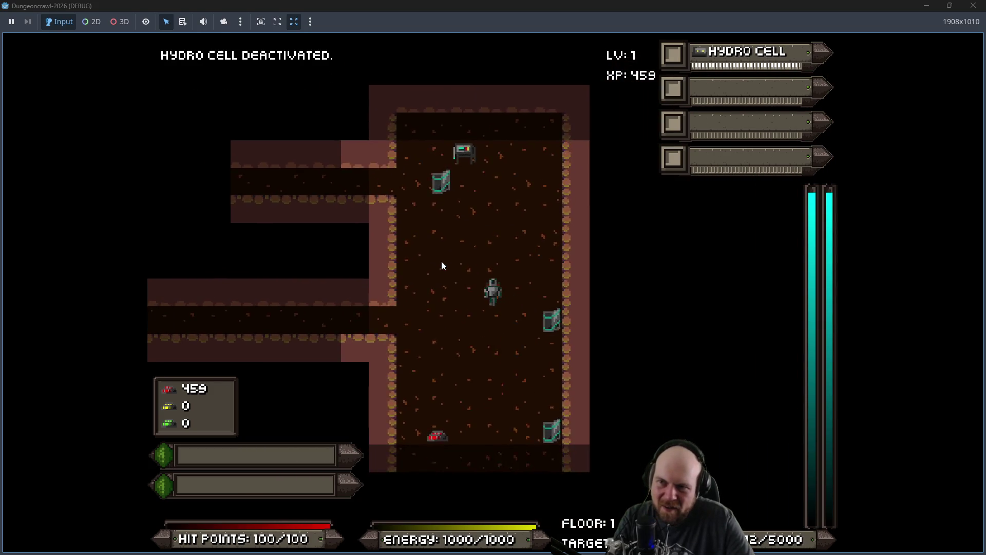
pyautogui.press('Escape')
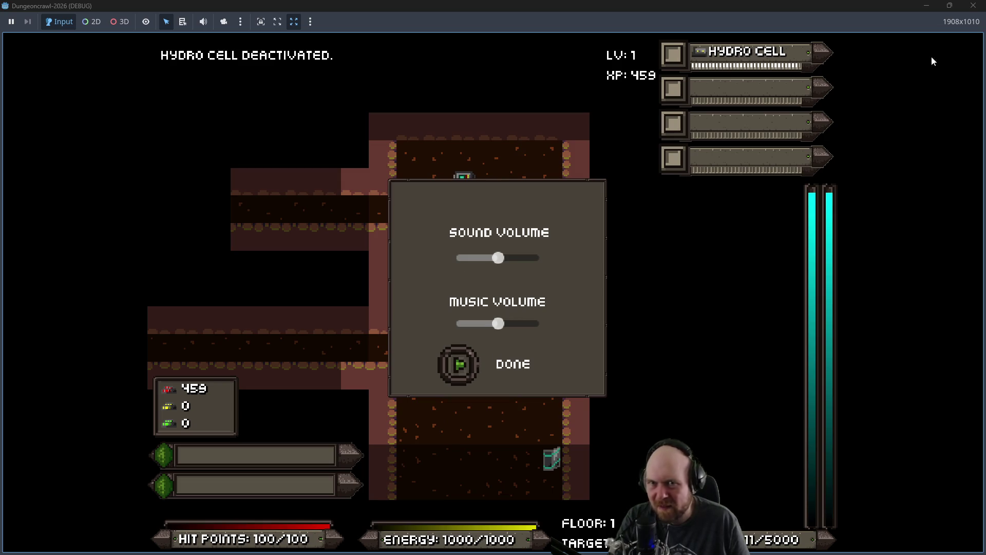
pyautogui.click(973, 6)
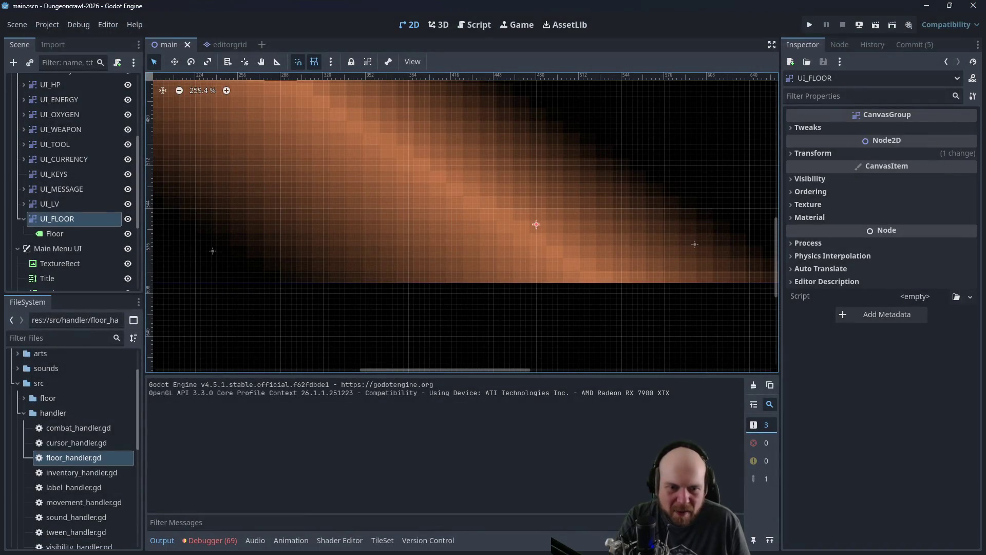
pyautogui.hotkey('alt', 'Tab')
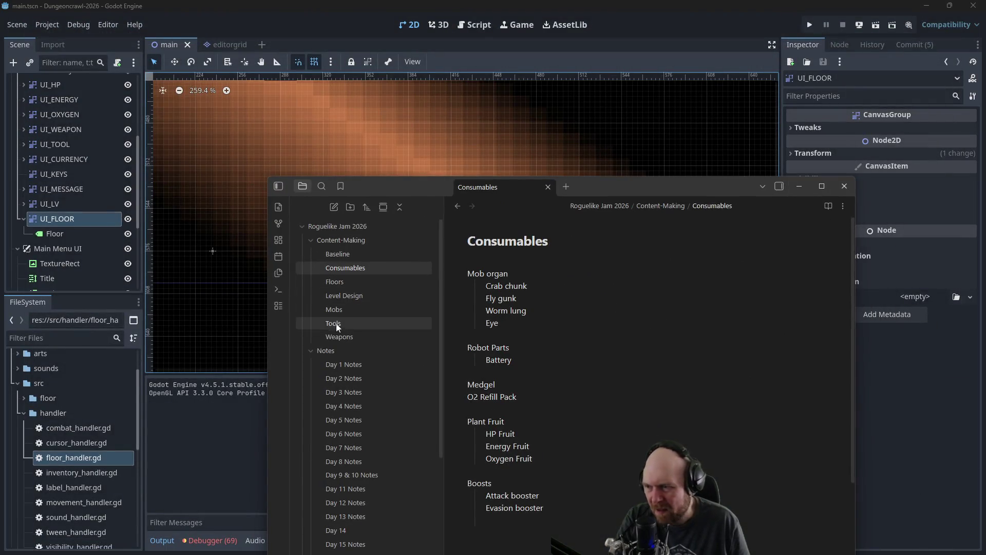
# Step: Open the Weapons note, then the Plan note, and read through its to-do items
pyautogui.click(338, 336)
pyautogui.scroll(-5, 344, 351)
pyautogui.click(329, 517)
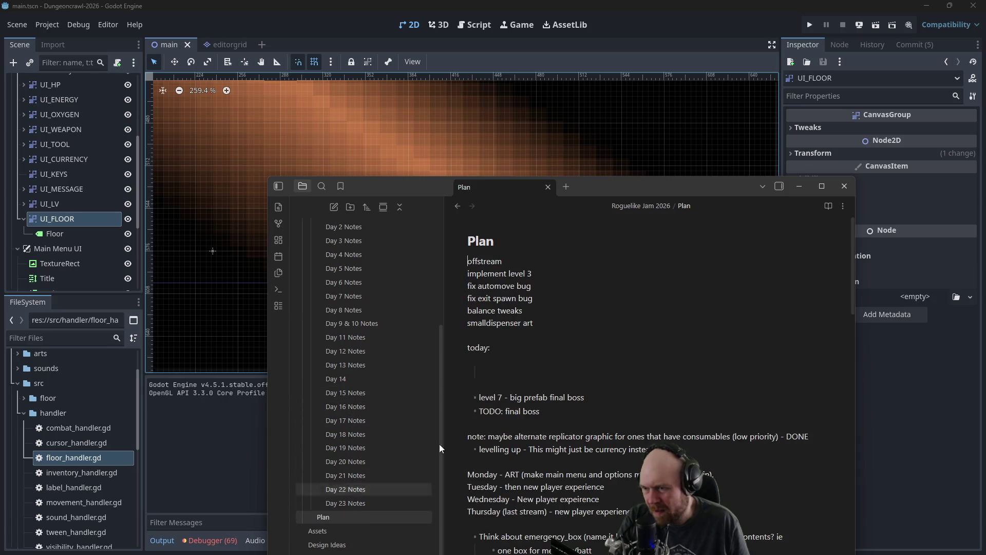
pyautogui.scroll(-4, 543, 350)
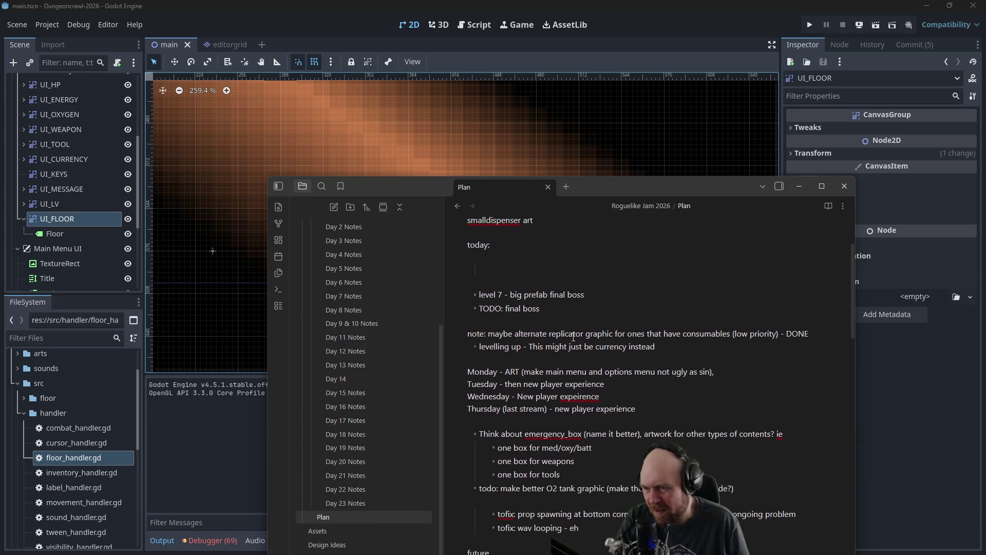
pyautogui.scroll(-2, 591, 354)
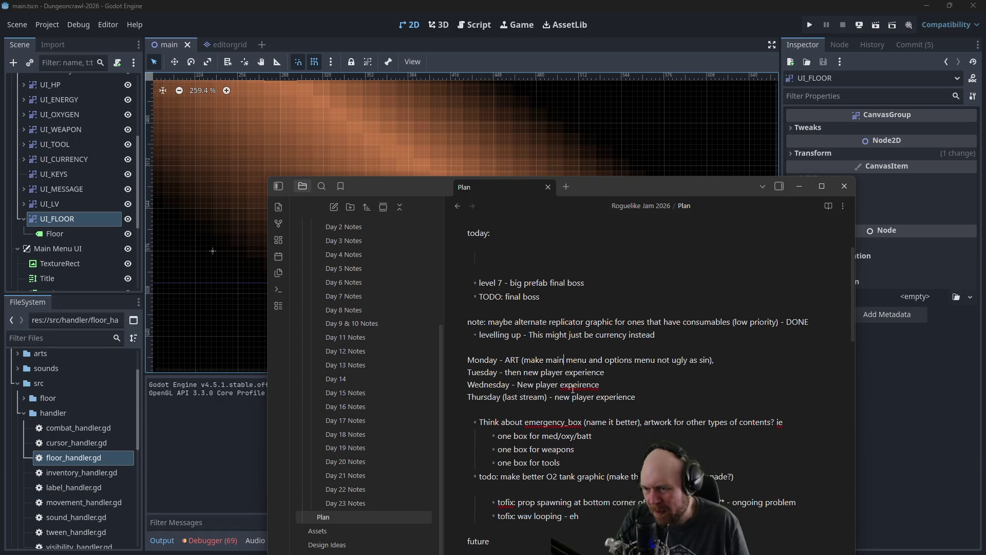
pyautogui.scroll(-2, 584, 399)
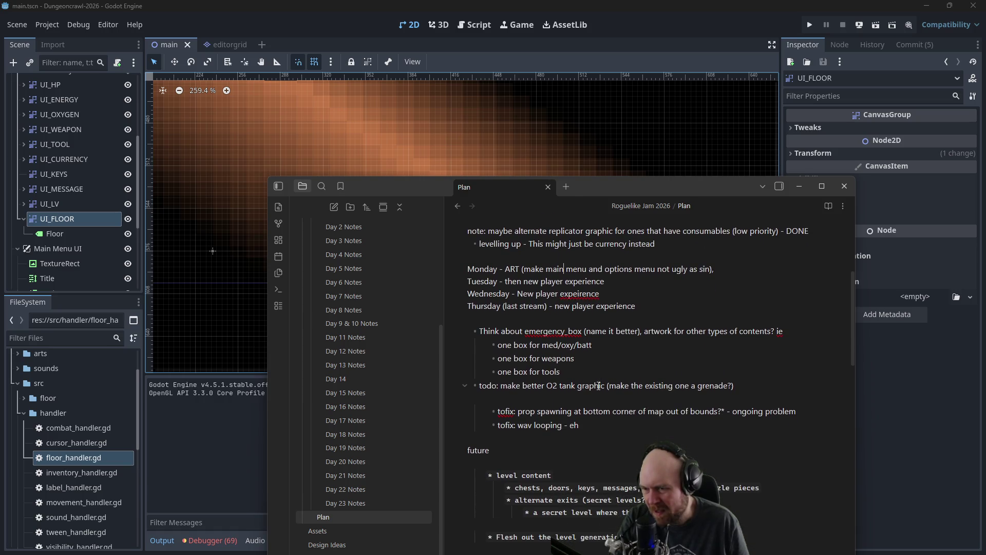
pyautogui.scroll(-4, 599, 385)
# Step: Read on through future ideas to the Review Notes section, then return to Godot
pyautogui.moveTo(638, 311)
pyautogui.mouseDown()
pyautogui.moveTo(665, 322)
pyautogui.moveTo(667, 314)
pyautogui.mouseUp()
pyautogui.press('End')
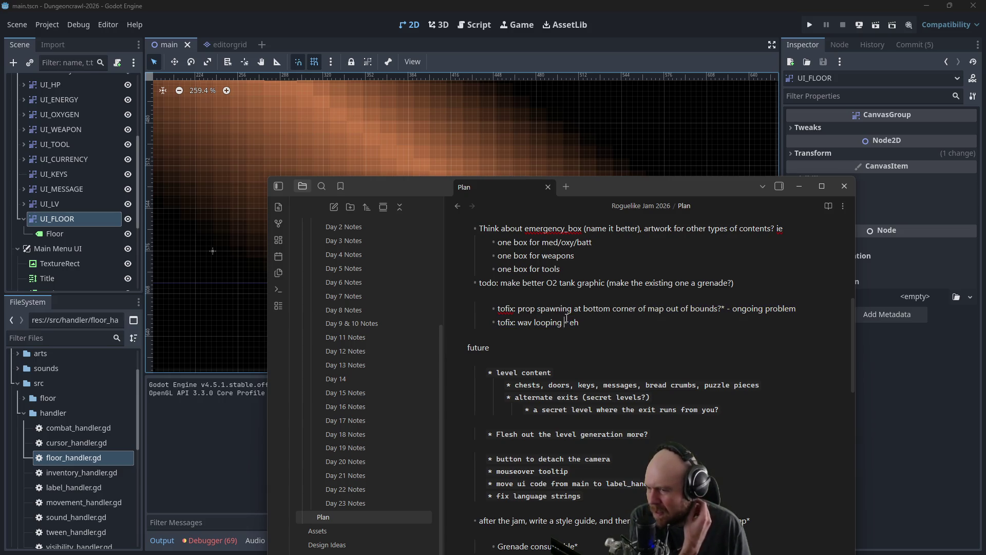
pyautogui.scroll(-2, 590, 318)
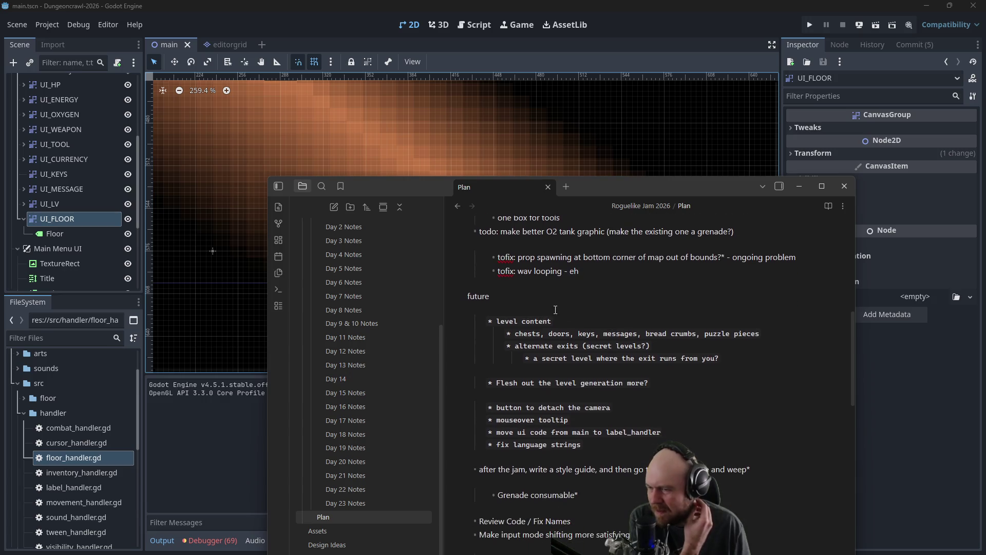
pyautogui.moveTo(573, 333)
pyautogui.mouseDown()
pyautogui.moveTo(719, 345)
pyautogui.moveTo(763, 334)
pyautogui.mouseUp()
pyautogui.click(763, 334)
pyautogui.scroll(-4, 669, 331)
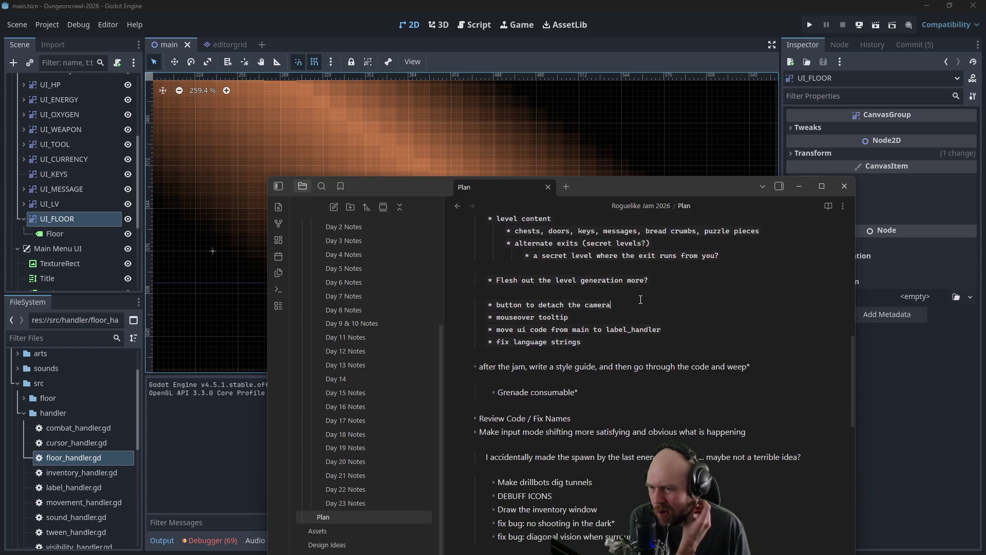
pyautogui.scroll(-2, 627, 288)
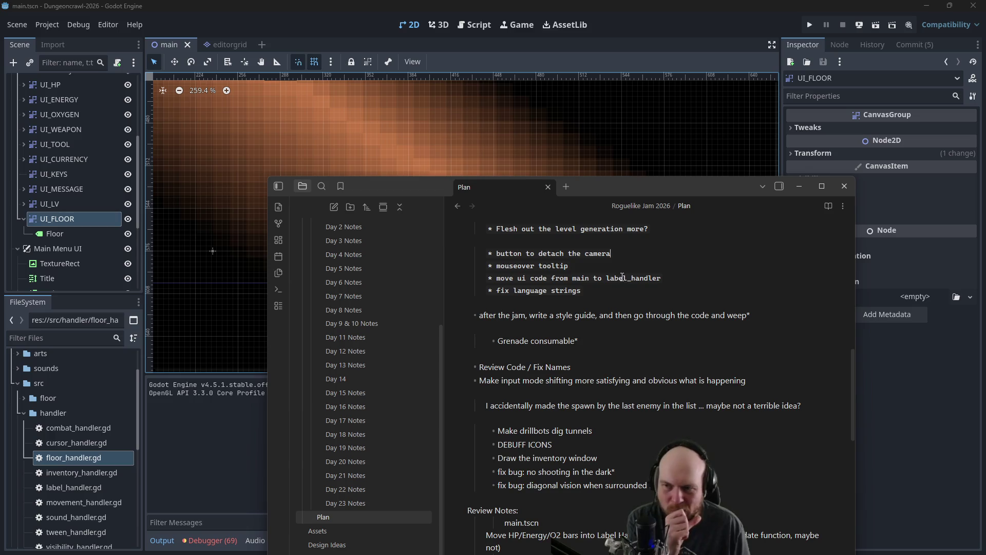
pyautogui.scroll(-2, 619, 272)
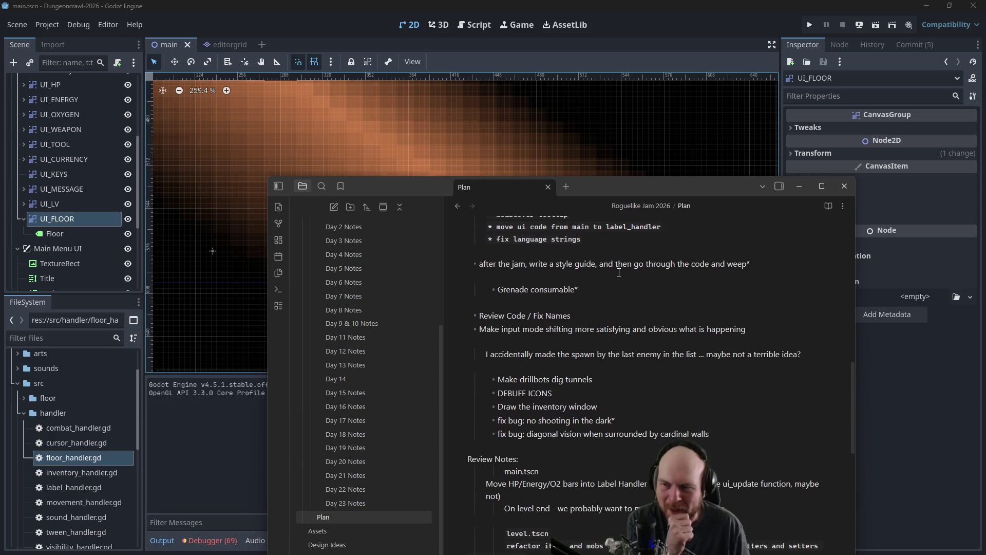
pyautogui.scroll(-2, 582, 266)
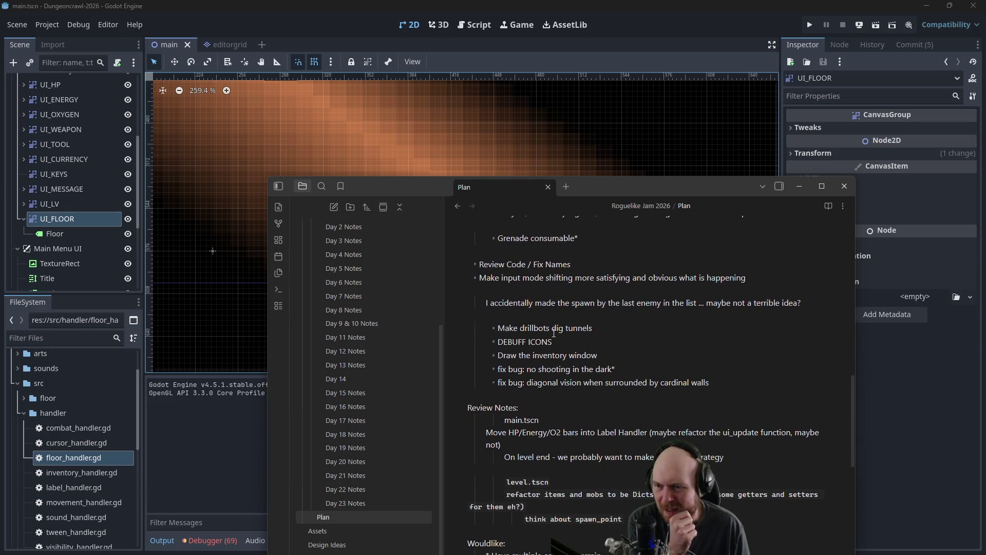
pyautogui.click(20, 218)
# Step: Hide the Main Menu UI and add a CanvasGroup child node under UI
pyautogui.moveTo(307, 257); pyautogui.dragTo(585, 352)
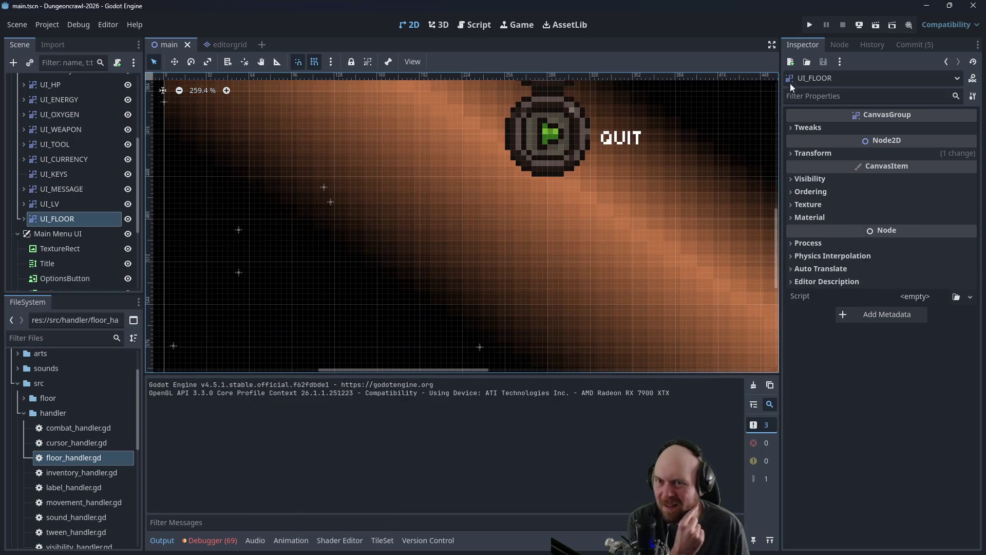
pyautogui.scroll(-5, 623, 183)
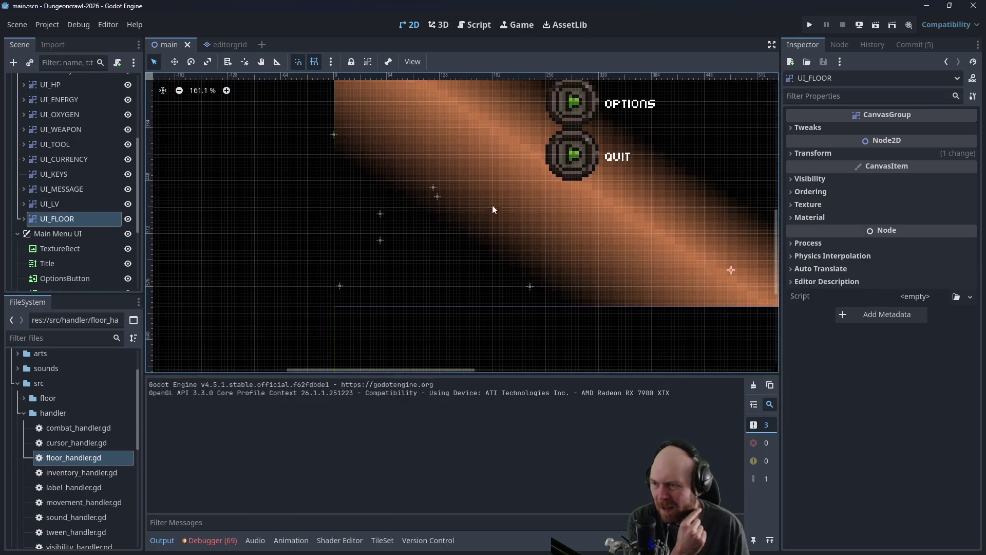
pyautogui.click(128, 234)
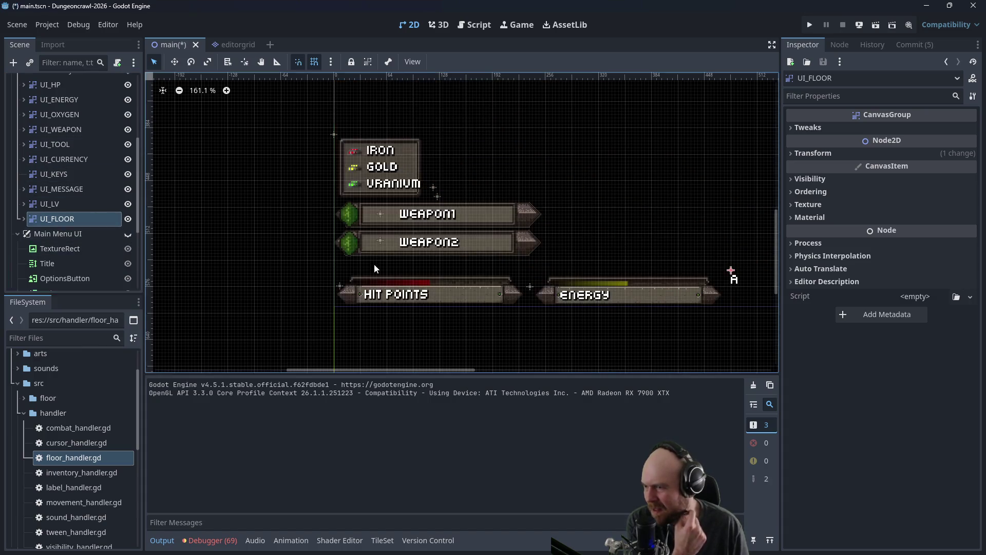
pyautogui.scroll(4, 52, 190)
pyautogui.rightClick(38, 148)
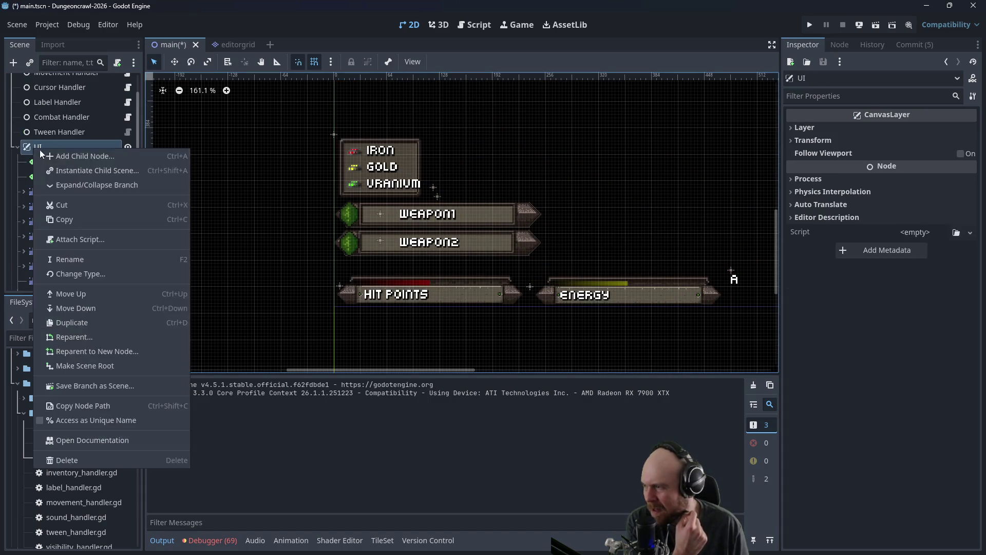
pyautogui.click(63, 152)
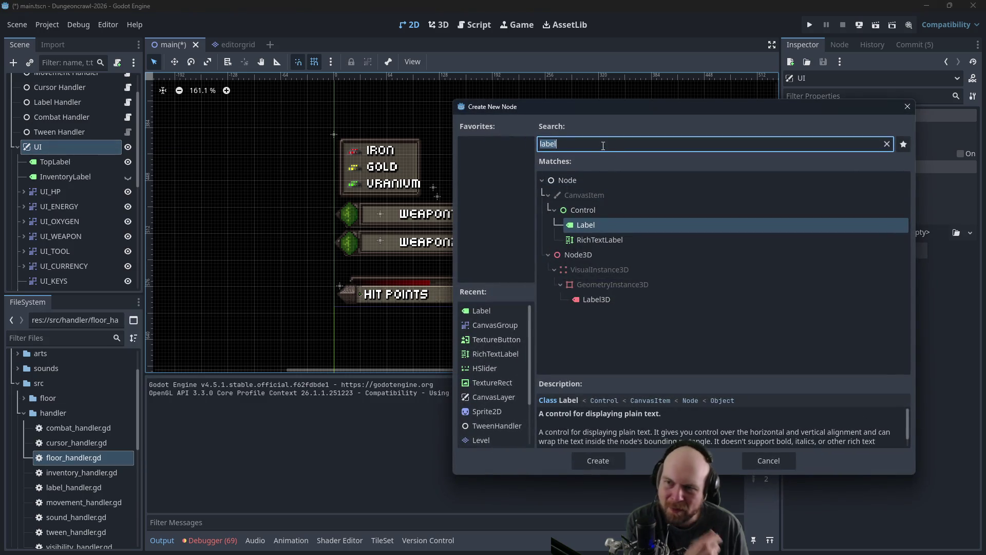
pyautogui.write('canvasgroup')
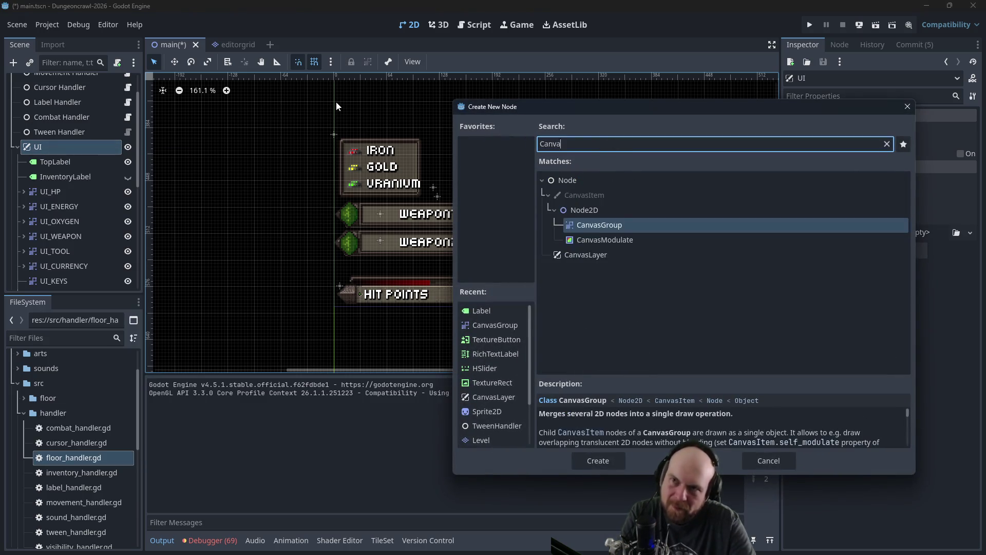
pyautogui.press('Return')
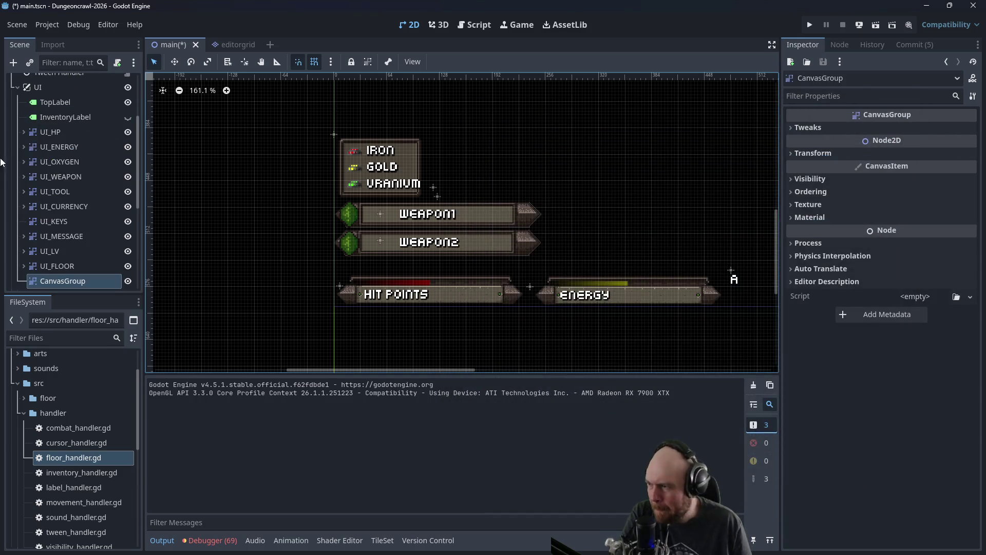
# Step: Add a Label node as a child of the new CanvasGroup
pyautogui.rightClick(62, 273)
pyautogui.click(45, 280)
pyautogui.rightClick(86, 274)
pyautogui.click(139, 242)
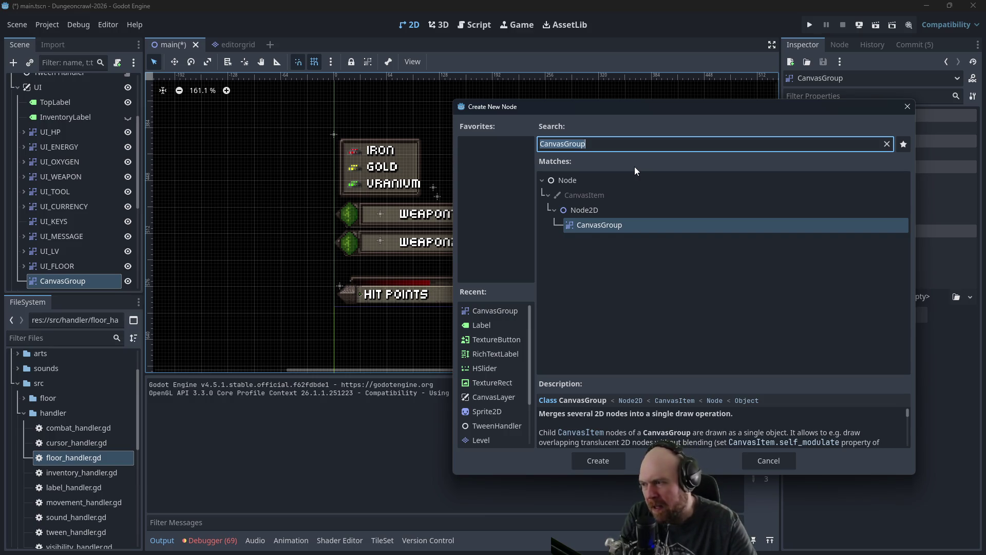
pyautogui.write('Label')
pyautogui.press('Return')
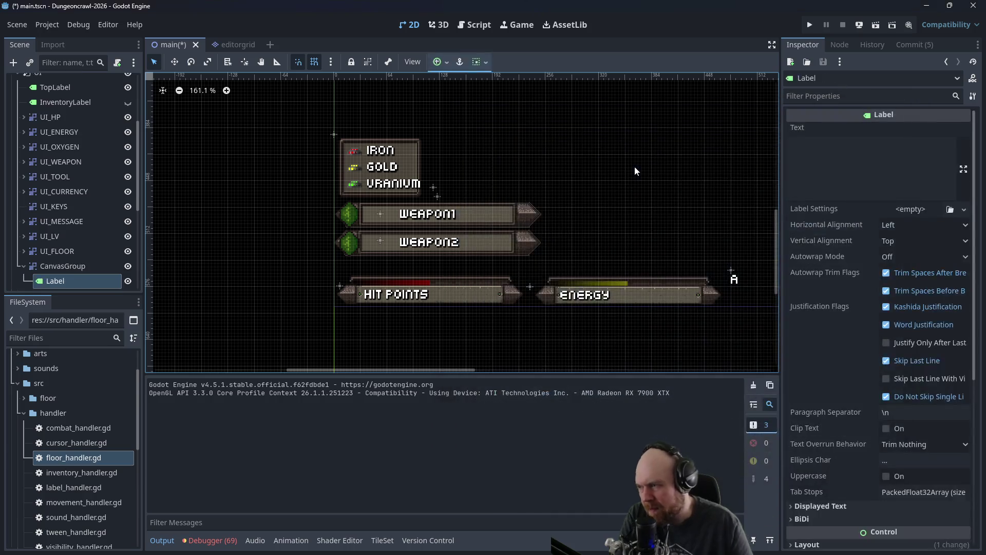
# Step: Rename the CanvasGroup to UI_EFFECTS and its Label to Effects
pyautogui.scroll(5, 286, 171)
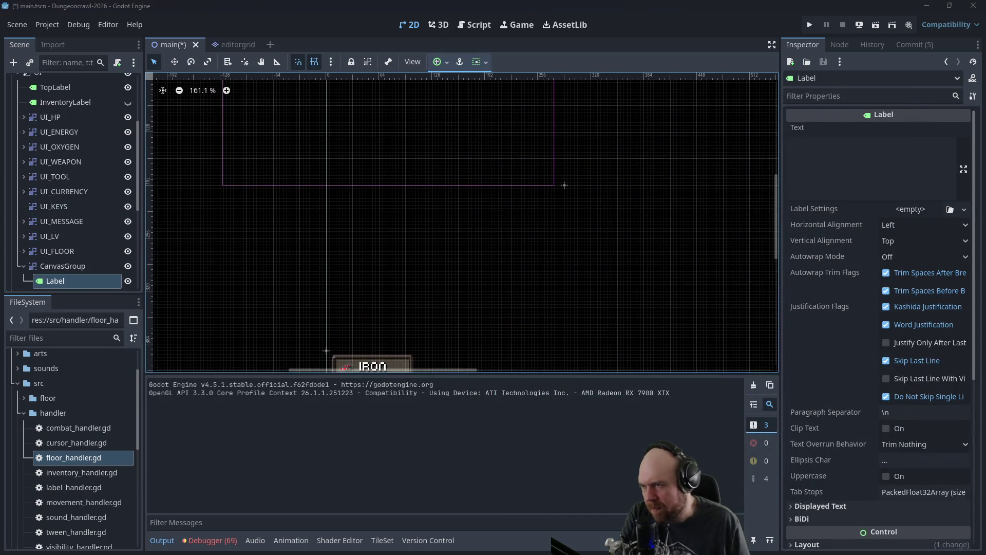
pyautogui.scroll(4, 288, 151)
pyautogui.doubleClick(78, 266)
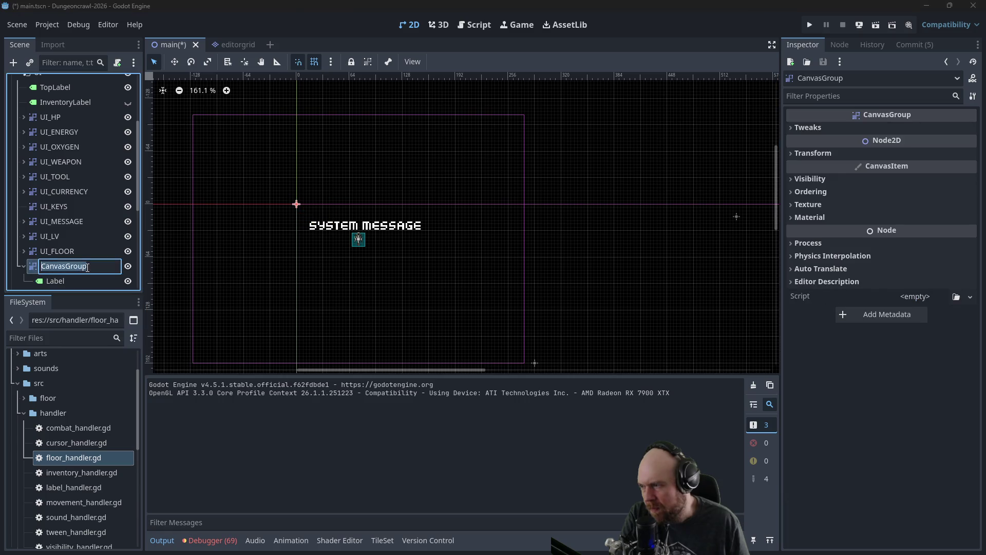
pyautogui.write('UN')
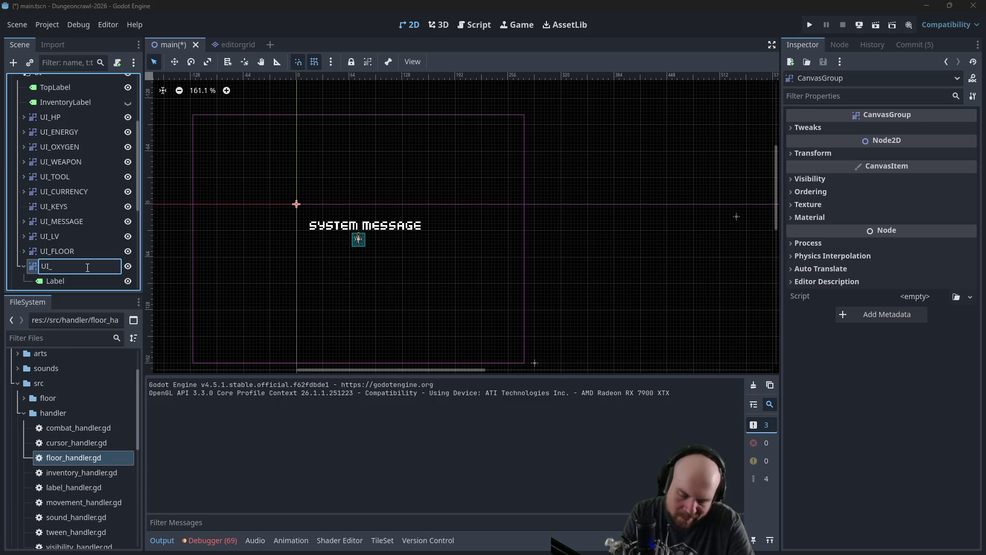
pyautogui.write('EFFECTS')
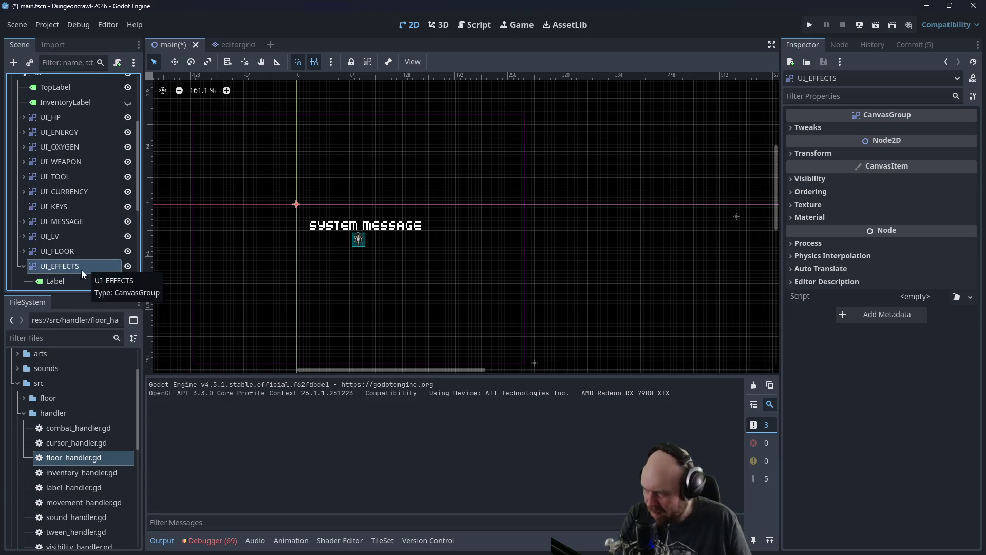
pyautogui.click(71, 278)
pyautogui.click(71, 279)
pyautogui.write('Effects')
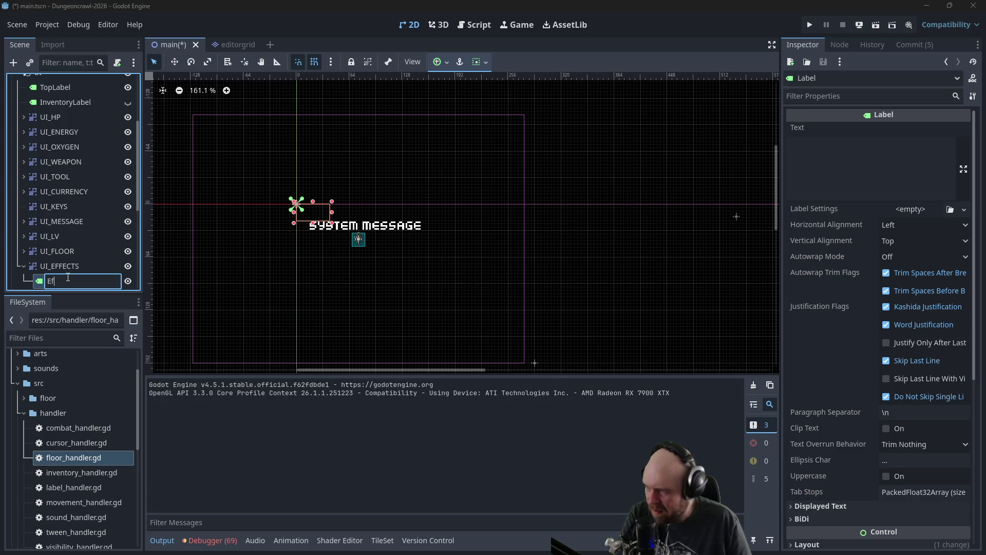
pyautogui.press('Return')
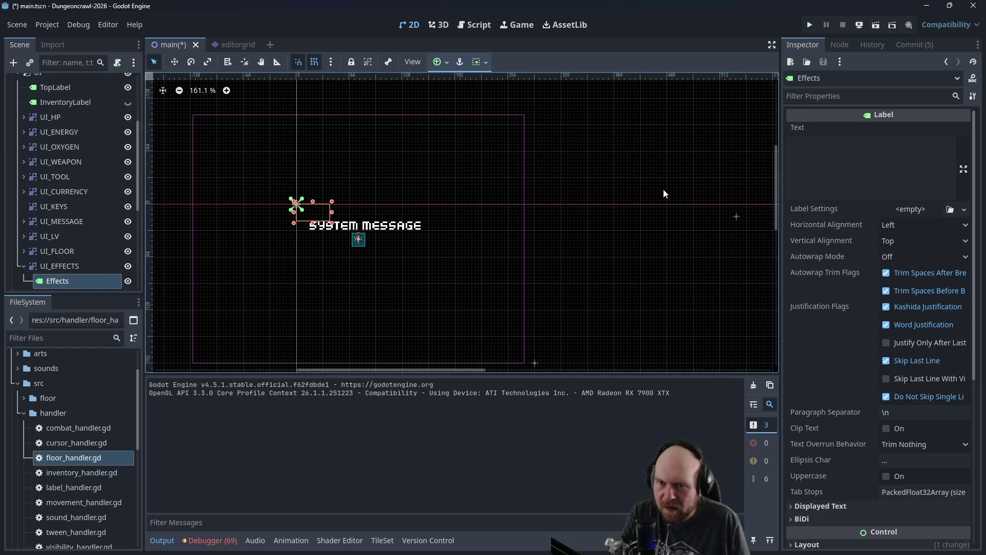
# Step: Move the UI_EFFECTS group and Effects label down to sit just above HIT POINTS
pyautogui.click(829, 178)
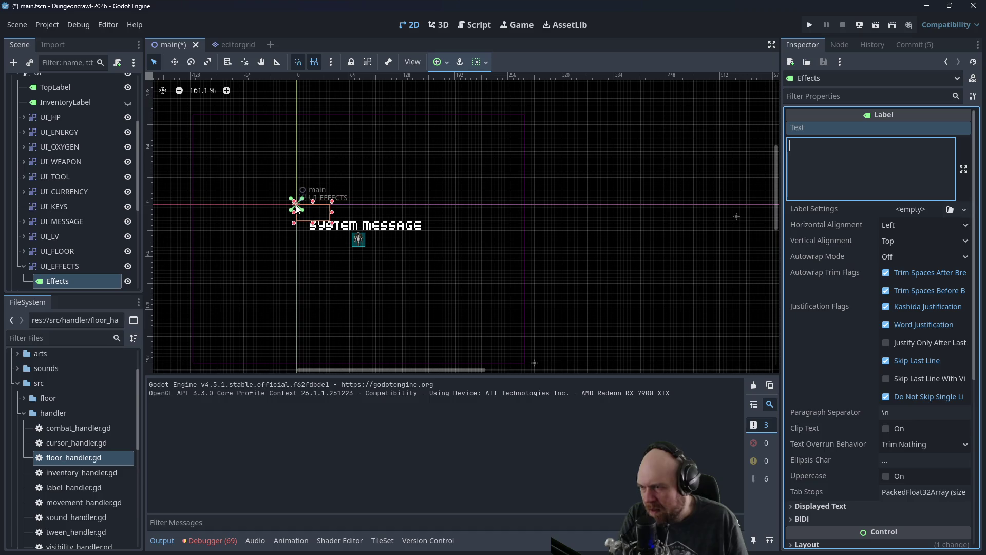
pyautogui.click(48, 272)
pyautogui.scroll(-5, 202, 257)
pyautogui.hscroll(-4, 202, 258)
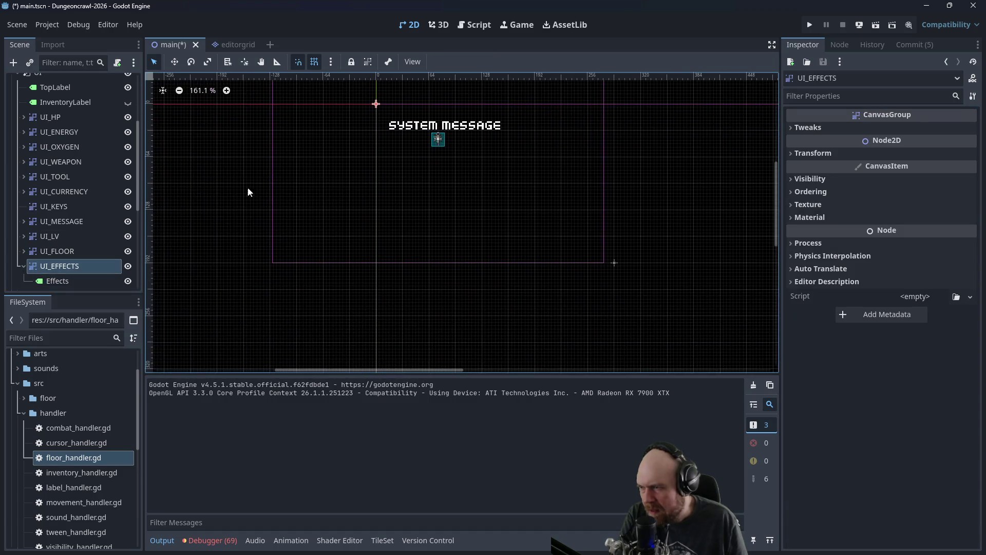
pyautogui.moveTo(376, 105); pyautogui.dragTo(395, 315)
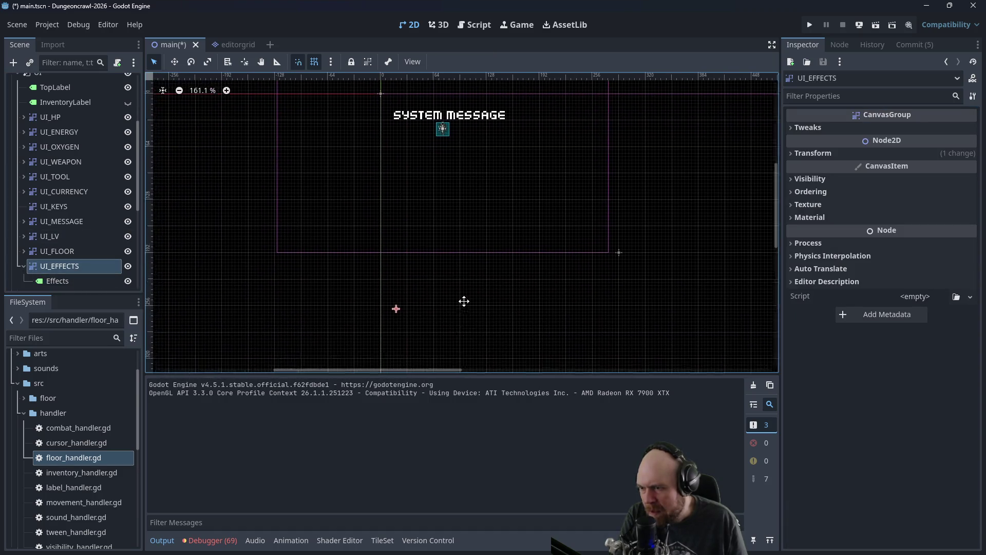
pyautogui.scroll(-10, 462, 221)
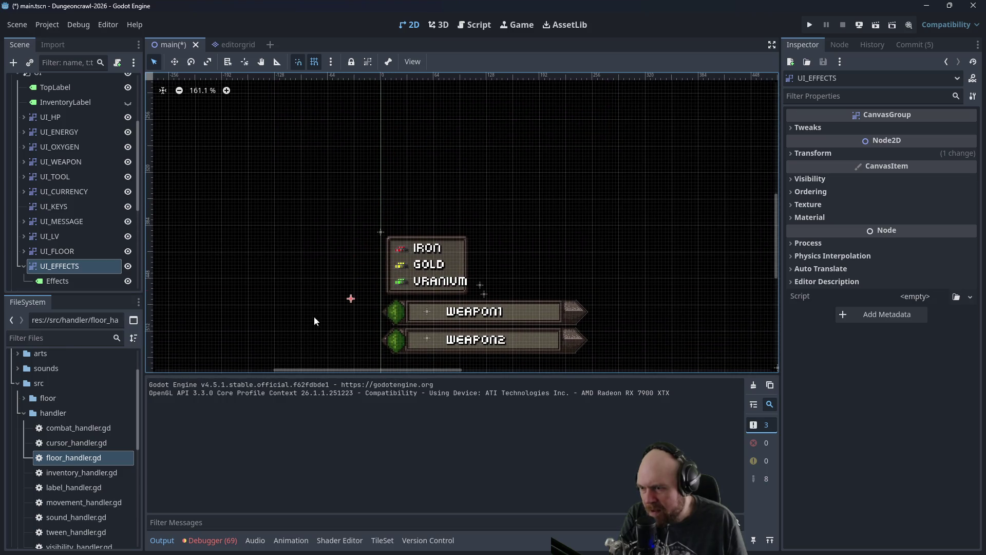
pyautogui.scroll(-5, 329, 213)
pyautogui.moveTo(350, 199)
pyautogui.mouseDown()
pyautogui.moveTo(411, 245)
pyautogui.moveTo(401, 243)
pyautogui.mouseUp()
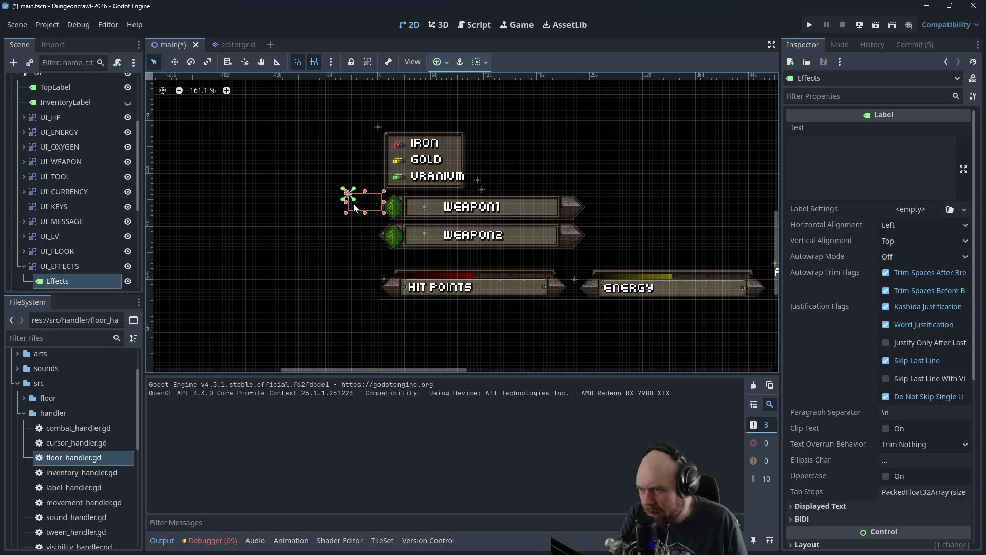
pyautogui.click(64, 266)
pyautogui.moveTo(349, 194); pyautogui.dragTo(385, 253)
# Step: Give the Effects label placeholder text 'aaa' to preview its position
pyautogui.click(57, 281)
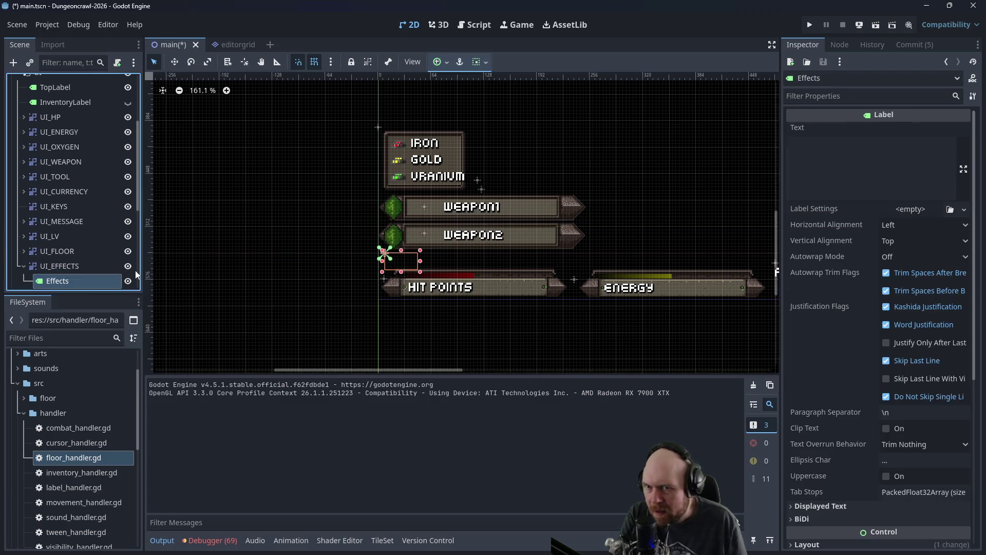
pyautogui.click(822, 164)
pyautogui.write('aaaaaaaaa')
pyautogui.press('BackSpace')
pyautogui.press('BackSpace')
pyautogui.press('BackSpace')
pyautogui.press('BackSpace')
pyautogui.press('BackSpace')
pyautogui.press('BackSpace')
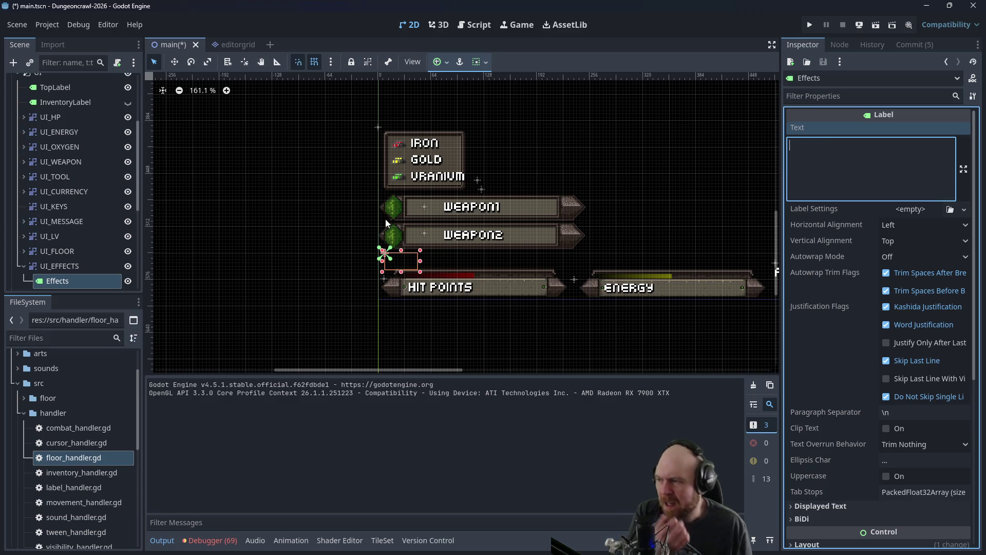
pyautogui.click(23, 265)
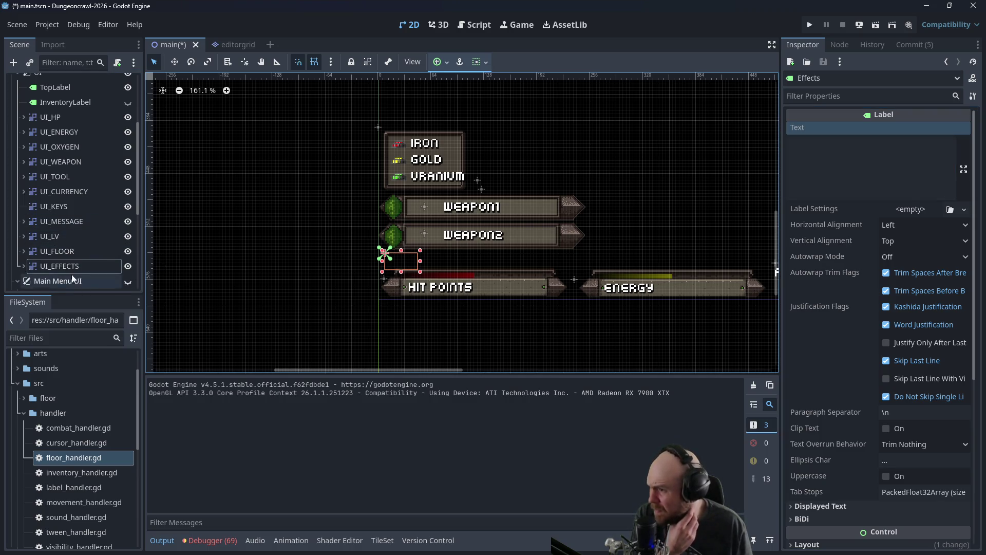
pyautogui.click(23, 265)
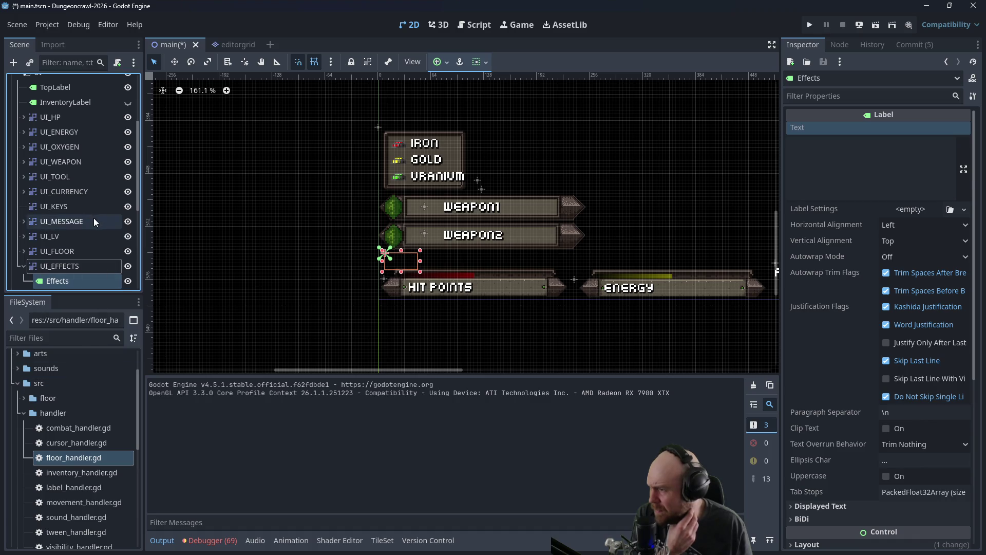
# Step: Make the Main Menu UI visible again and open label_handler.gd
pyautogui.scroll(-2, 90, 236)
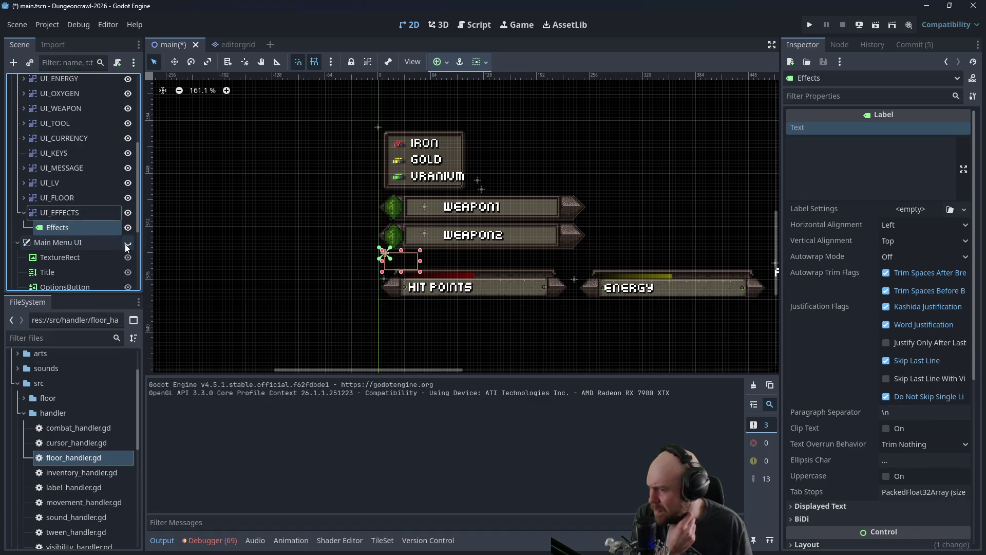
pyautogui.click(128, 245)
pyautogui.scroll(3, 133, 156)
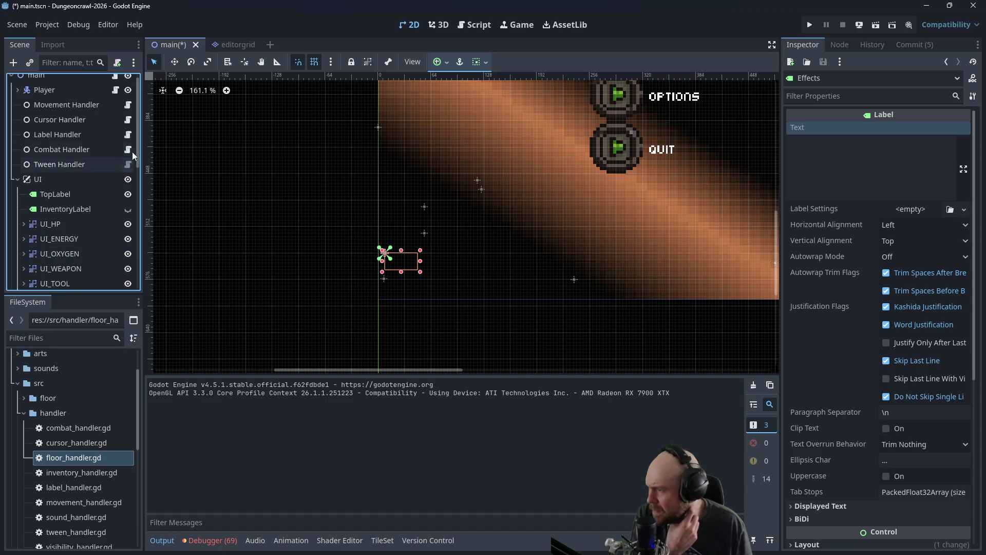
pyautogui.click(128, 134)
pyautogui.scroll(-5, 77, 179)
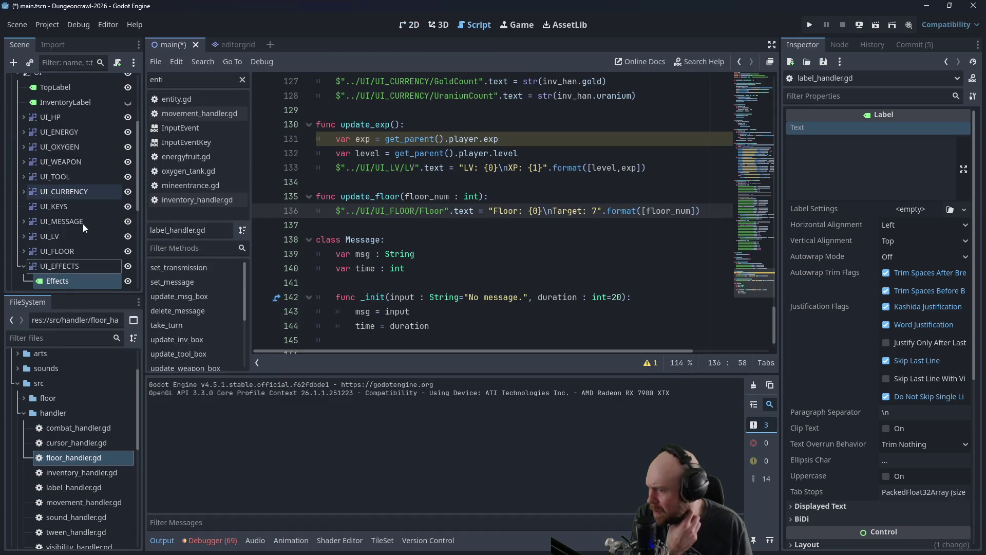
# Step: Below update_floor, add a func update_effects(effects : Array[Effect]): stub with pass
pyautogui.click(363, 229)
pyautogui.press('Return')
pyautogui.press('Return')
pyautogui.press('Up')
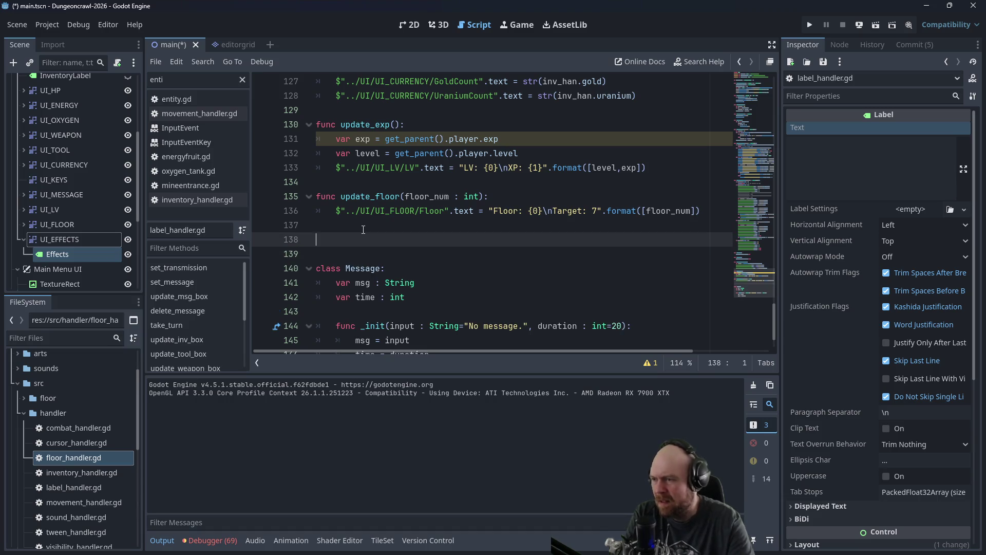
pyautogui.write('pdate_effects(')
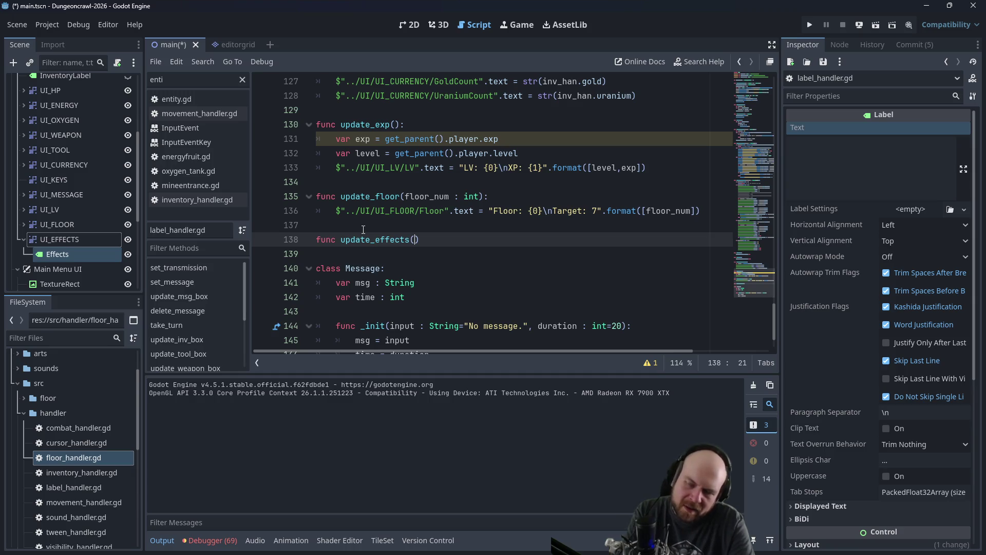
pyautogui.write('effects :')
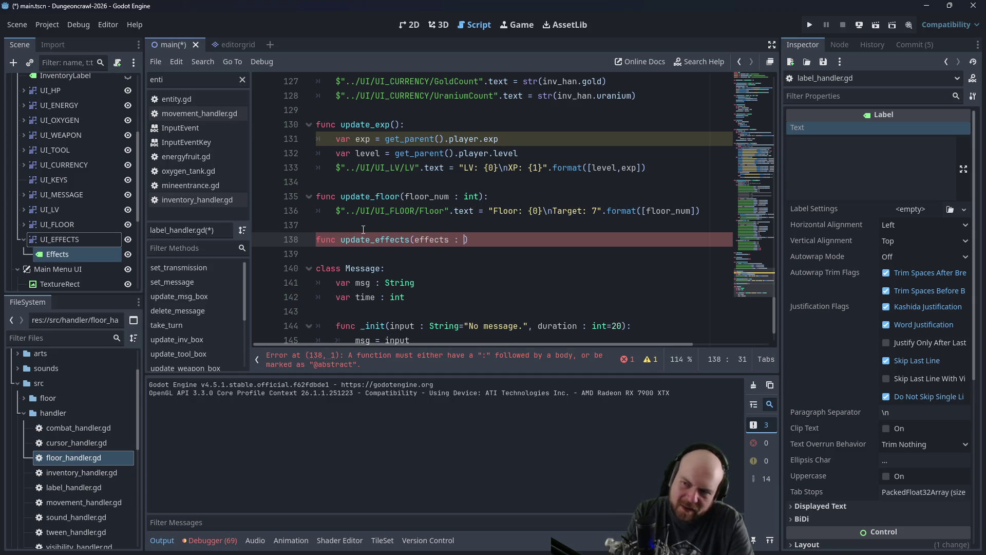
pyautogui.press('BackSpace')
pyautogui.press('BackSpace')
pyautogui.press('BackSpace')
pyautogui.write('Array[String]')
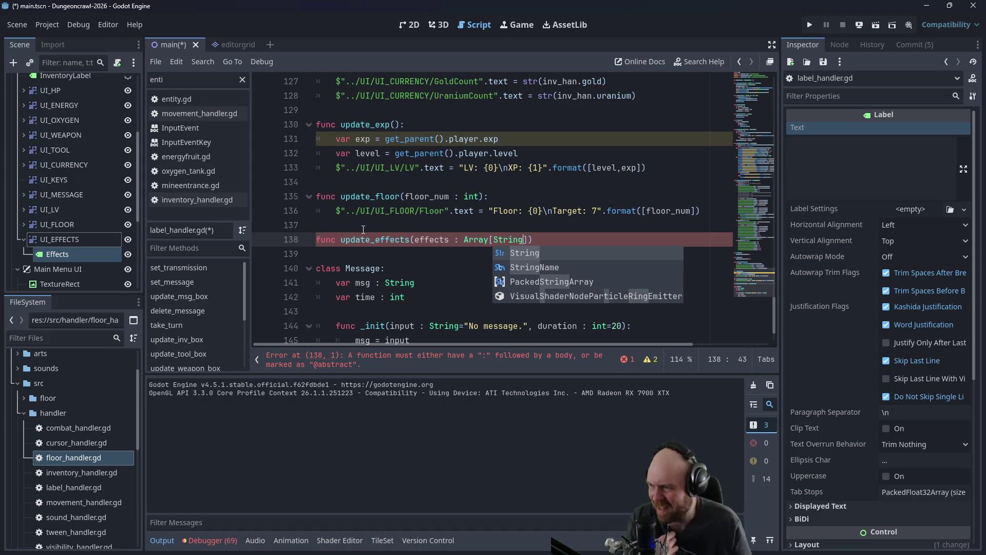
pyautogui.press('BackSpace')
pyautogui.press('BackSpace')
pyautogui.press('BackSpace')
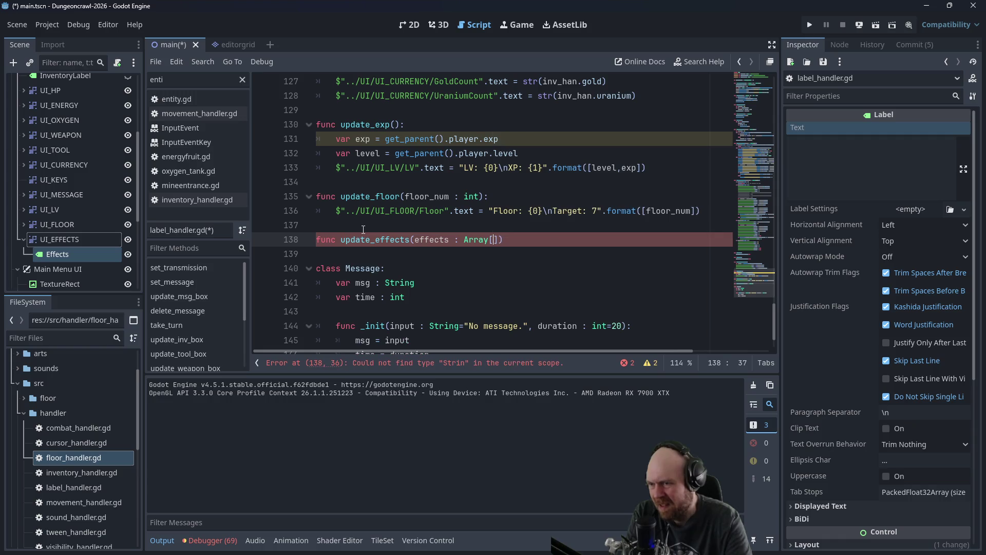
pyautogui.write('Effect')
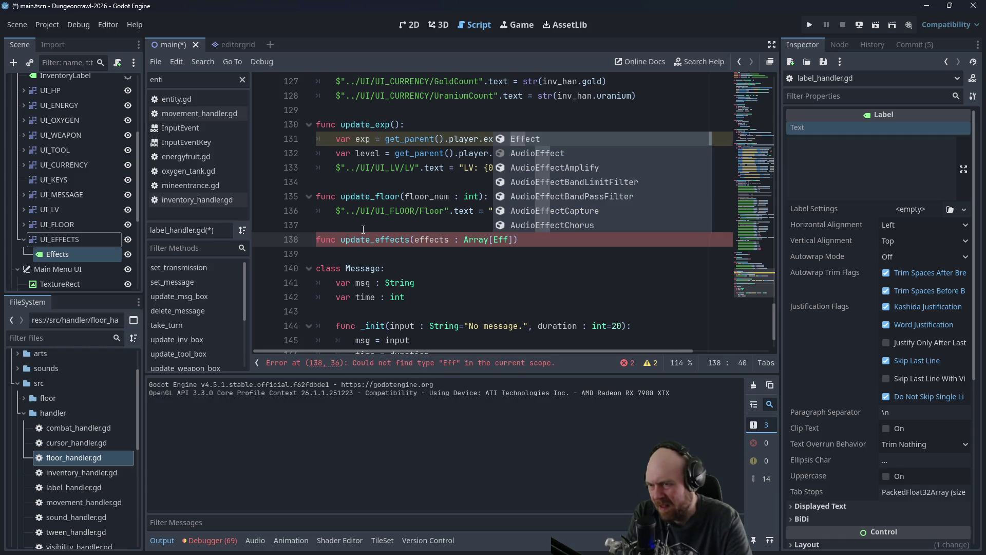
pyautogui.press('End')
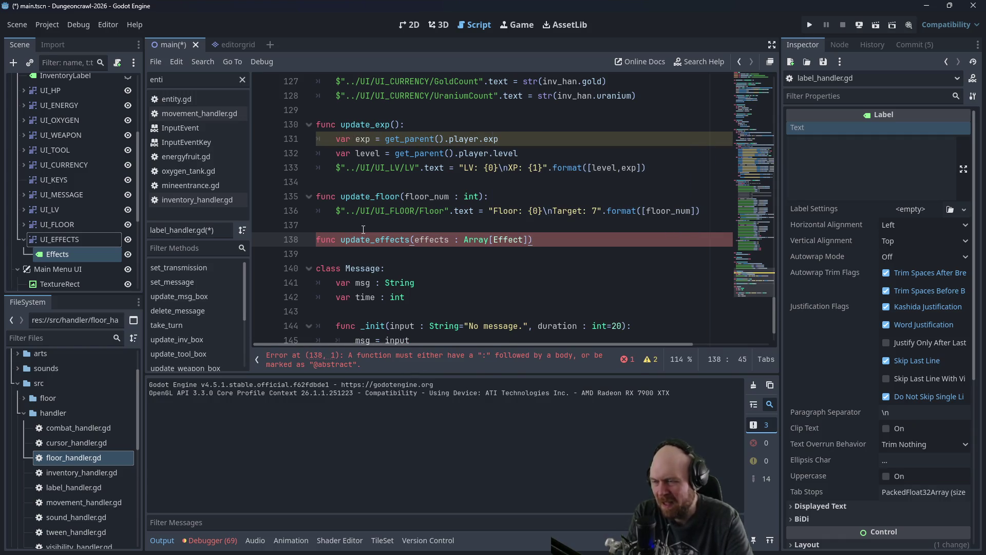
pyautogui.press('Return')
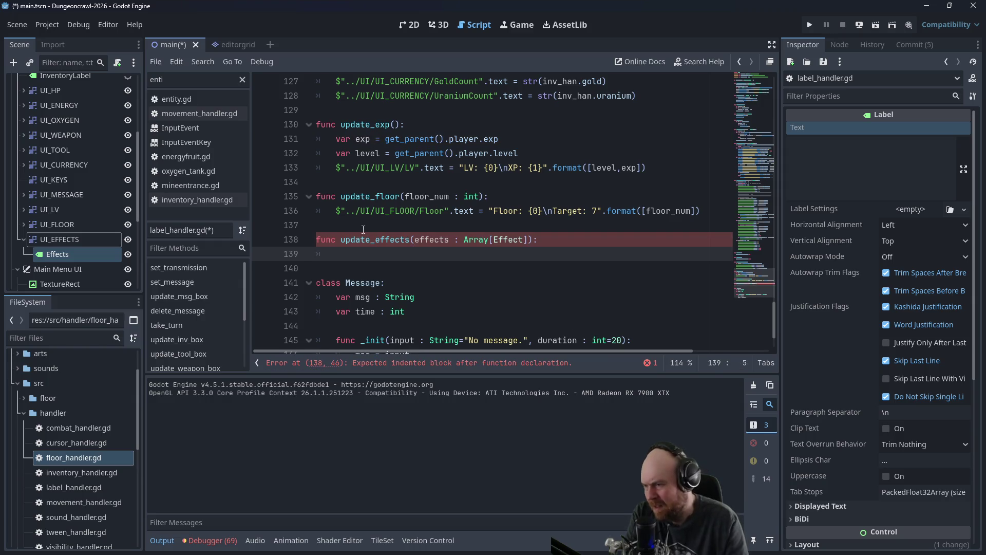
pyautogui.write('pass')
# Step: Save the scene and script changes
pyautogui.hotkey('ctrl', 's')
pyautogui.click(21, 412)
pyautogui.scroll(-3, 28, 476)
pyautogui.scroll(3, 41, 410)
pyautogui.scroll(5, 82, 176)
pyautogui.scroll(4, 82, 175)
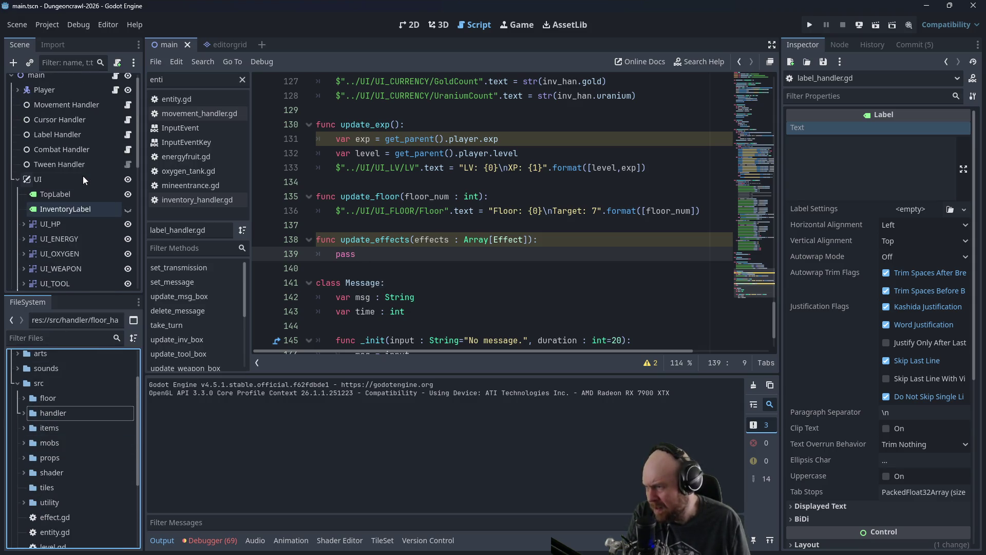
# Step: Read through player.gd down to add_key and clear_keys, then open entity.gd
pyautogui.click(115, 97)
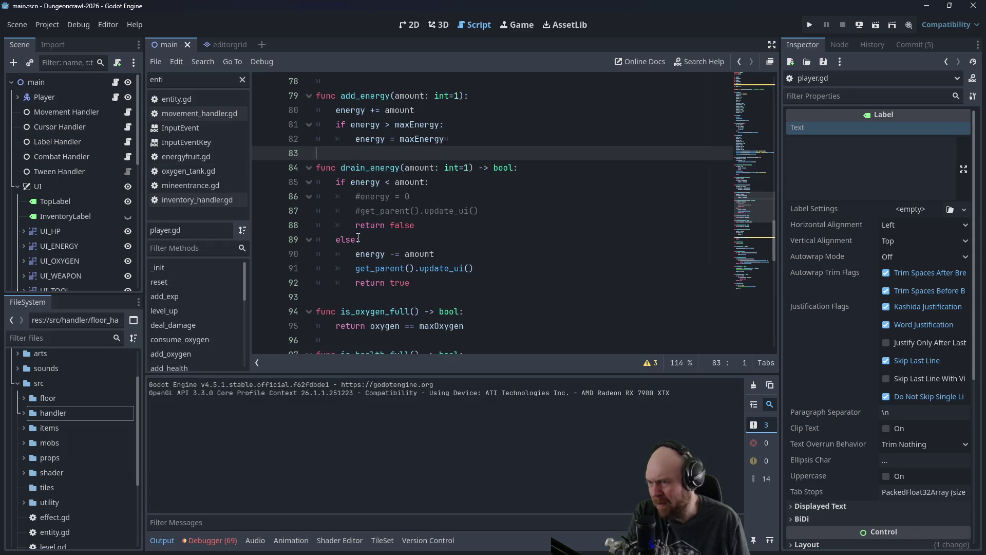
pyautogui.scroll(1, 358, 238)
pyautogui.scroll(-8, 360, 239)
pyautogui.scroll(-8, 364, 243)
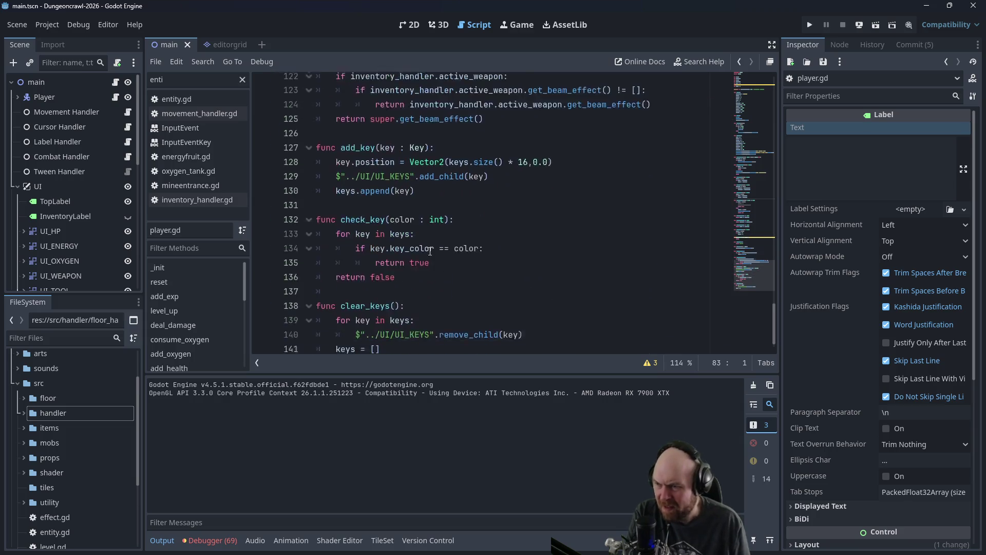
pyautogui.moveTo(774, 320)
pyautogui.mouseDown()
pyautogui.moveTo(766, 101)
pyautogui.moveTo(741, 324)
pyautogui.mouseUp()
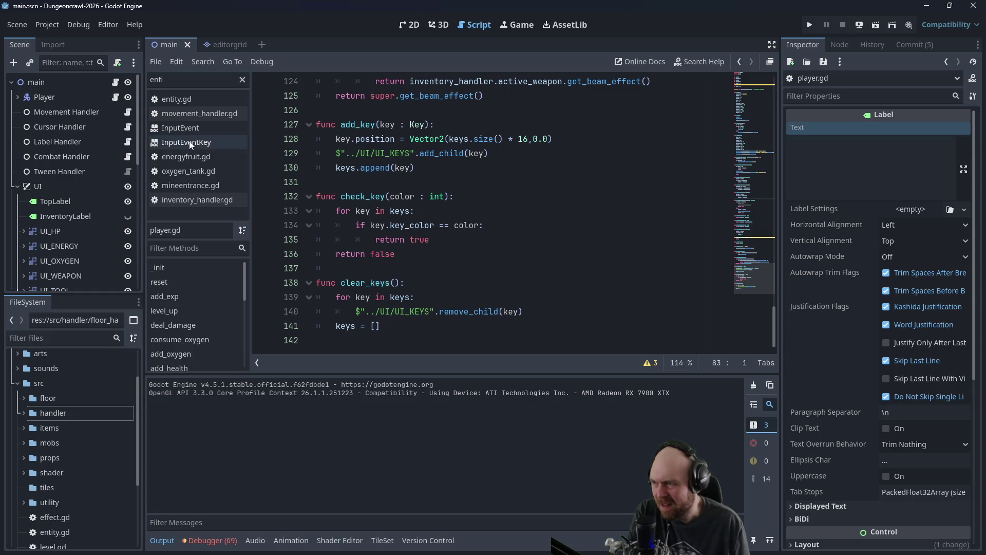
pyautogui.scroll(-2, 66, 415)
pyautogui.doubleClick(51, 482)
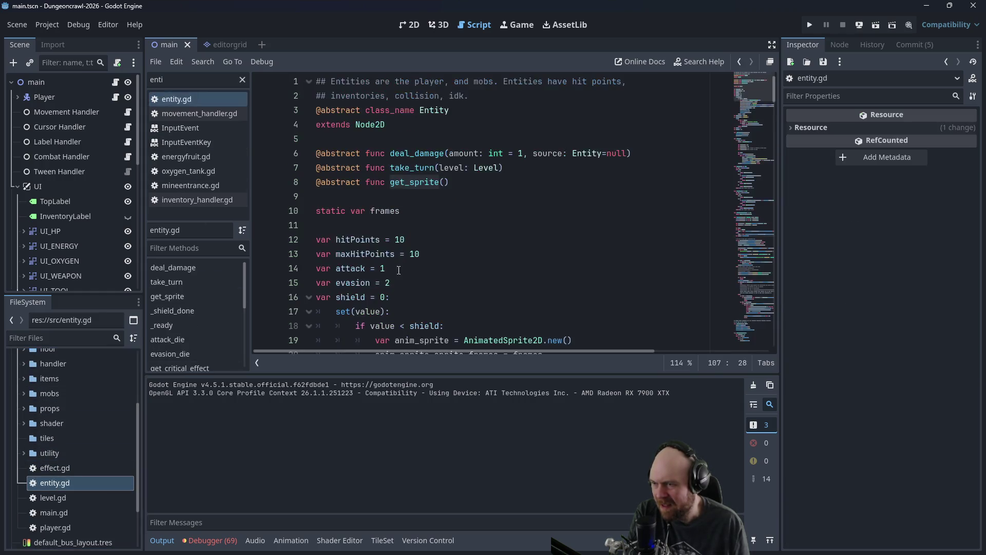
# Step: At the end of add_effect, add 'if self is Player:' calling get_parent().label_handler.update_effect()
pyautogui.scroll(-2, 405, 267)
pyautogui.scroll(-1, 483, 195)
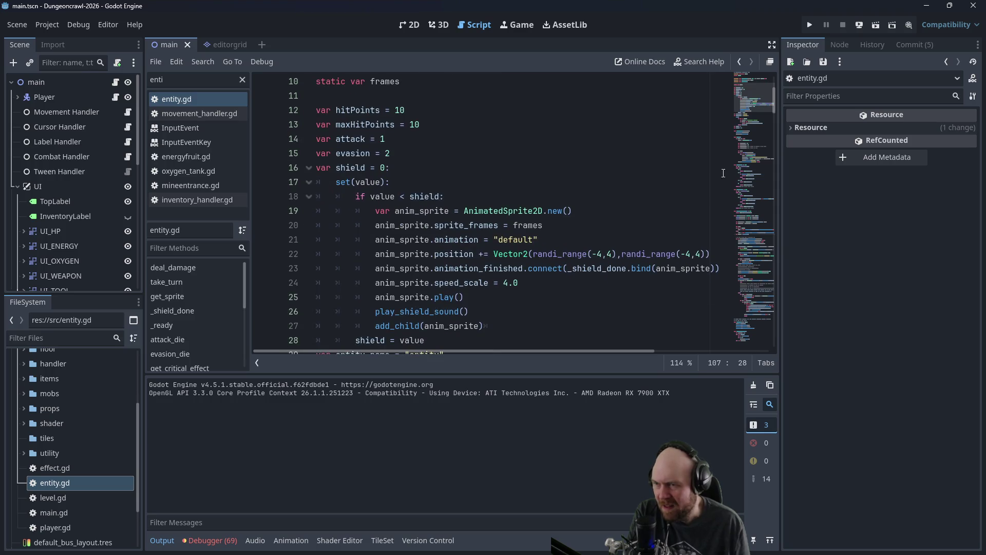
pyautogui.moveTo(776, 107)
pyautogui.mouseDown()
pyautogui.moveTo(784, 324)
pyautogui.moveTo(785, 307)
pyautogui.mouseUp()
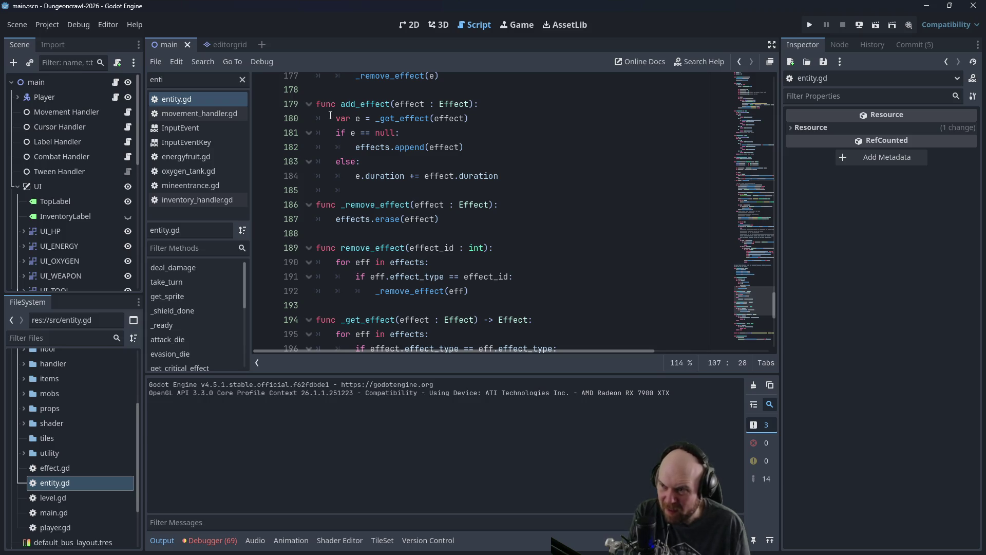
pyautogui.click(509, 176)
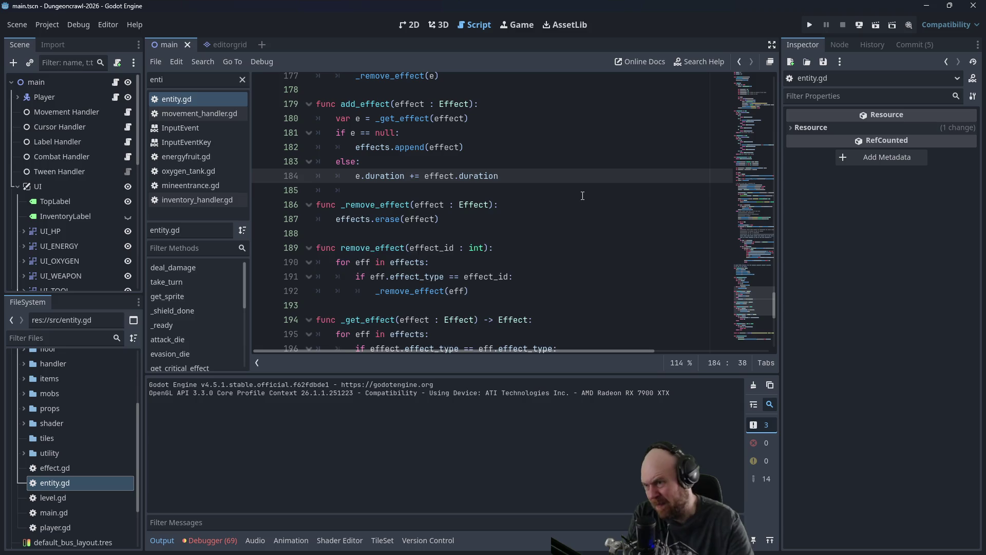
pyautogui.press('Return')
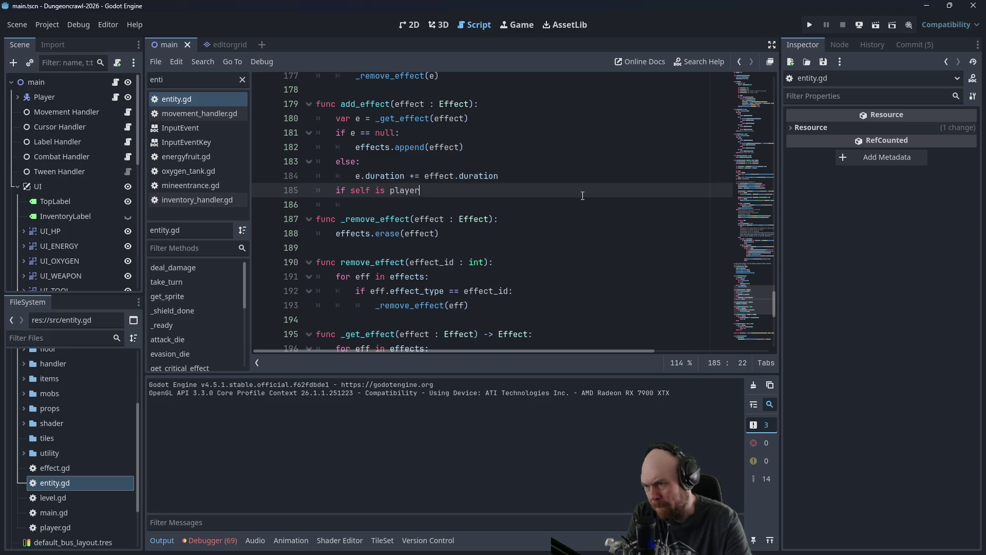
pyautogui.write('r:')
pyautogui.press('Return')
pyautogui.write('la')
pyautogui.press('BackSpace')
pyautogui.press('BackSpace')
pyautogui.press('BackSpace')
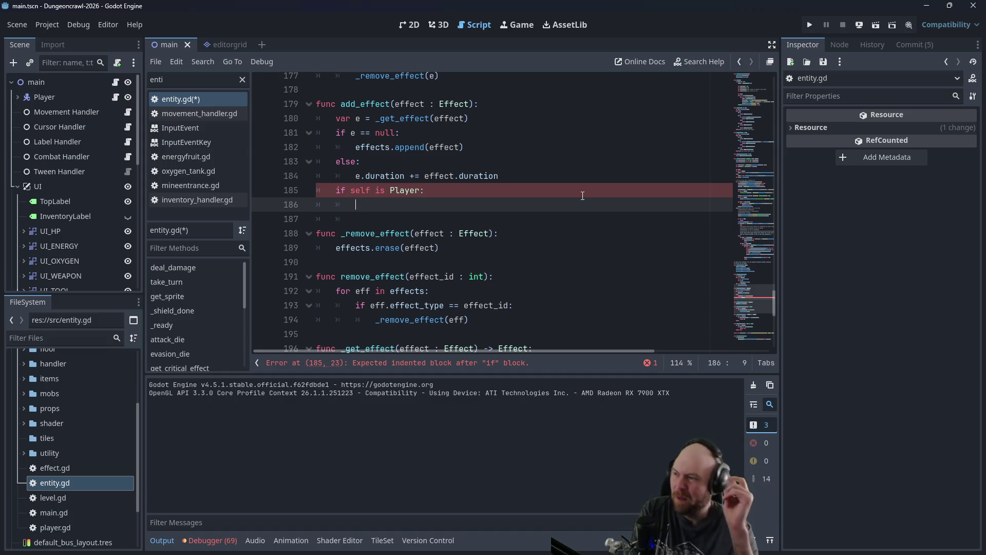
pyautogui.write('get_parent().label_handler.')
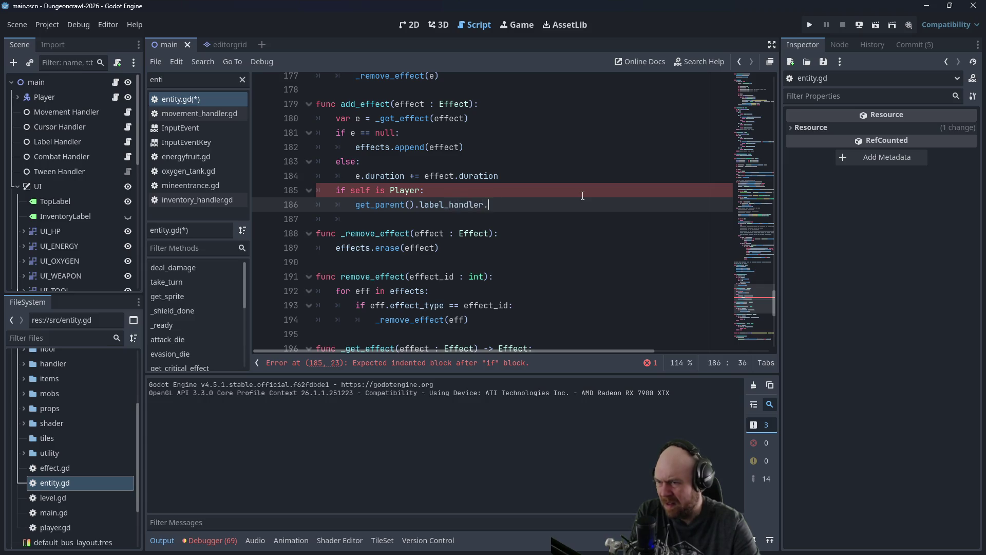
pyautogui.write('update(')
pyautogui.press('BackSpace')
pyautogui.press('BackSpace')
pyautogui.press('BackSpace')
pyautogui.write('_effe')
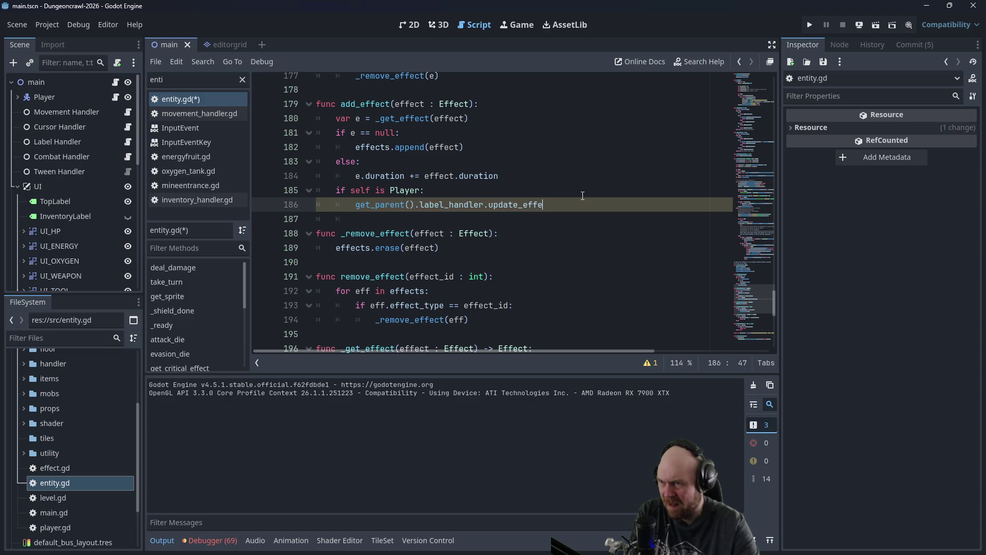
pyautogui.write('(')
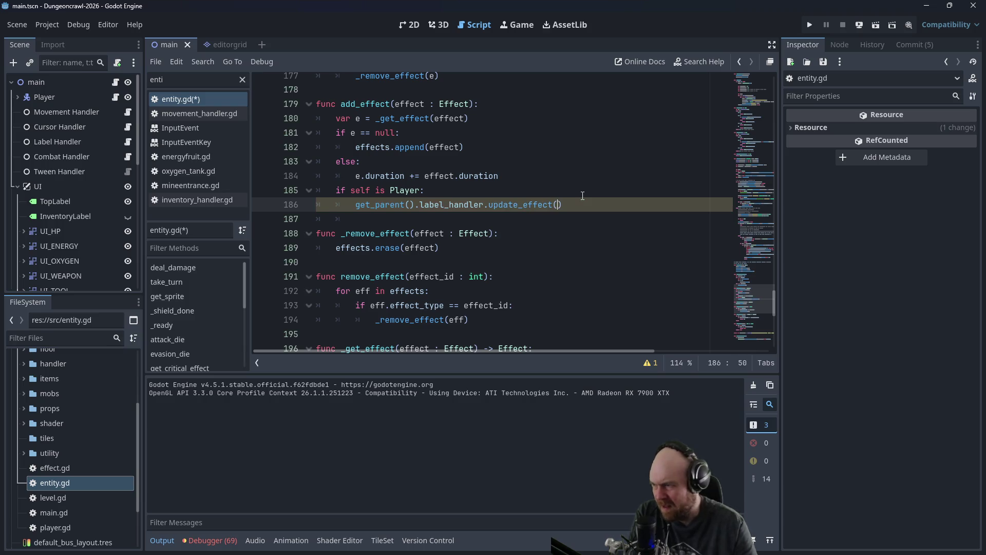
pyautogui.click(128, 141)
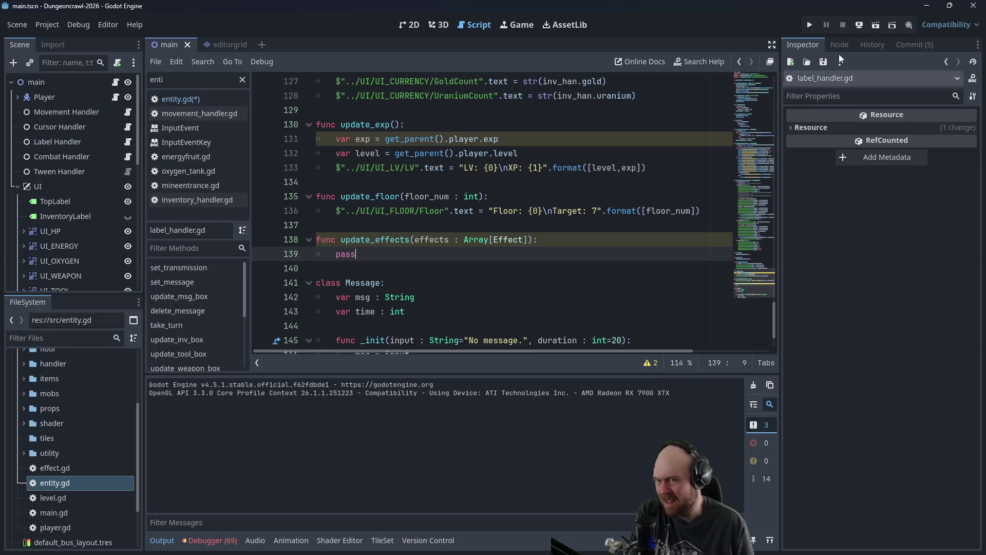
# Step: Fix the add_effect call to label_handler.update_effects(effects)
pyautogui.click(740, 62)
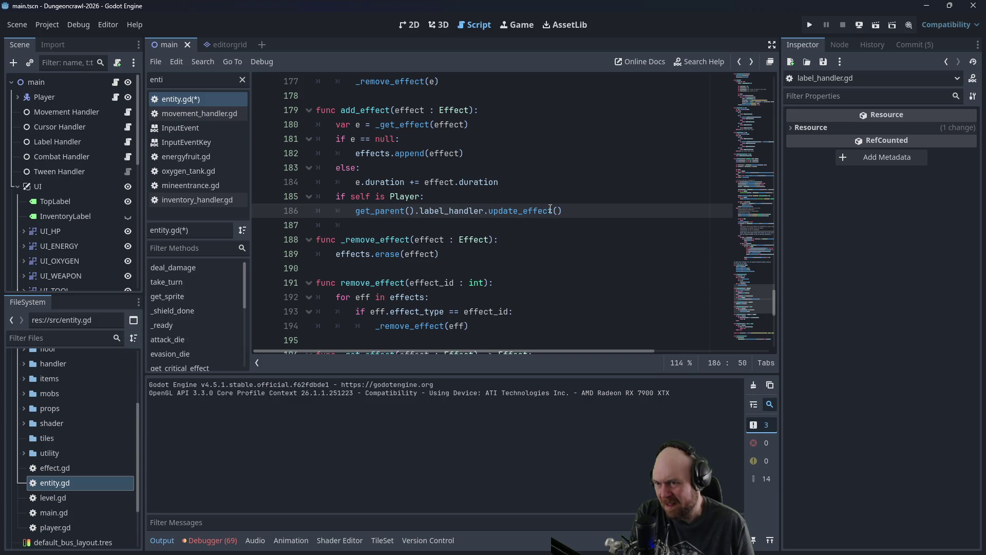
pyautogui.write('s')
pyautogui.moveTo(772, 297); pyautogui.dragTo(768, 73)
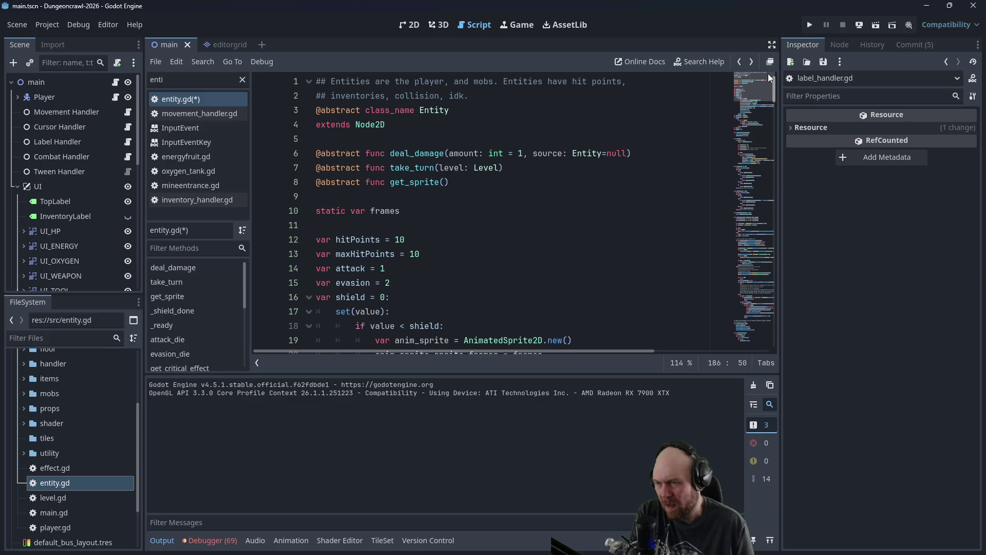
pyautogui.moveTo(766, 84); pyautogui.dragTo(762, 119)
pyautogui.write('e')
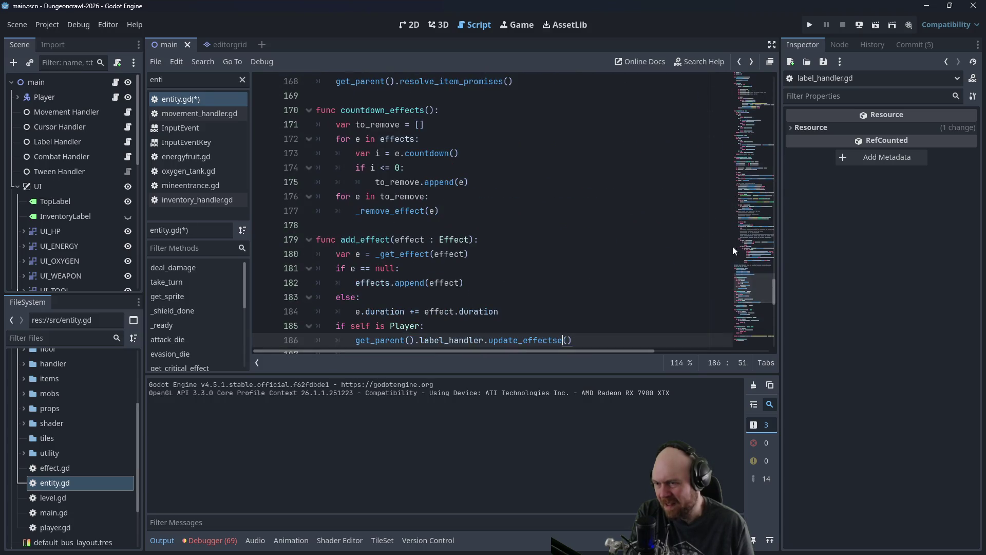
pyautogui.press('BackSpace')
pyautogui.press('Right')
pyautogui.write('effects')
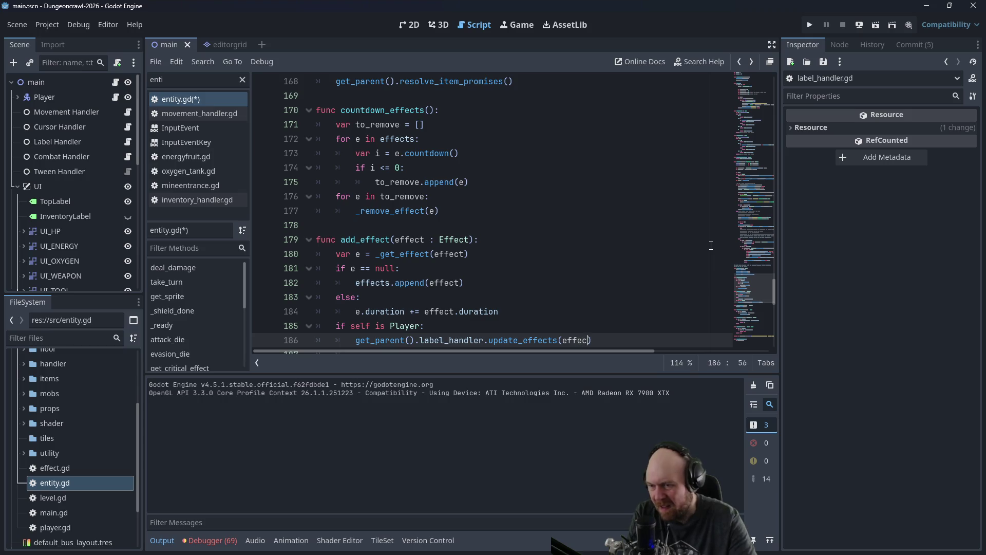
pyautogui.click(415, 139)
# Step: Copy the Player check into remove_effect after _remove_effect(eff) and save entity.gd
pyautogui.scroll(-2, 549, 208)
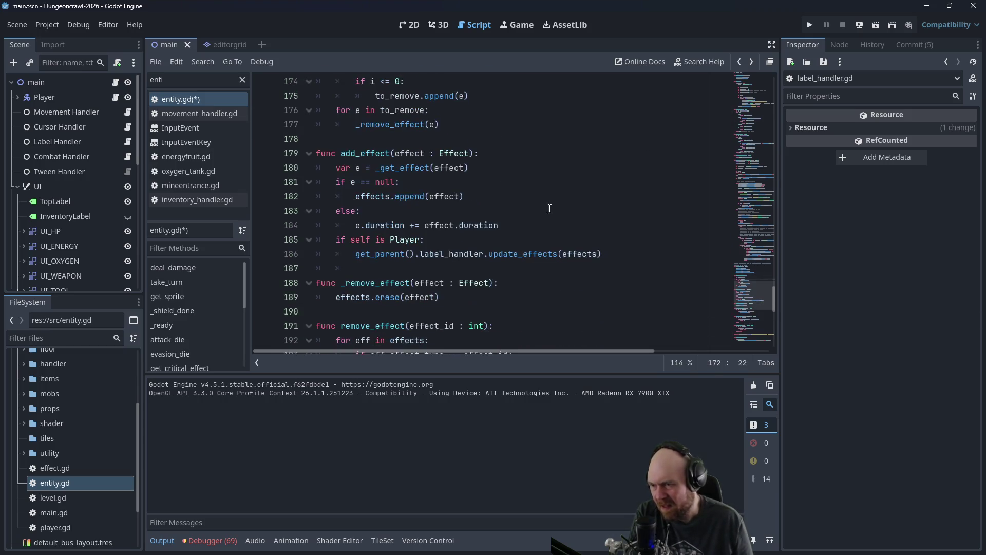
pyautogui.moveTo(628, 256)
pyautogui.mouseDown()
pyautogui.moveTo(331, 225)
pyautogui.moveTo(317, 240)
pyautogui.mouseUp()
pyautogui.hotkey('ctrl', 'c')
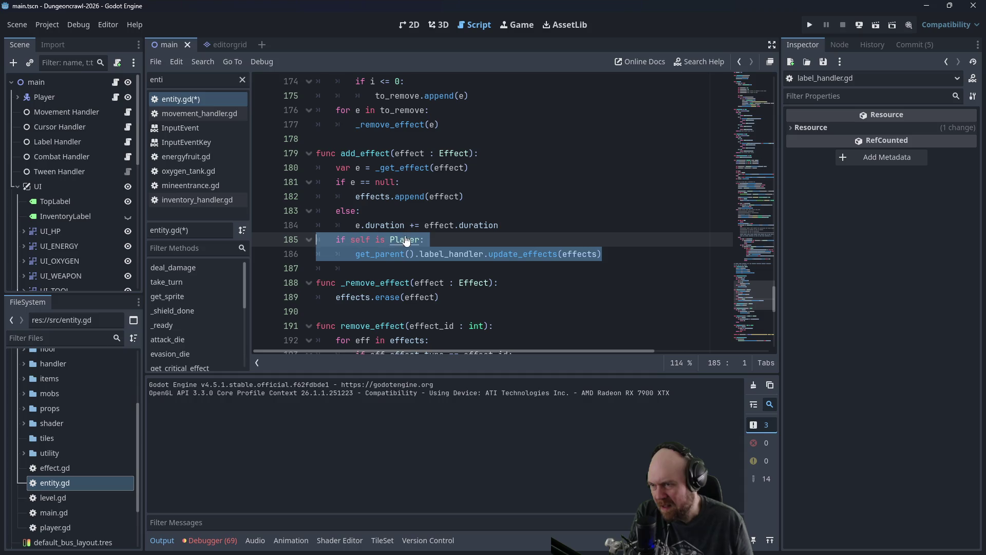
pyautogui.scroll(-2, 531, 258)
pyautogui.scroll(-2, 531, 257)
pyautogui.click(470, 282)
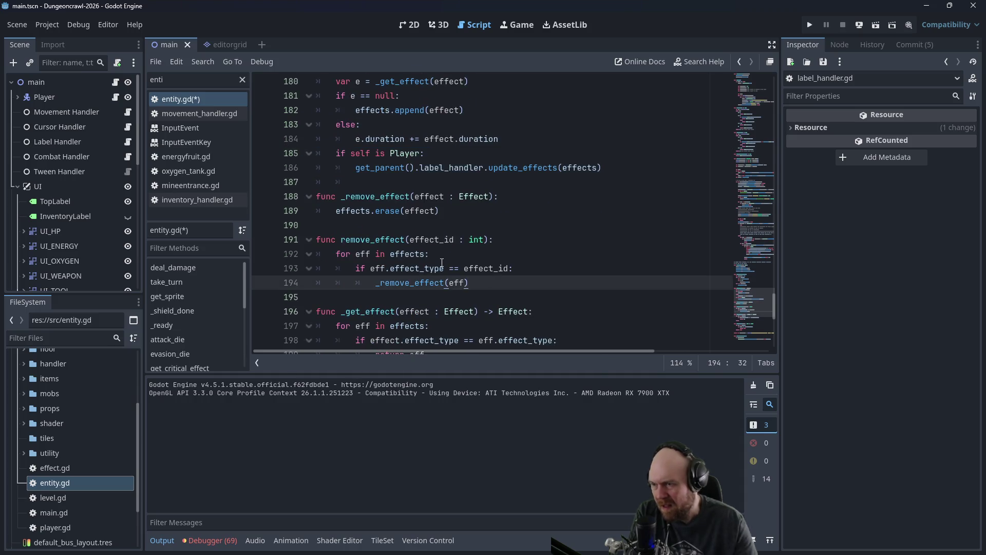
pyautogui.press('Return')
pyautogui.hotkey('ctrl', 'v')
pyautogui.press('Up')
pyautogui.hotkey('ctrl', 's')
pyautogui.click(514, 211)
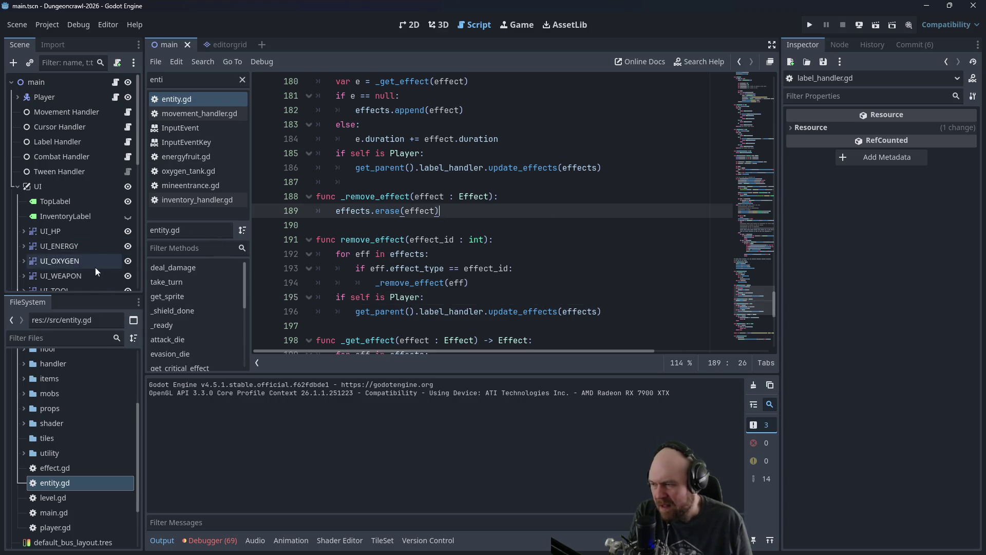
pyautogui.click(127, 142)
# Step: Replace pass on line 139 with 'if effects.size() > 0:' and an empty 'else:' branch
pyautogui.moveTo(355, 254); pyautogui.dragTo(326, 252)
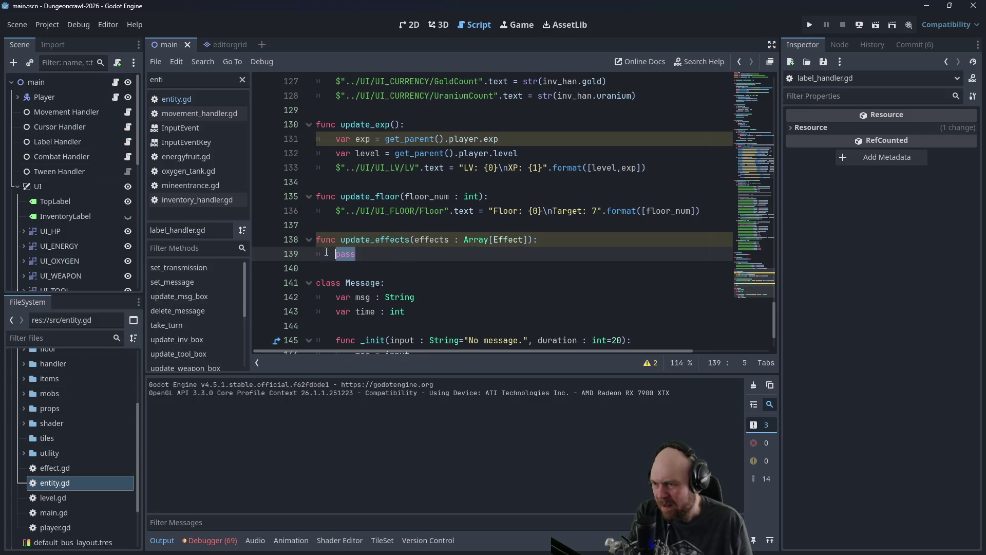
pyautogui.write('if e')
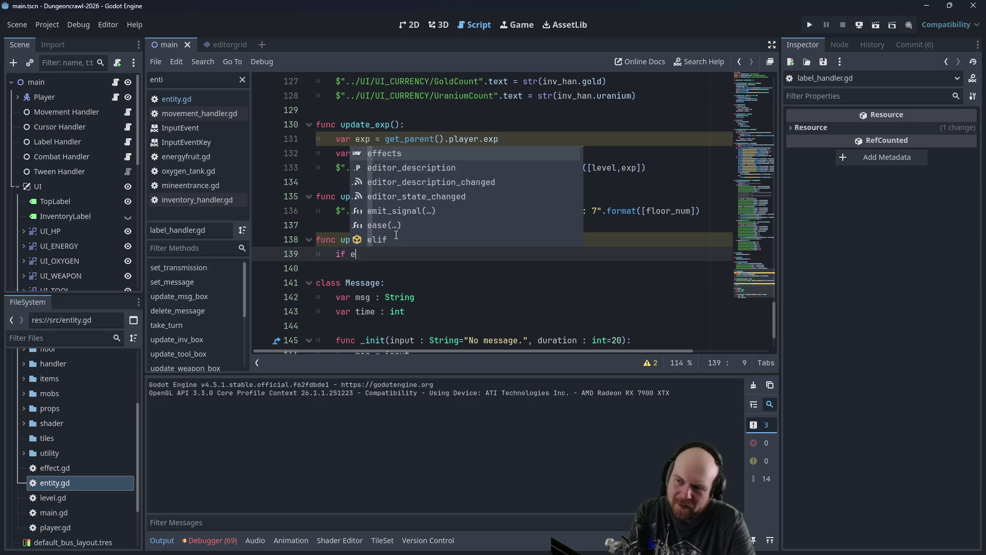
pyautogui.write('ffects')
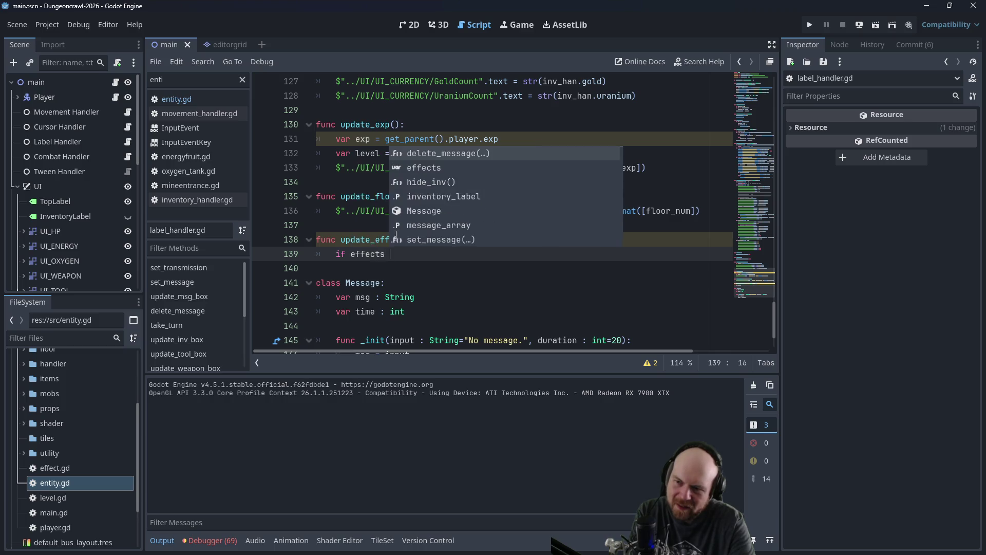
pyautogui.write('.size() > 0:')
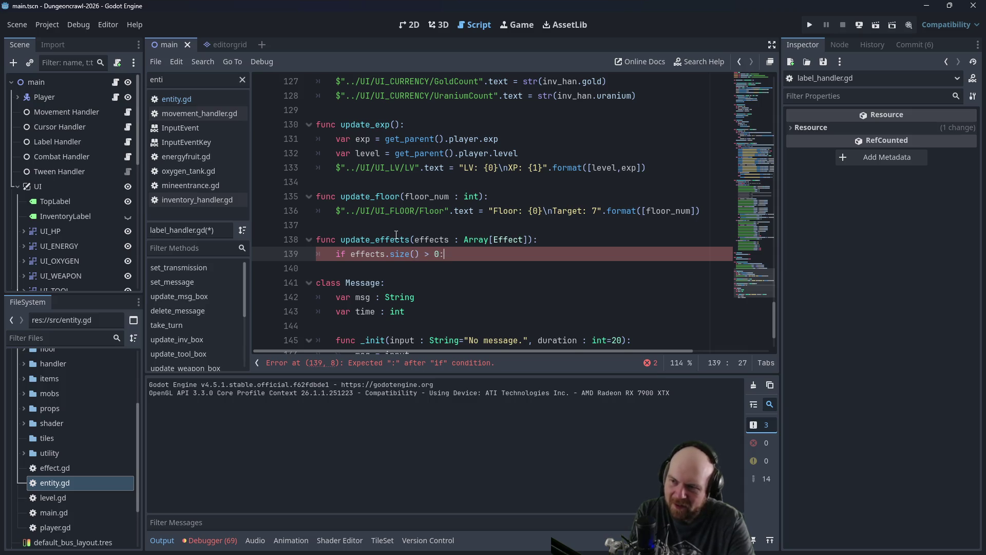
pyautogui.press('Return')
pyautogui.press('Return')
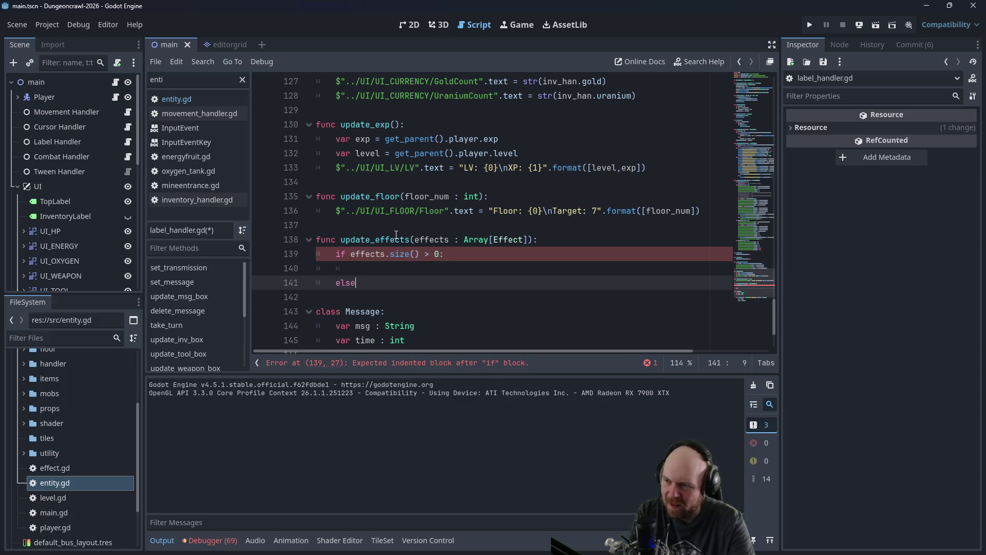
pyautogui.write(':')
pyautogui.press('Return')
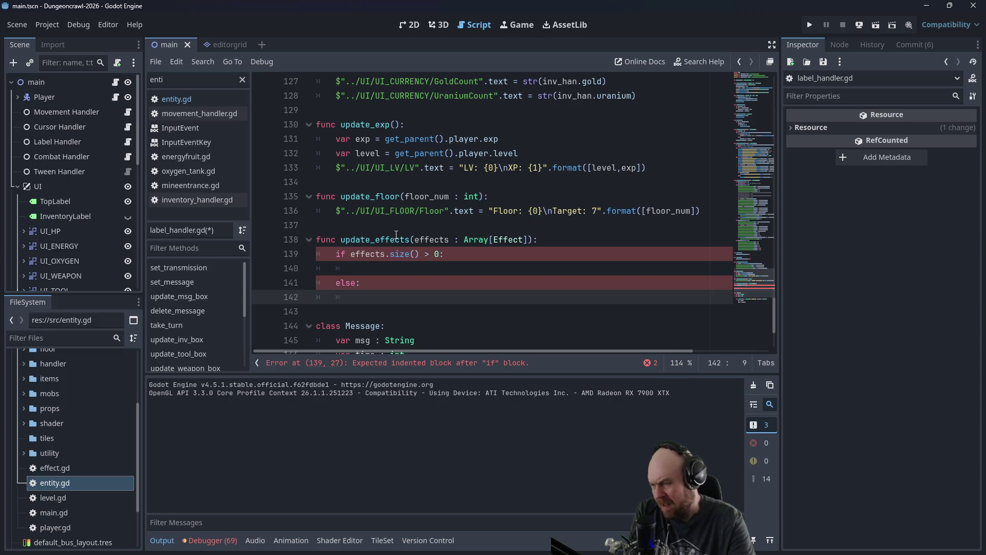
pyautogui.scroll(-5, 56, 256)
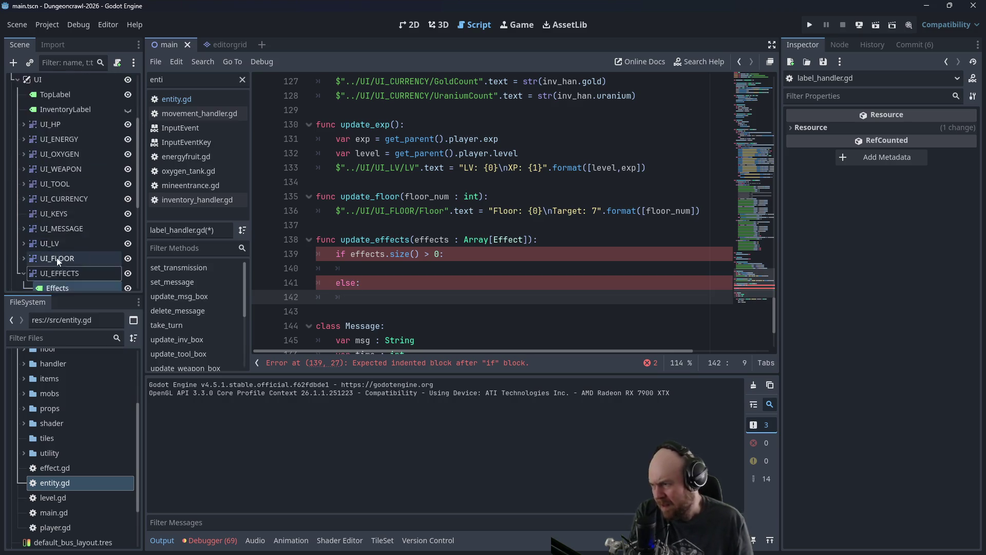
# Step: In the else branch, set the Effects label's text to an empty string
pyautogui.moveTo(57, 234)
pyautogui.mouseDown()
pyautogui.moveTo(262, 266)
pyautogui.moveTo(360, 298)
pyautogui.mouseUp()
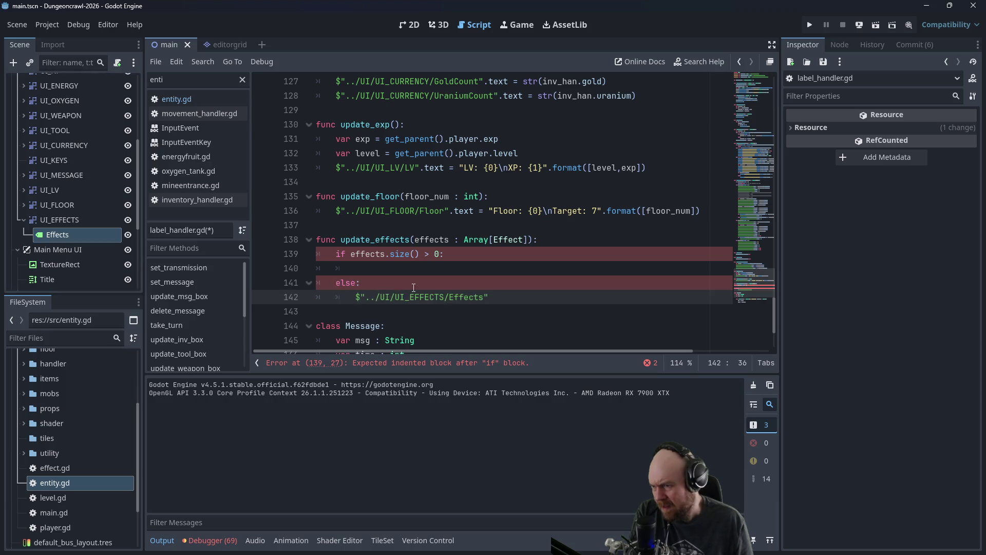
pyautogui.write('.text = "')
pyautogui.press('Escape')
# Step: In the if branch, declare effect_str and loop over effects, referencing effect.effect_type
pyautogui.click(465, 276)
pyautogui.write('v')
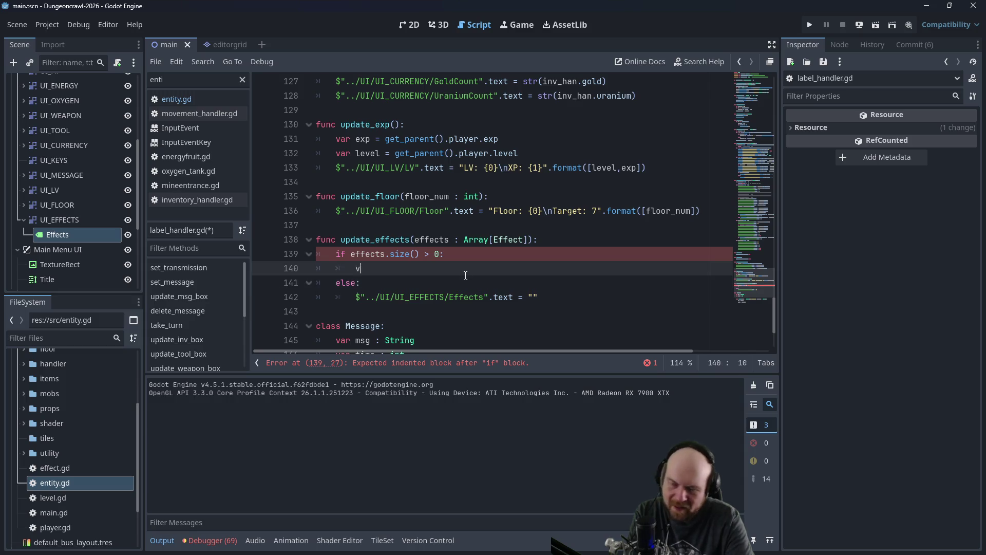
pyautogui.write('ar effect_str')
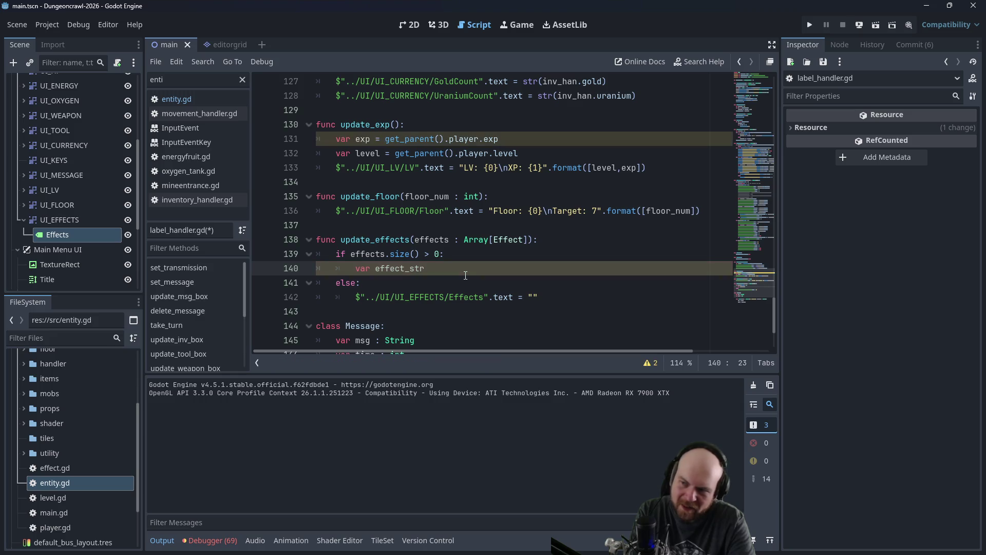
pyautogui.press('Return')
pyautogui.write('for effect in effects')
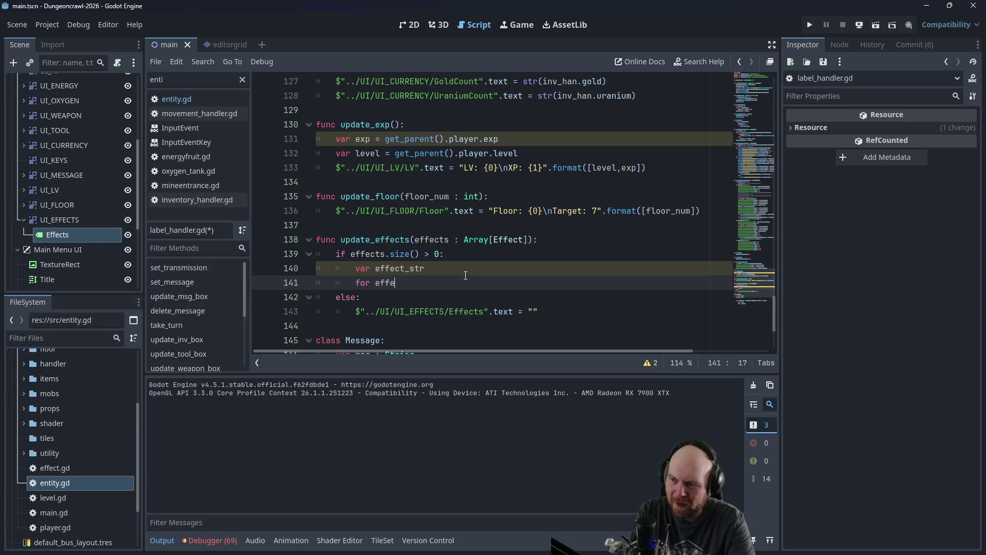
pyautogui.write(':')
pyautogui.press('Return')
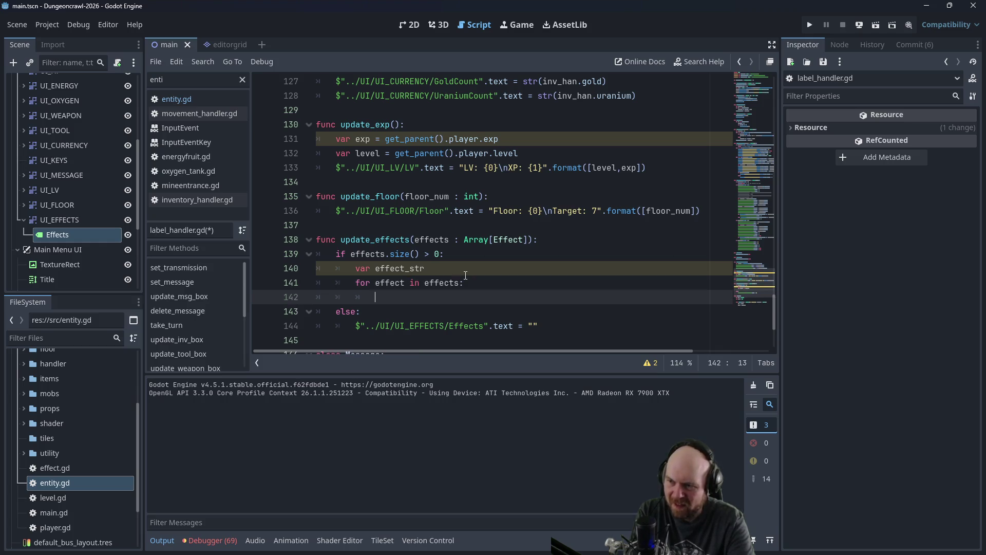
pyautogui.write('effe')
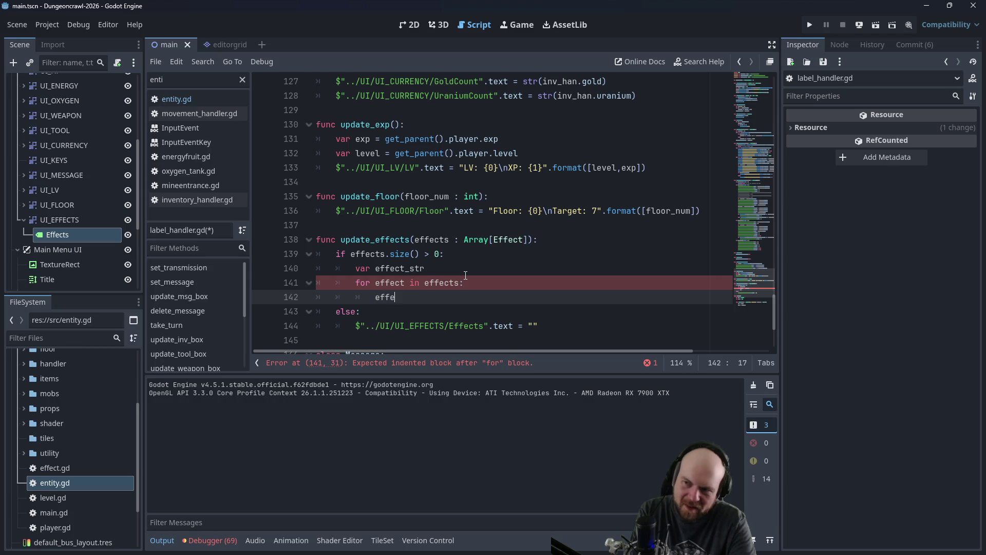
pyautogui.write('ct.')
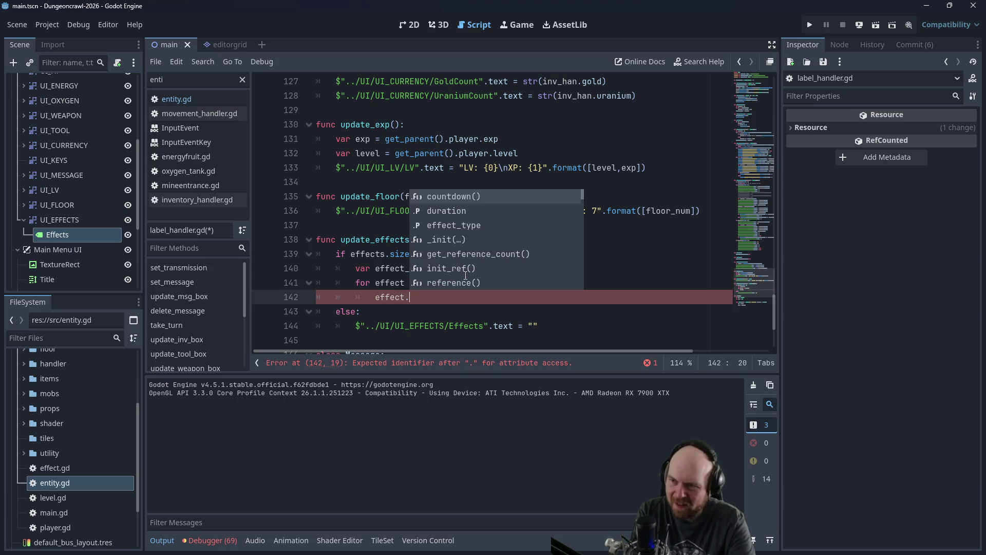
pyautogui.press('Down')
pyautogui.press('Down')
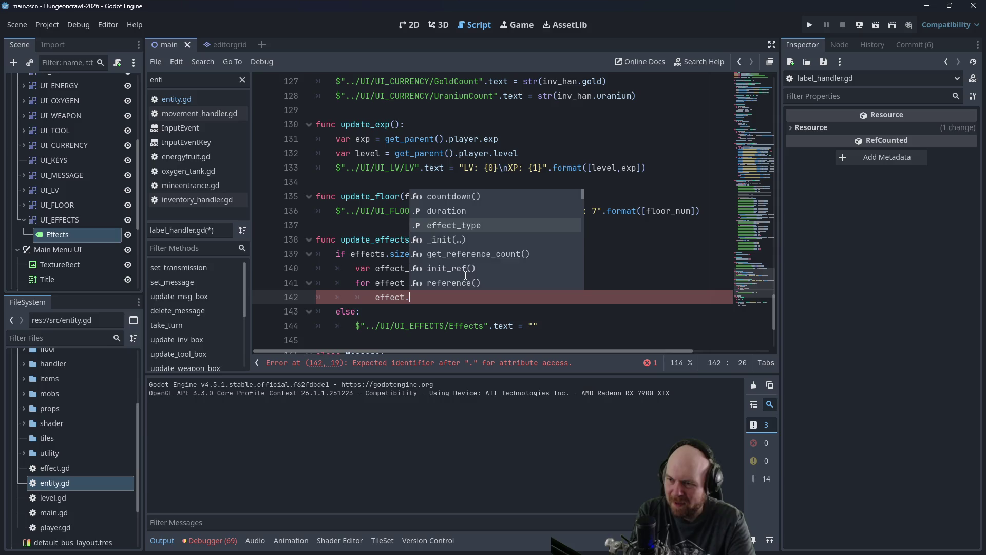
pyautogui.press('Return')
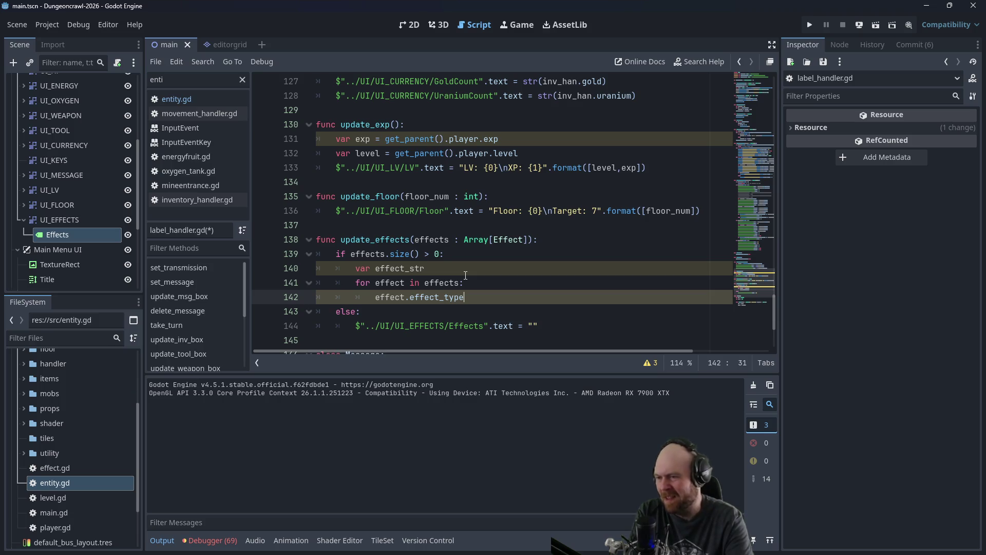
# Step: Replace the loop body with 'match' and insert blank lines above the for loop
pyautogui.press('BackSpace')
pyautogui.press('BackSpace')
pyautogui.press('BackSpace')
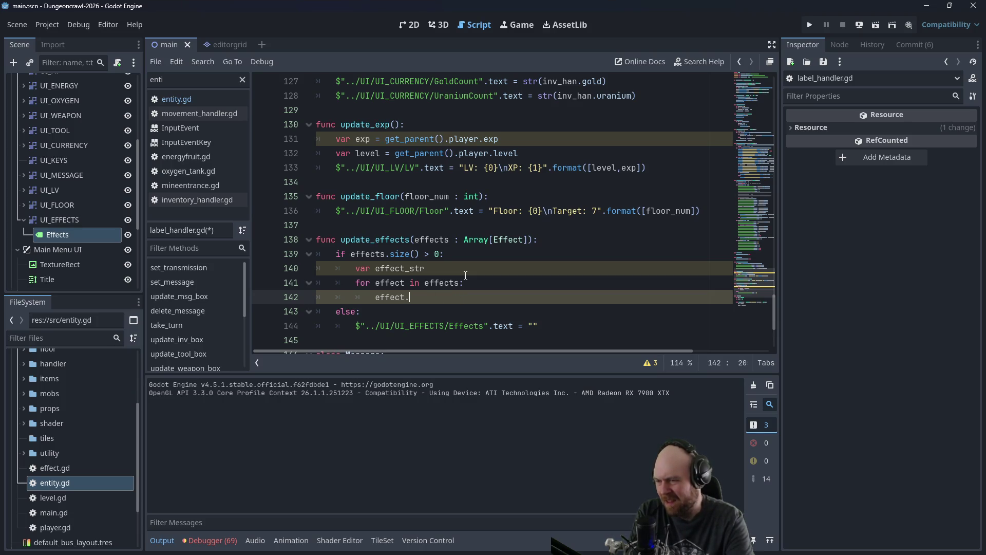
pyautogui.press('BackSpace')
pyautogui.press('BackSpace')
pyautogui.press('BackSpace')
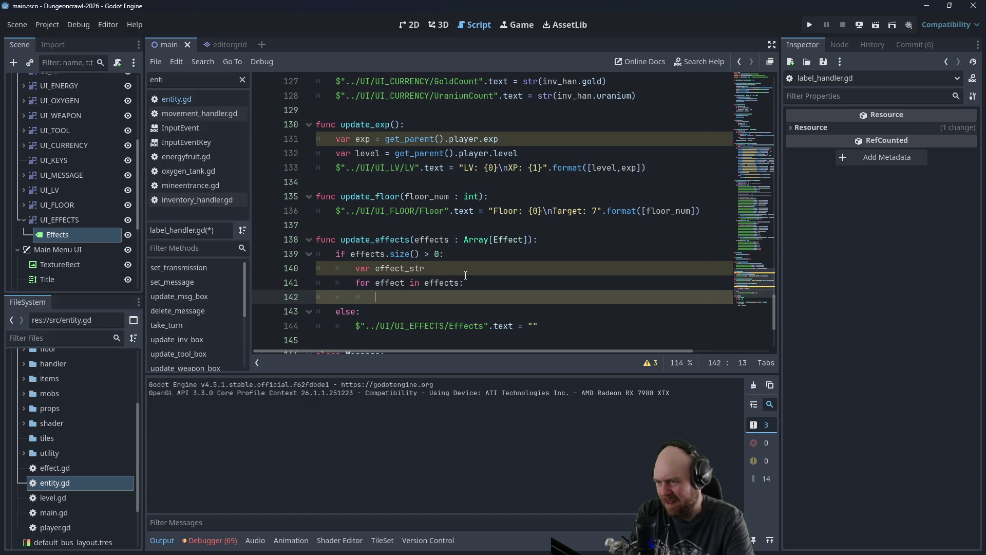
pyautogui.write('ma')
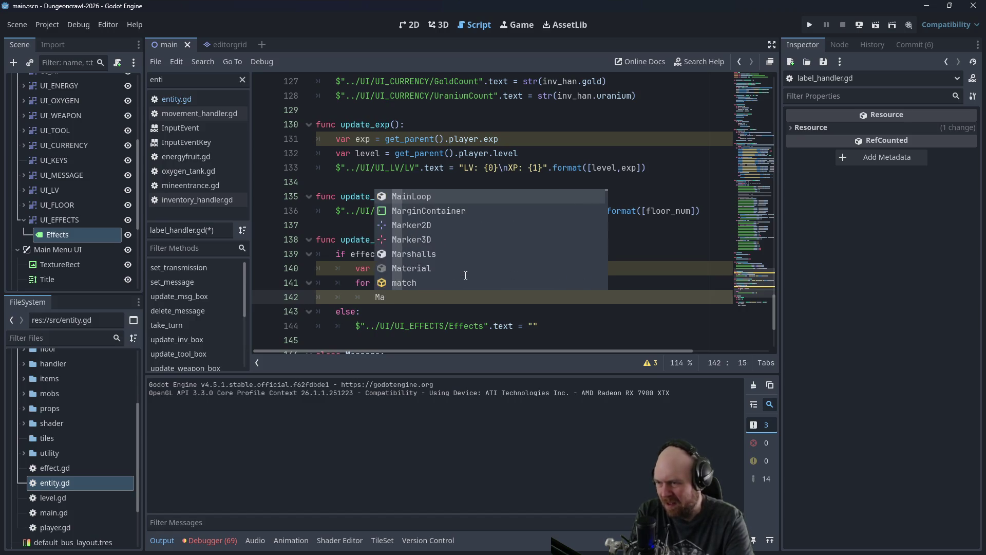
pyautogui.write('tch')
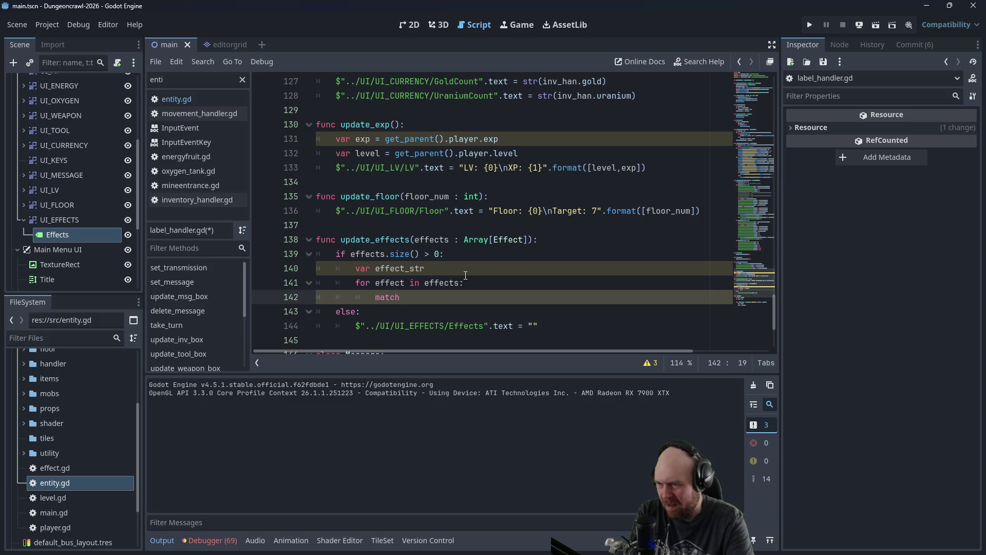
pyautogui.press('Up')
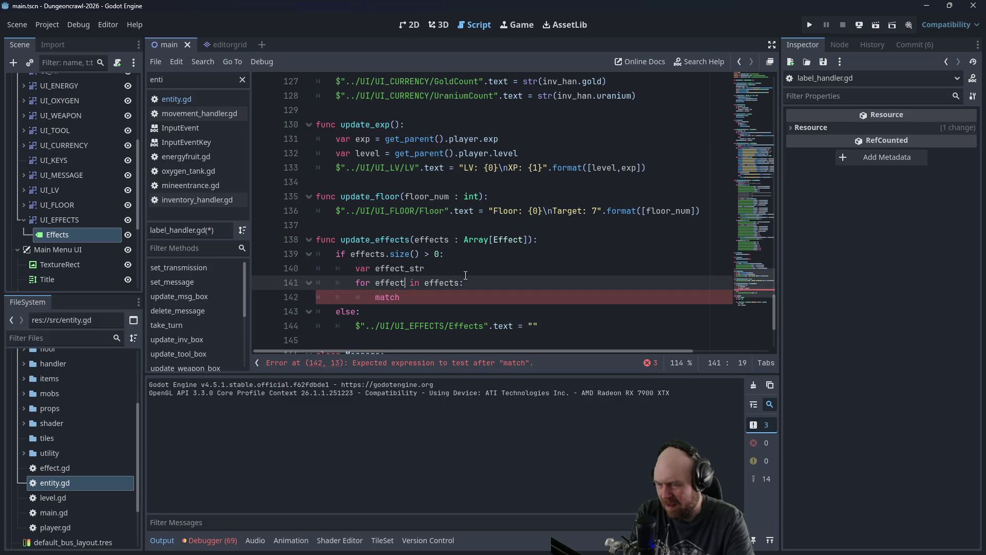
pyautogui.press('Up')
pyautogui.press('Down')
pyautogui.press('Down')
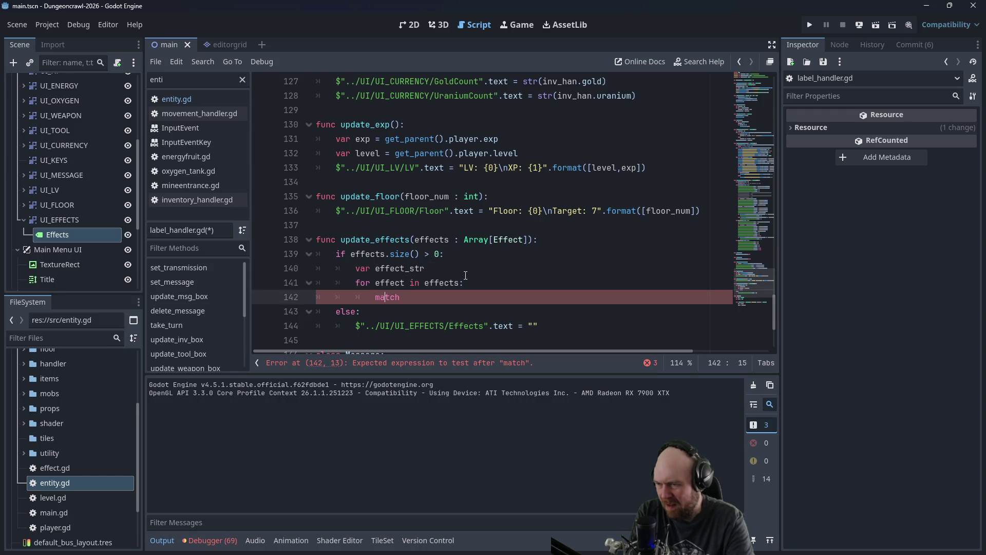
pyautogui.press('Up')
pyautogui.press('Up')
pyautogui.press('Home')
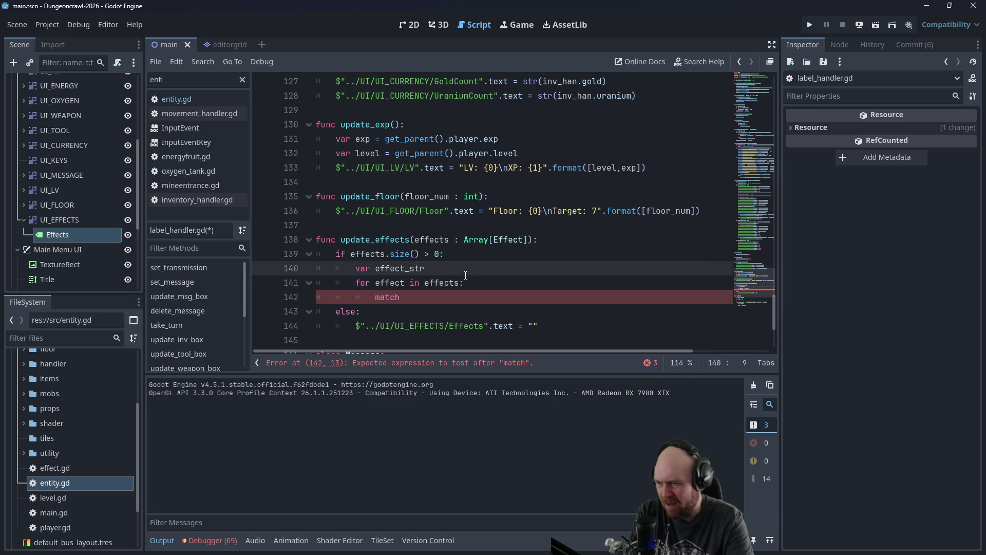
pyautogui.press('Down')
pyautogui.press('Return')
pyautogui.press('Return')
pyautogui.press('Up')
pyautogui.press('Up')
# Step: Try an 'if effects.size() == 1' check, then delete it and its blank lines
pyautogui.write('if ef')
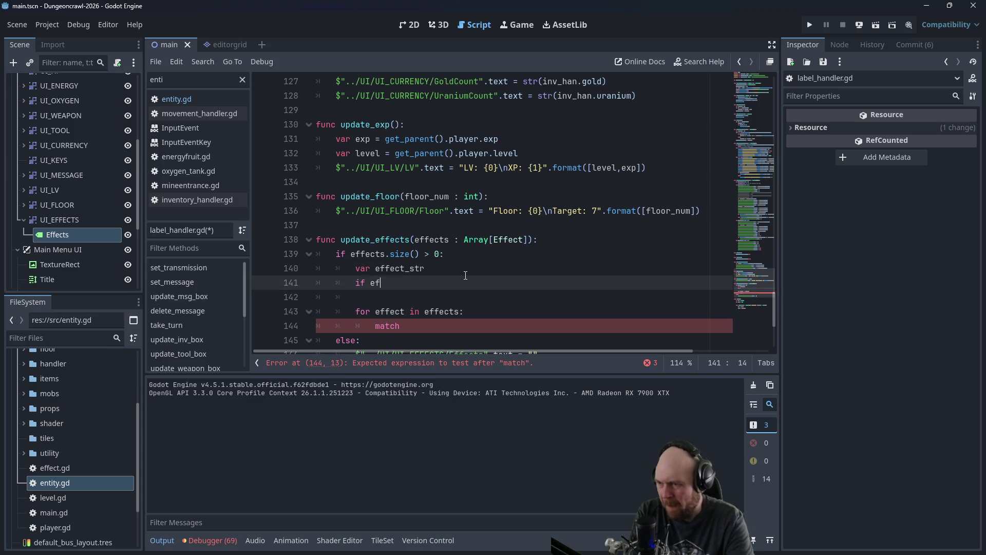
pyautogui.write('fects.size() == ')
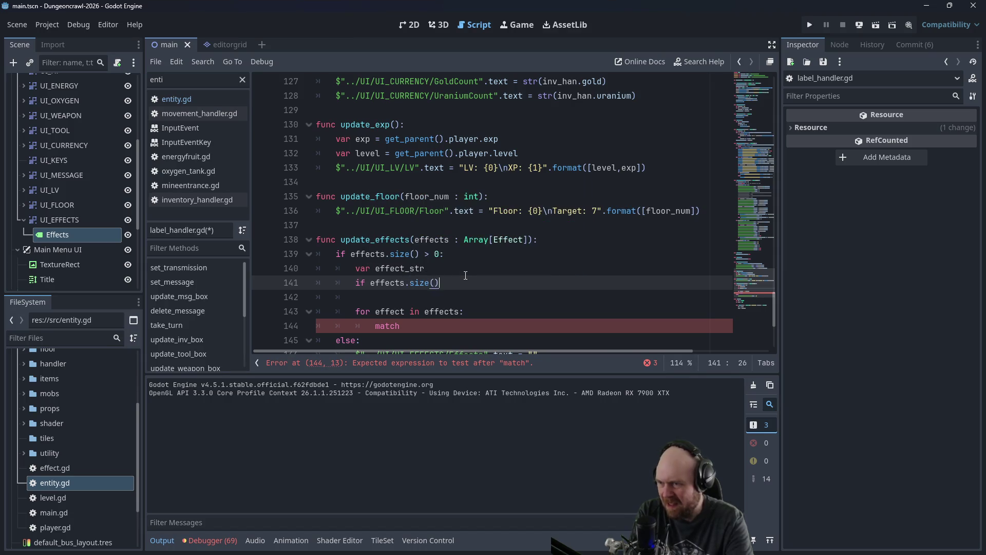
pyautogui.write('1:')
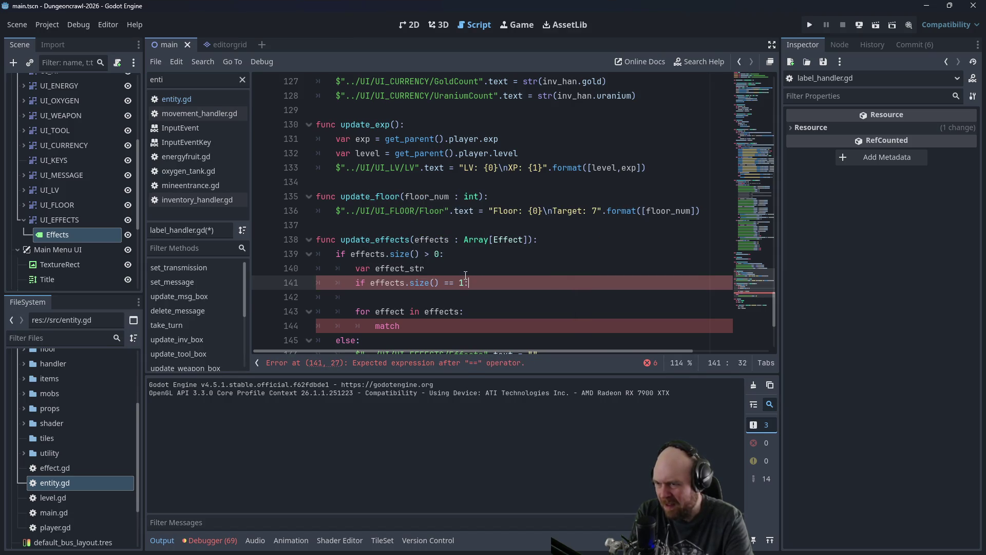
pyautogui.press('Return')
pyautogui.press('Down')
pyautogui.press('Up')
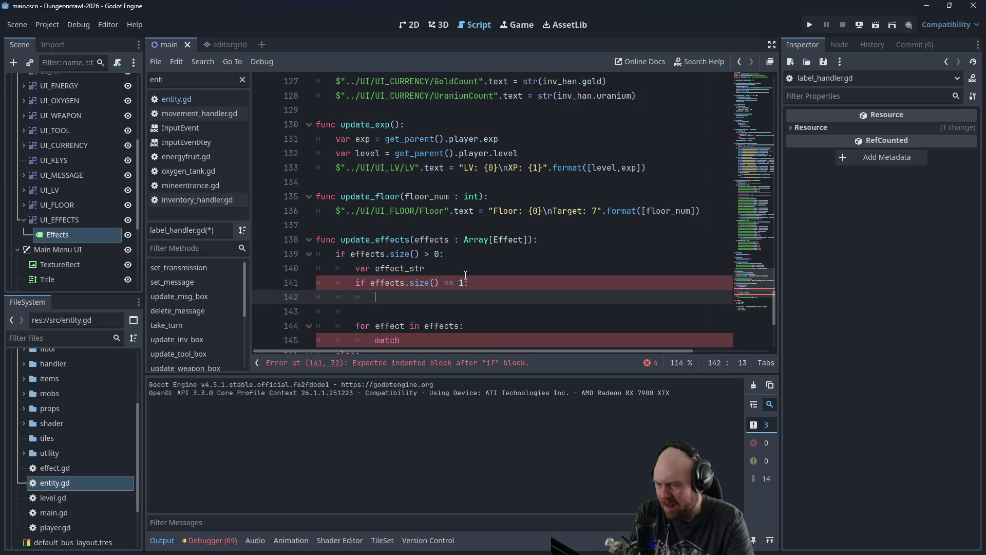
pyautogui.hotkey('ctrl', 'shift', 'k')
pyautogui.hotkey('ctrl', 'shift', 'k')
pyautogui.press('Up')
pyautogui.hotkey('ctrl', 'shift', 'k')
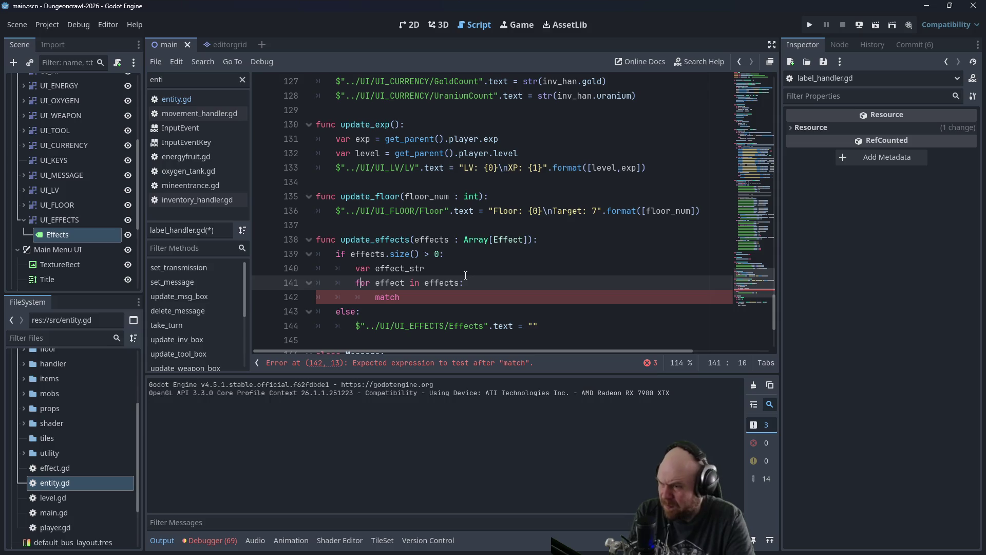
# Step: Add 'var effects_size = effects.size()' and move it above the if check
pyautogui.press('Up')
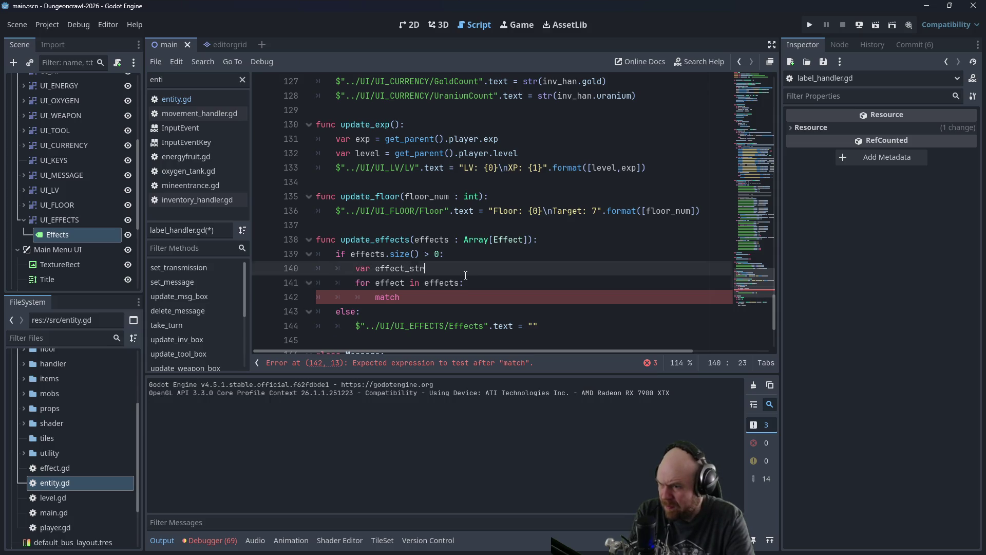
pyautogui.press('Return')
pyautogui.write('var effects_s')
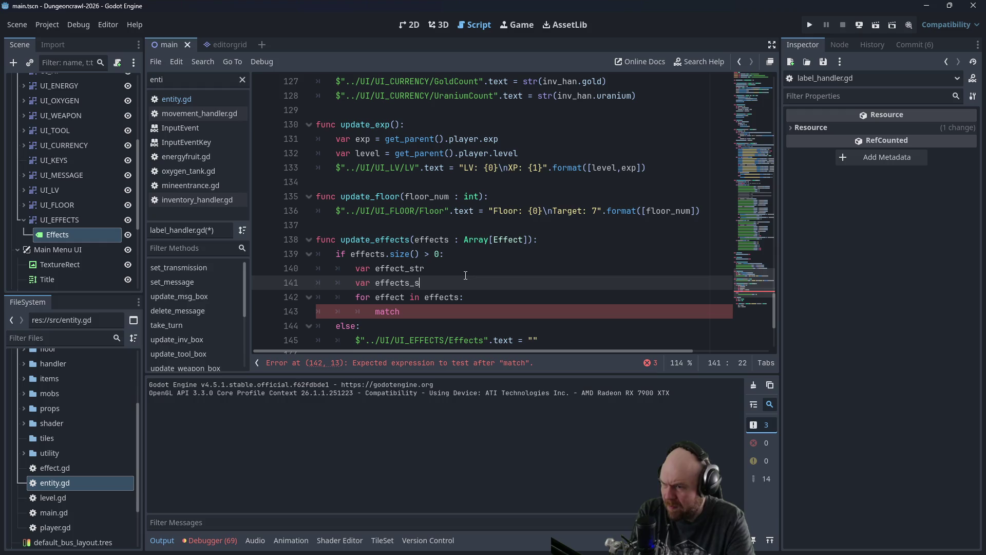
pyautogui.write('ize = effects.si')
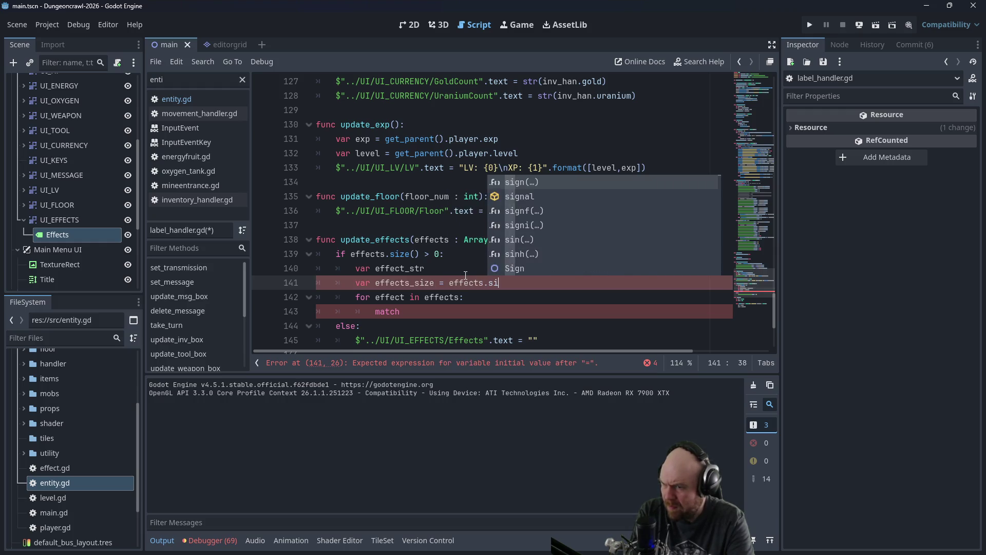
pyautogui.write('ze()')
pyautogui.moveTo(525, 282); pyautogui.dragTo(355, 282)
pyautogui.hotkey('ctrl', 'c')
pyautogui.press('BackSpace')
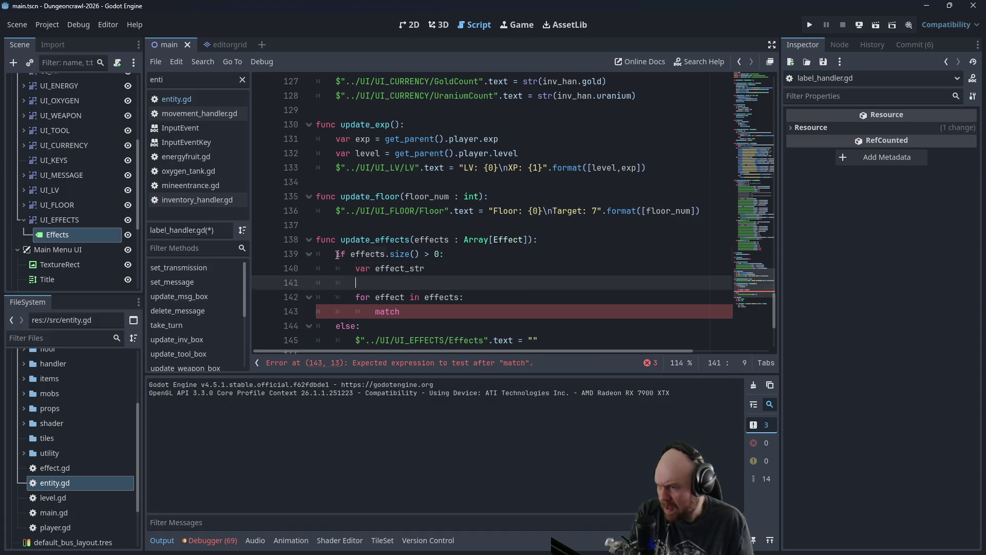
pyautogui.click(337, 254)
pyautogui.press('Return')
pyautogui.press('Up')
pyautogui.hotkey('ctrl', 'v')
# Step: Change the if condition to 'effects_size > 0' and remove the leftover empty line
pyautogui.moveTo(351, 268); pyautogui.dragTo(420, 268)
pyautogui.write('effects_size')
pyautogui.press('Down')
pyautogui.press('Down')
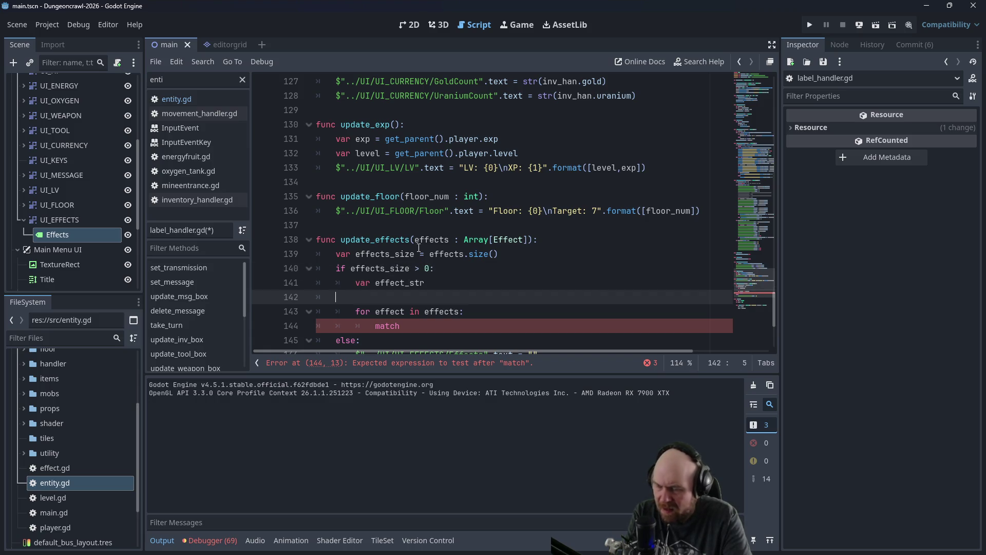
pyautogui.press('BackSpace')
pyautogui.press('BackSpace')
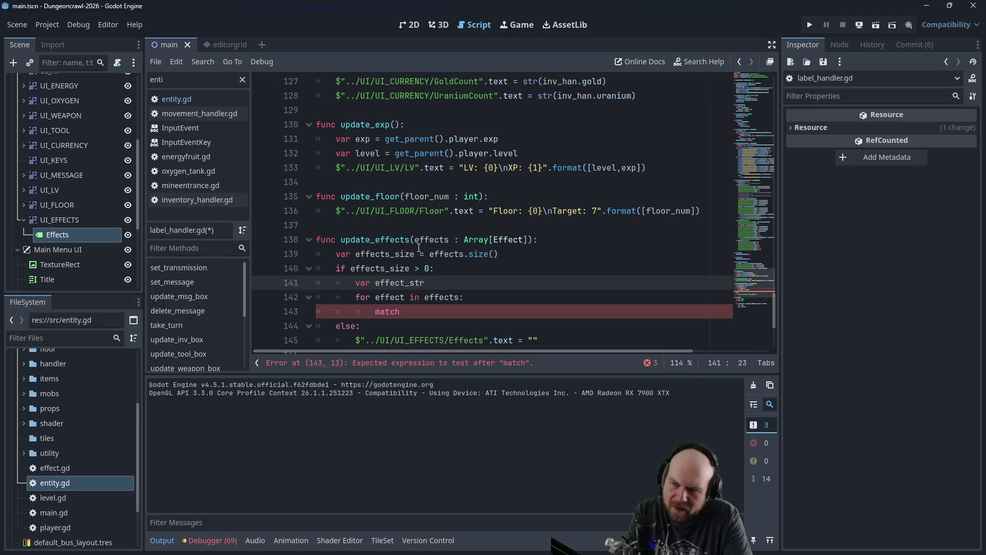
pyautogui.press('Down')
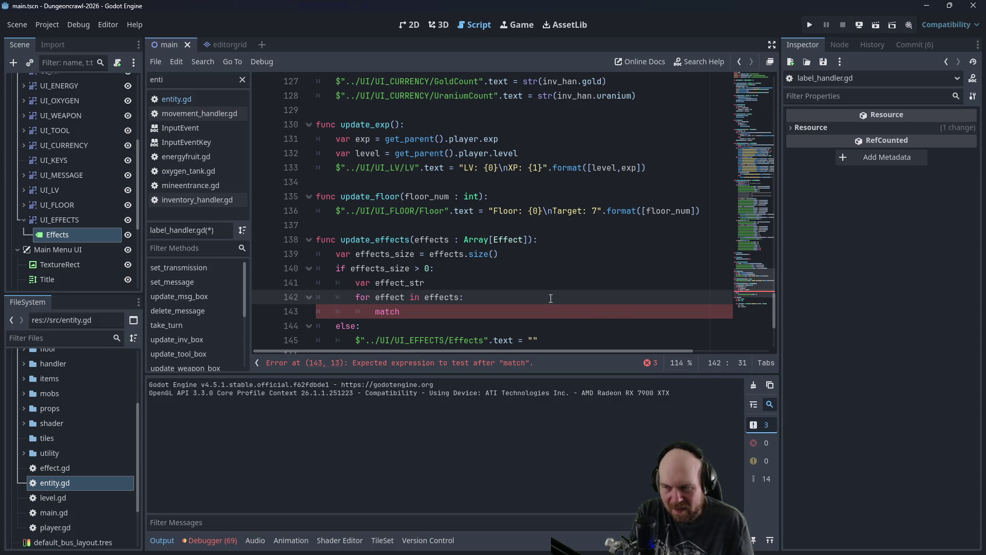
pyautogui.click(573, 284)
# Step: Add 'var i = 0' below effect_str and an 'i += 1' increment line inside the for loop
pyautogui.press('Return')
pyautogui.write('va')
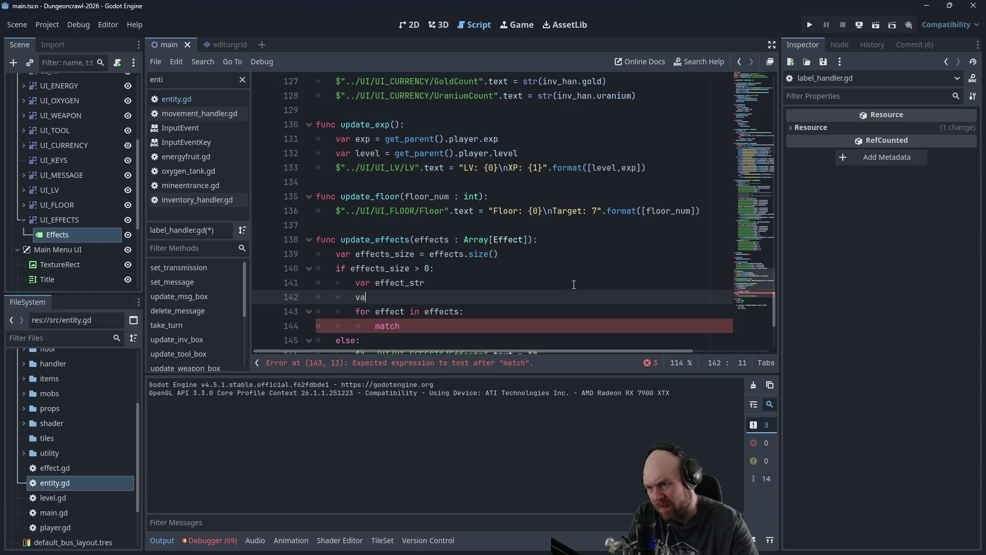
pyautogui.write('r i = 0')
pyautogui.press('Down')
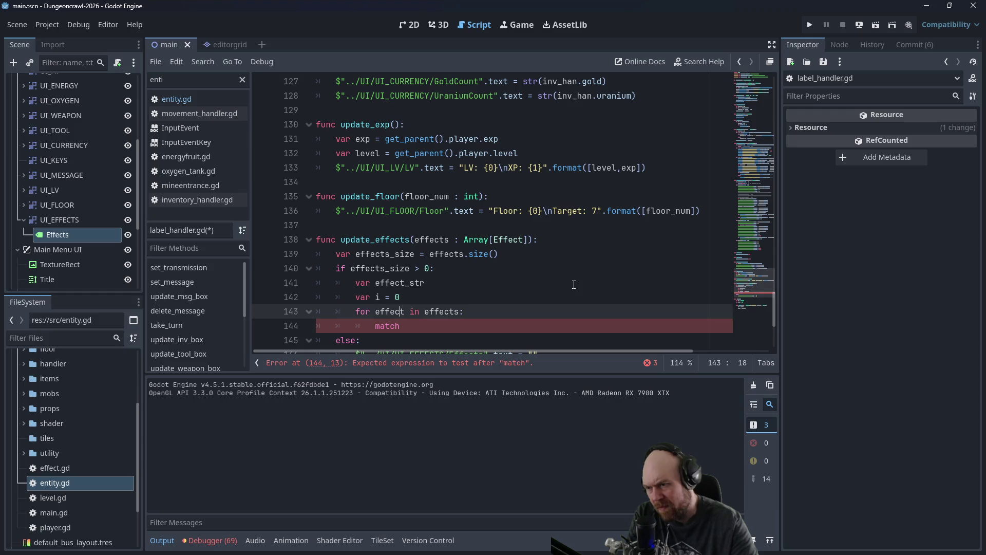
pyautogui.press('Down')
pyautogui.press('Up')
pyautogui.press('End')
pyautogui.press('Return')
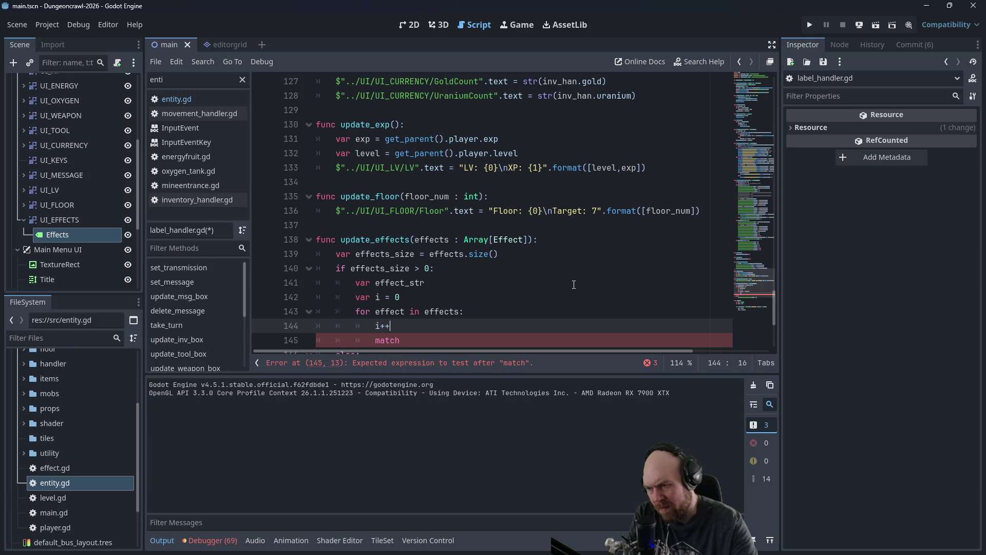
pyautogui.press('BackSpace')
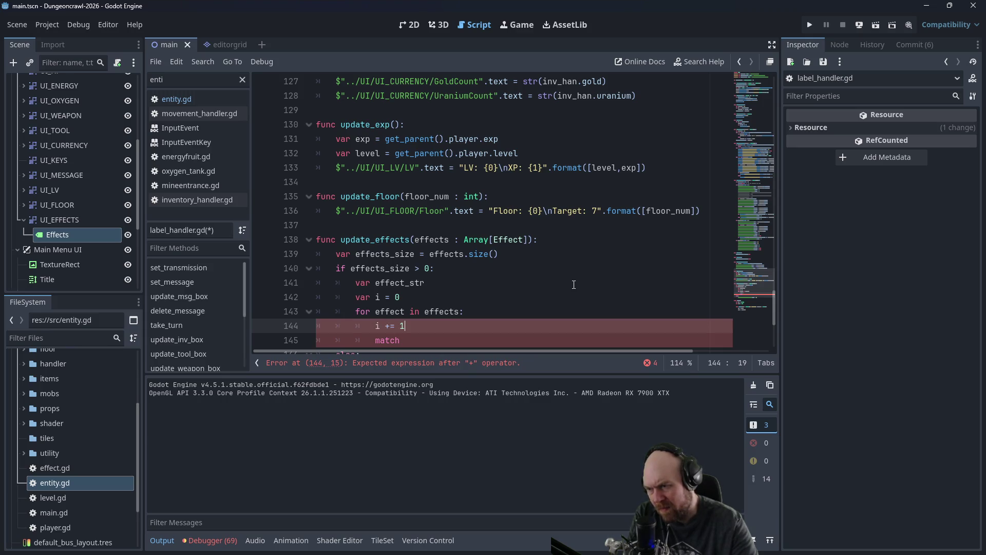
# Step: Complete 'match effect.effect_type:' and add an 'Enums.Effect.CRUSHED:' case under it
pyautogui.press('Down')
pyautogui.write('ef')
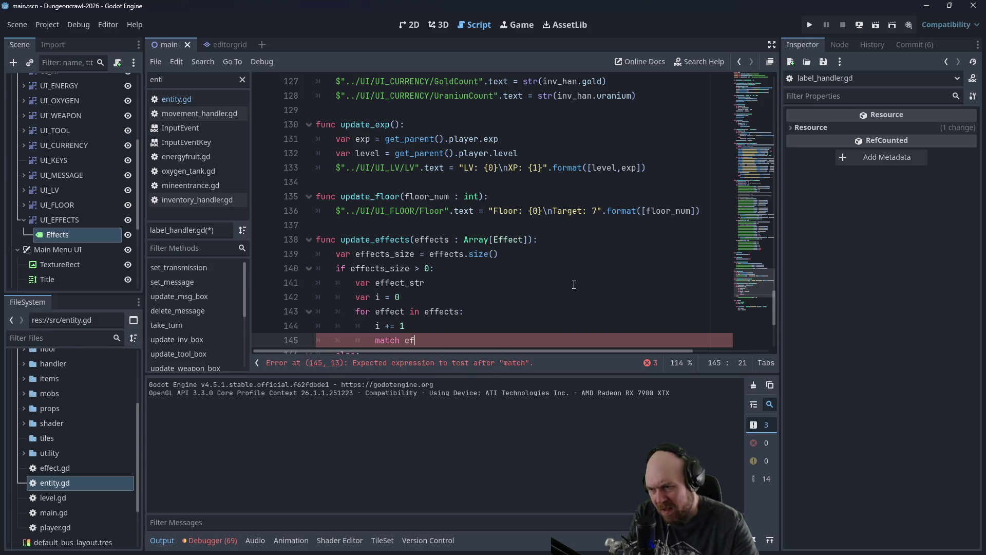
pyautogui.write('fect.')
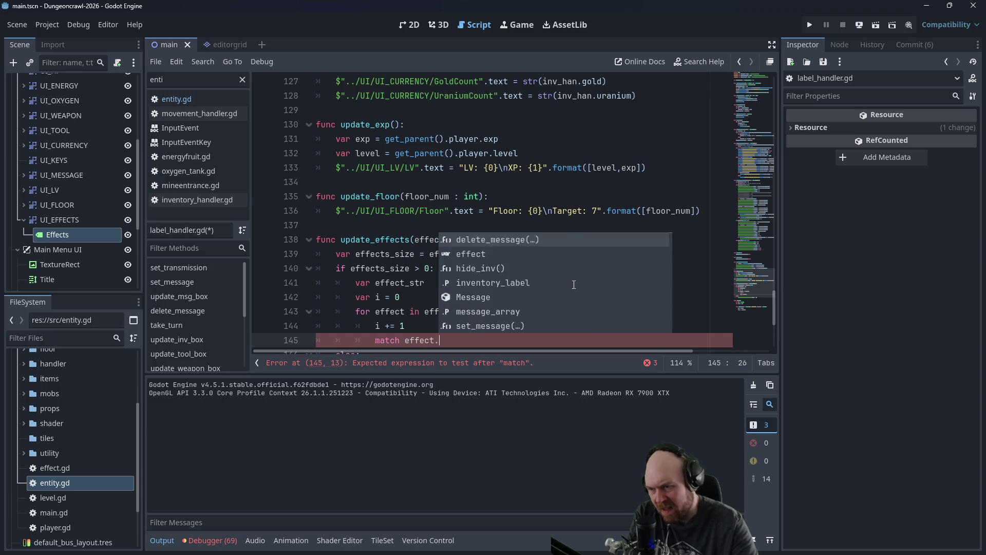
pyautogui.write('effect_type:')
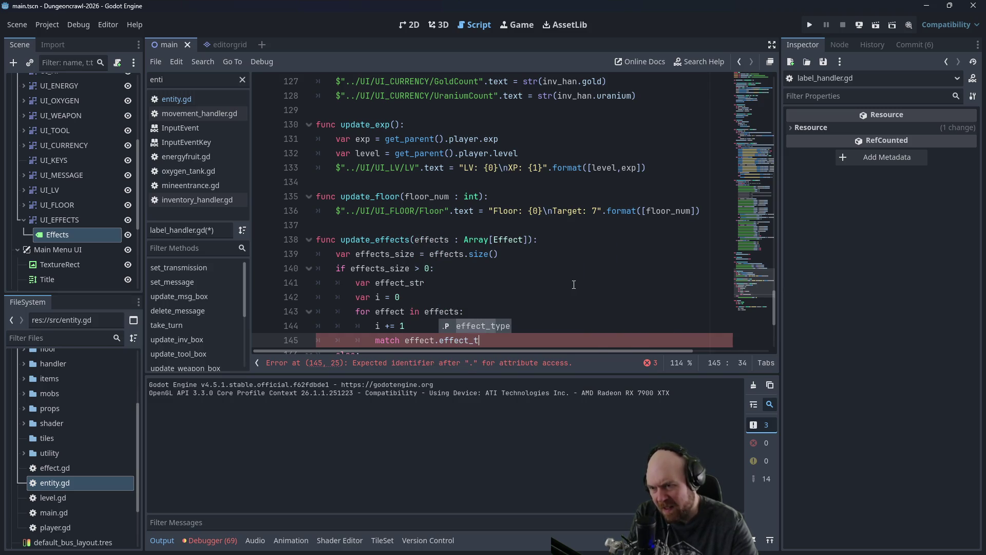
pyautogui.press('Return')
pyautogui.write('Enums.')
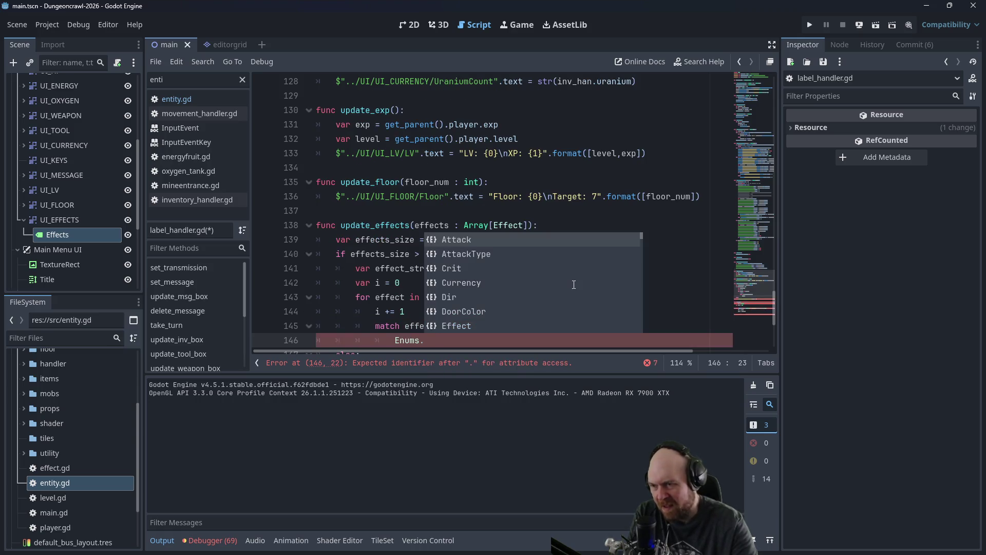
pyautogui.write('Effect.')
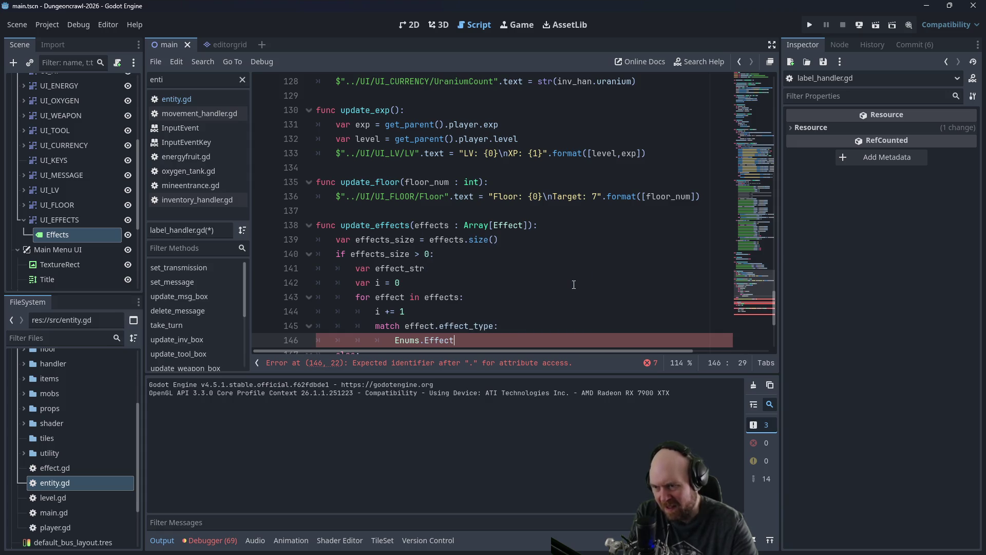
pyautogui.write('.CRUSHED')
pyautogui.press('Return')
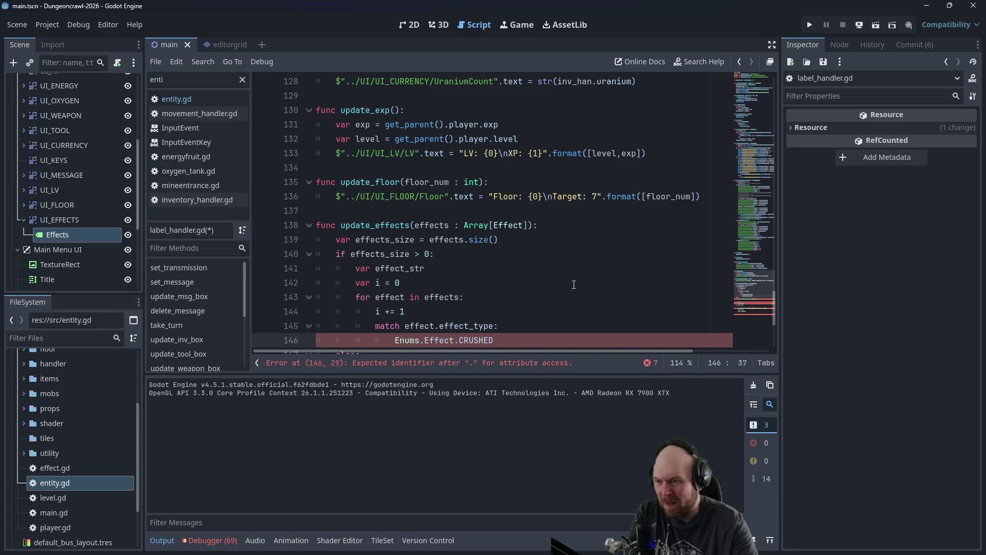
pyautogui.write(':')
pyautogui.press('Return')
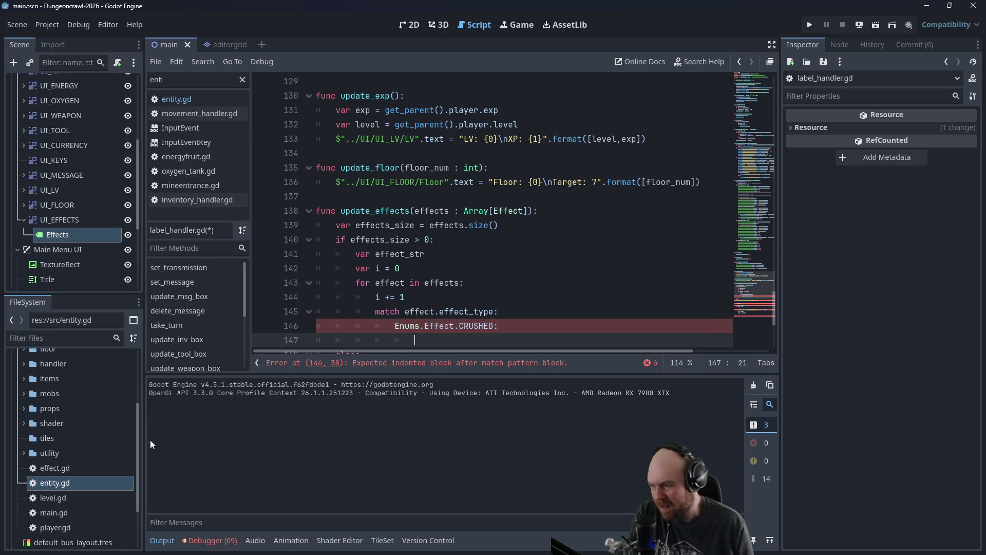
# Step: Open enums.gd from the utility folder and copy the whole Effect enum block
pyautogui.click(23, 452)
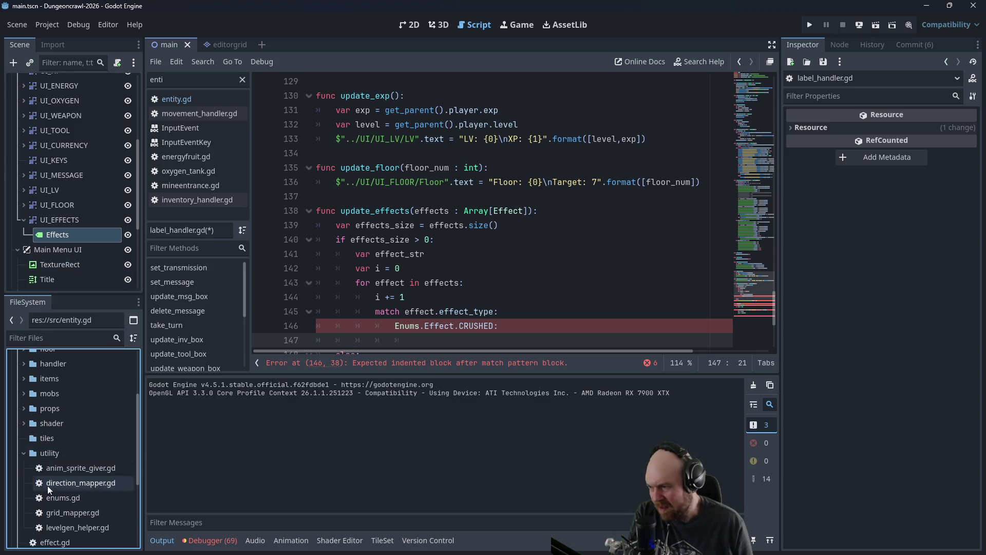
pyautogui.doubleClick(57, 494)
pyautogui.scroll(-10, 371, 291)
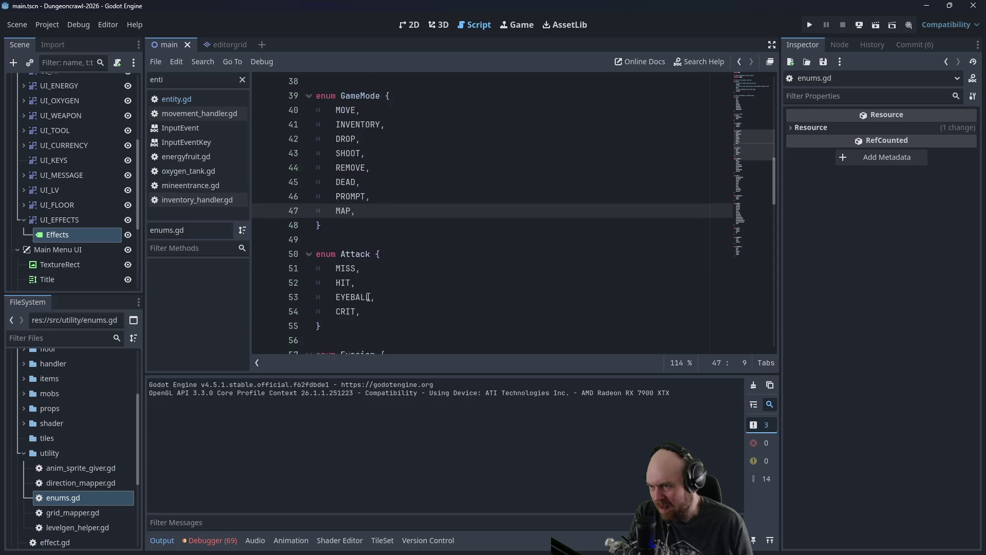
pyautogui.scroll(-7, 371, 303)
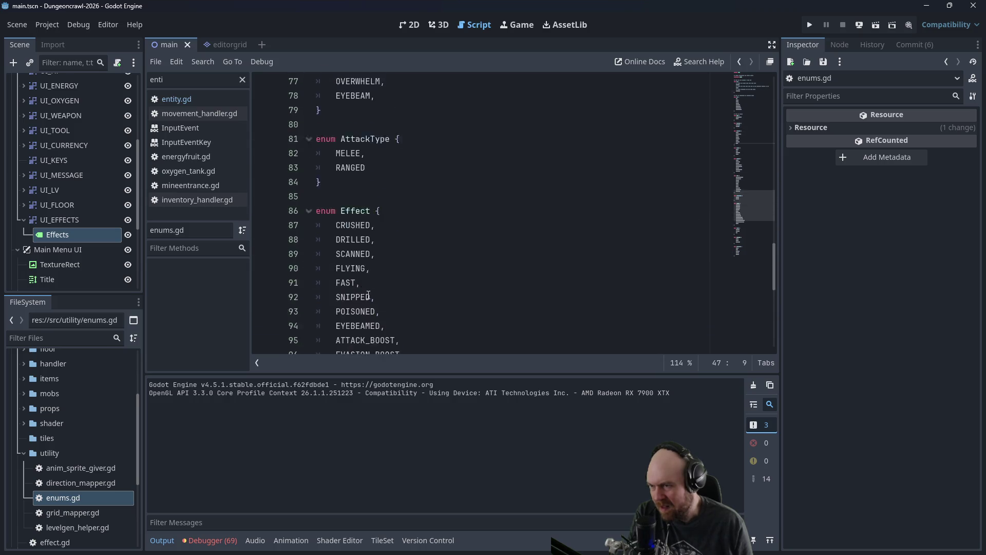
pyautogui.moveTo(376, 312)
pyautogui.mouseDown()
pyautogui.moveTo(328, 239)
pyautogui.moveTo(302, 129)
pyautogui.mouseUp()
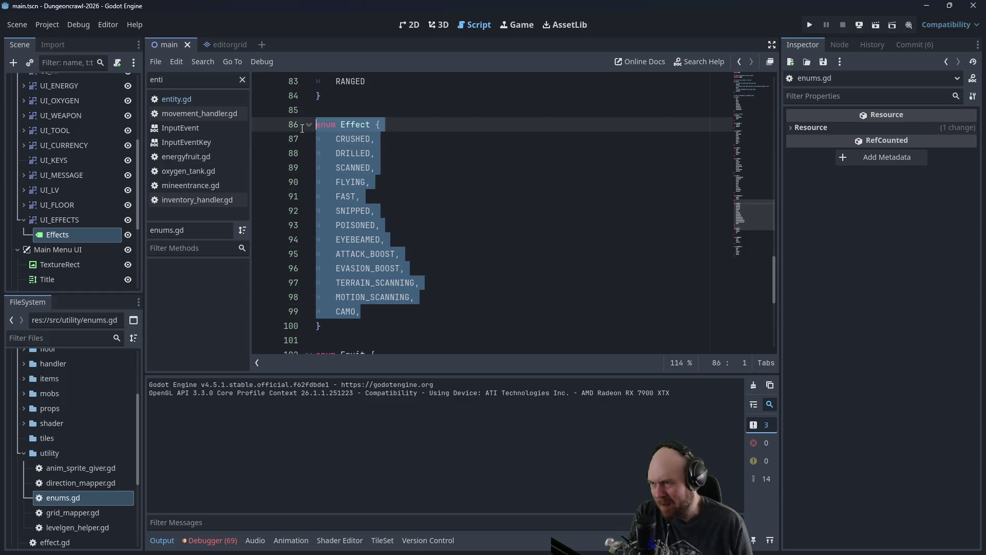
pyautogui.moveTo(325, 326)
pyautogui.mouseDown()
pyautogui.moveTo(339, 298)
pyautogui.moveTo(308, 125)
pyautogui.mouseUp()
pyautogui.hotkey('ctrl', 'c')
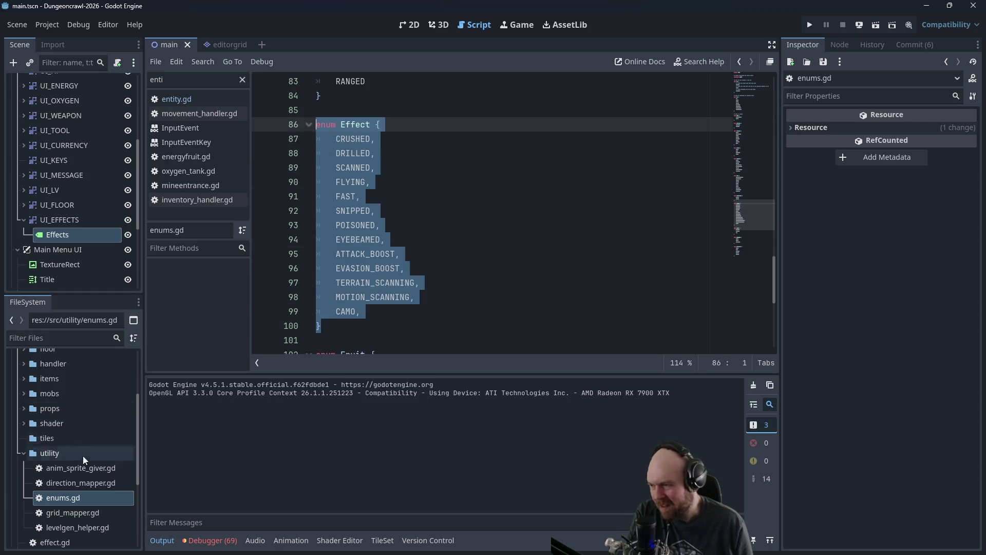
# Step: Go back to label_handler.gd and paste the Effect enum below the CRUSHED case
pyautogui.click(24, 452)
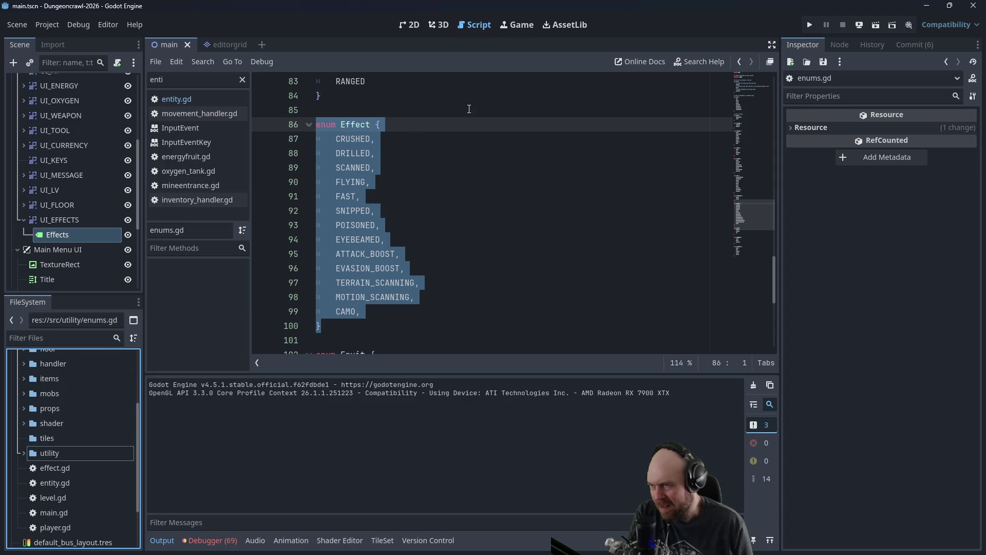
pyautogui.click(740, 62)
pyautogui.click(739, 62)
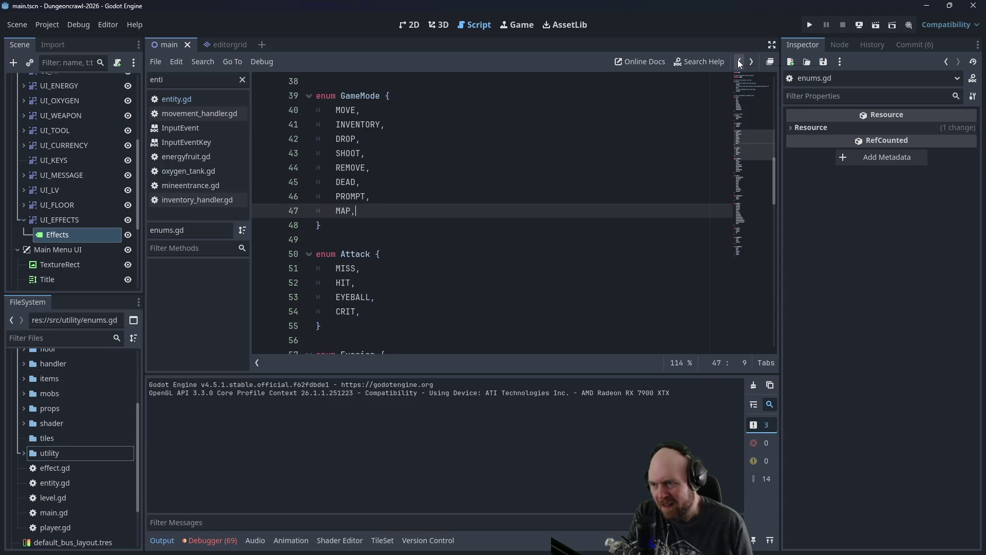
pyautogui.click(739, 62)
pyautogui.click(740, 62)
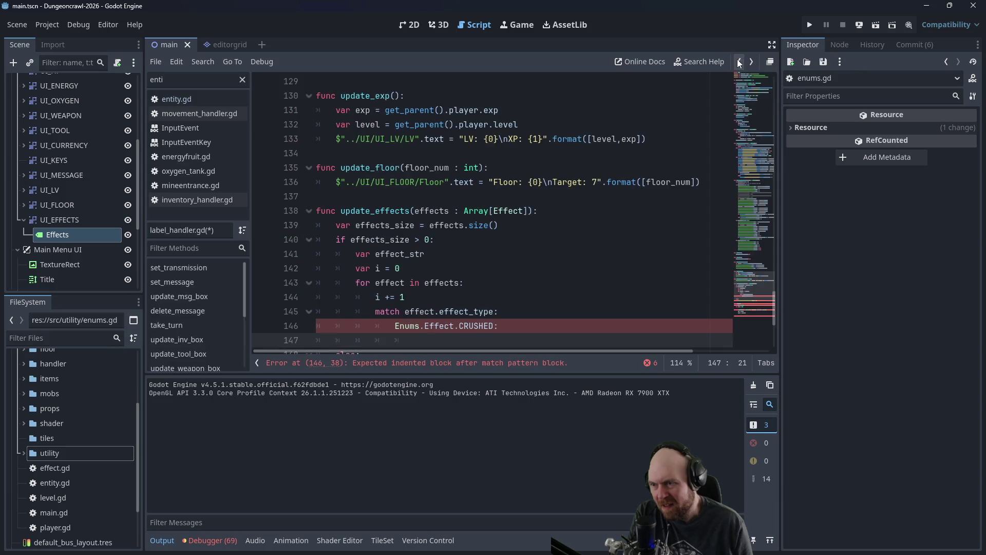
pyautogui.scroll(-1, 452, 325)
pyautogui.click(452, 297)
pyautogui.hotkey('ctrl', 'v')
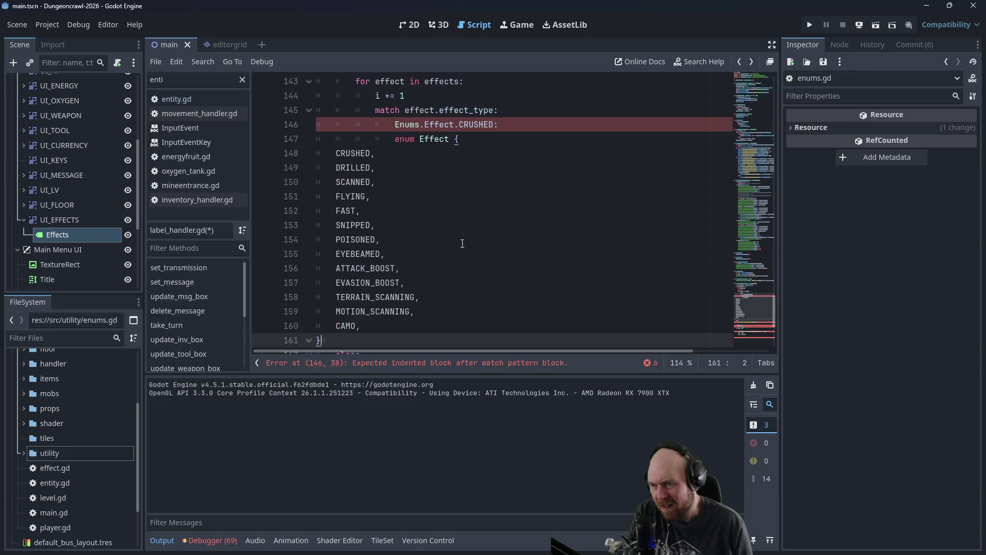
# Step: Delete the pasted 'enum Effect' header and the duplicate CRUSHED entry
pyautogui.scroll(1, 468, 205)
pyautogui.click(467, 183)
pyautogui.hotkey('shift', 'Home')
pyautogui.press('BackSpace')
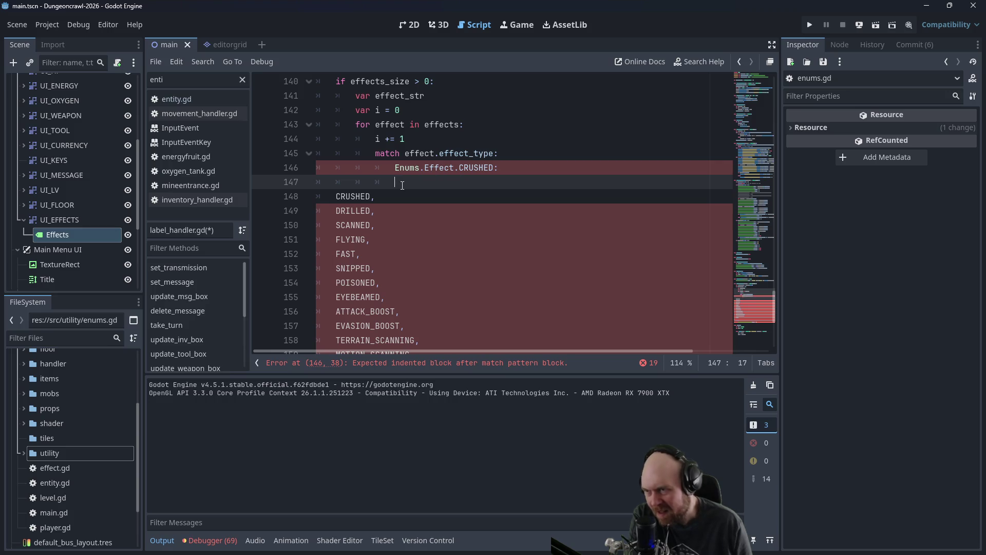
pyautogui.press('Delete')
pyautogui.hotkey('shift', 'Home')
pyautogui.press('BackSpace')
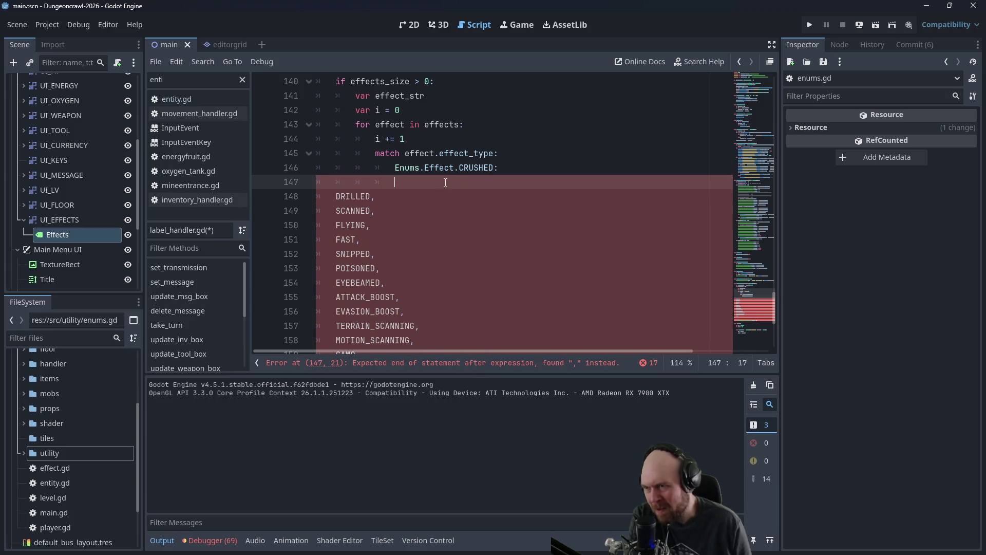
pyautogui.press('Down')
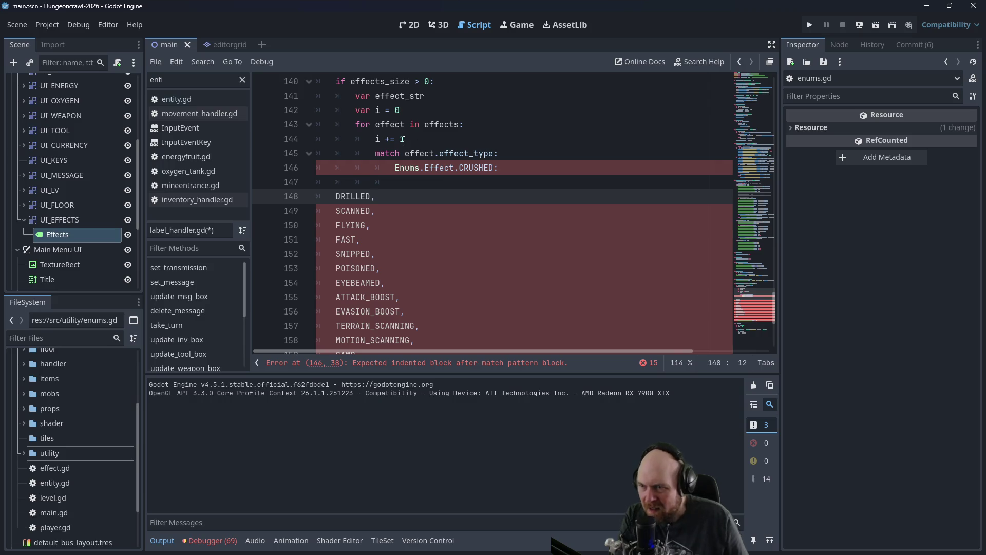
# Step: Prefix each pasted effect name, DRILLED through CAMO, with 'Enums.Effect.'
pyautogui.moveTo(459, 169); pyautogui.dragTo(395, 169)
pyautogui.hotkey('ctrl', 'c')
pyautogui.click(324, 197)
pyautogui.hotkey('ctrl', 'v')
pyautogui.click(331, 211)
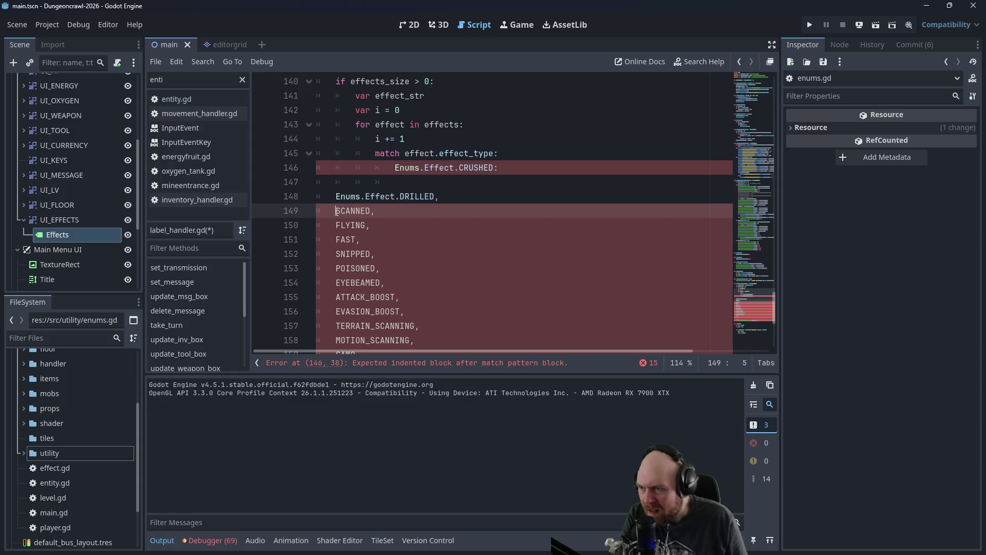
pyautogui.hotkey('ctrl', 'v')
pyautogui.click(335, 226)
pyautogui.hotkey('ctrl', 'v')
pyautogui.click(337, 239)
pyautogui.hotkey('ctrl', 'v')
pyautogui.click(337, 255)
pyautogui.hotkey('ctrl', 'v')
pyautogui.click(336, 268)
pyautogui.hotkey('ctrl', 'v')
pyautogui.click(336, 283)
pyautogui.hotkey('ctrl', 'v')
pyautogui.click(336, 298)
pyautogui.hotkey('ctrl', 'v')
pyautogui.click(336, 312)
pyautogui.hotkey('ctrl', 'v')
pyautogui.click(337, 326)
pyautogui.hotkey('ctrl', 'v')
pyautogui.scroll(-1, 337, 326)
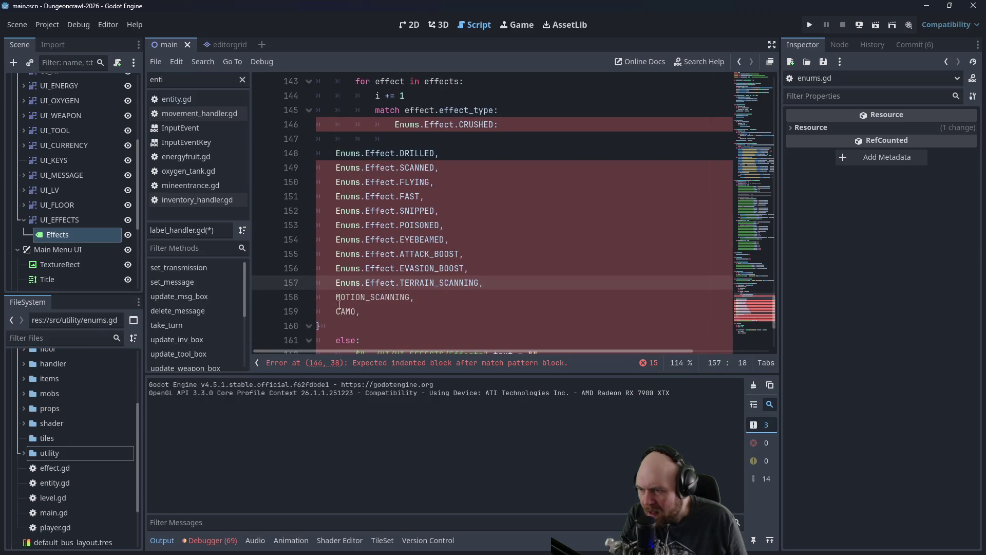
pyautogui.click(336, 297)
pyautogui.hotkey('ctrl', 'v')
pyautogui.click(336, 312)
pyautogui.hotkey('ctrl', 'v')
# Step: Remove the trailing commas from all the pasted effect lines
pyautogui.press('End')
pyautogui.press('BackSpace')
pyautogui.click(489, 291)
pyautogui.press('BackSpace')
pyautogui.click(485, 282)
pyautogui.press('BackSpace')
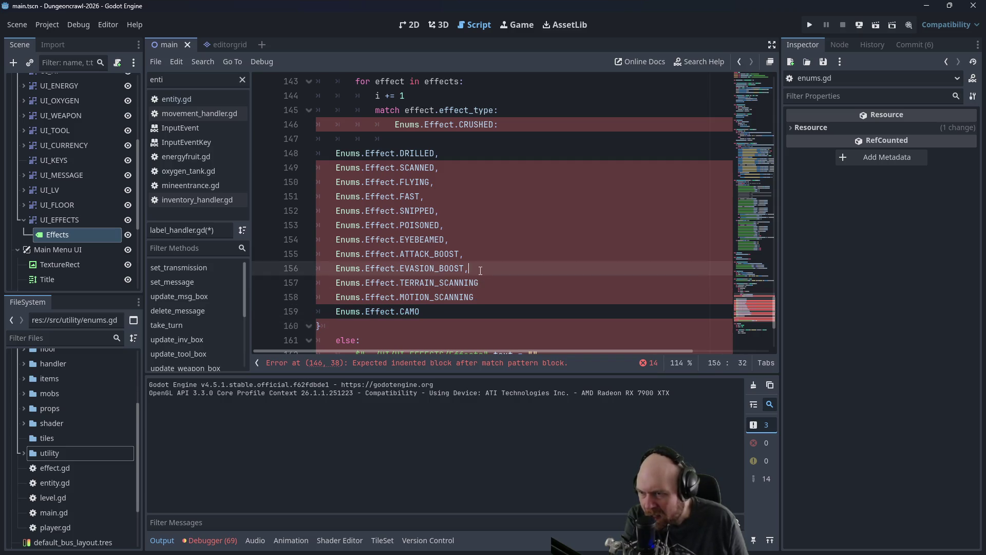
pyautogui.click(481, 268)
pyautogui.press('BackSpace')
pyautogui.click(477, 254)
pyautogui.press('BackSpace')
pyautogui.click(462, 239)
pyautogui.press('Up')
pyautogui.press('BackSpace')
pyautogui.press('Up')
pyautogui.press('BackSpace')
pyautogui.press('Up')
pyautogui.press('BackSpace')
pyautogui.press('Up')
pyautogui.press('BackSpace')
pyautogui.press('Up')
pyautogui.press('BackSpace')
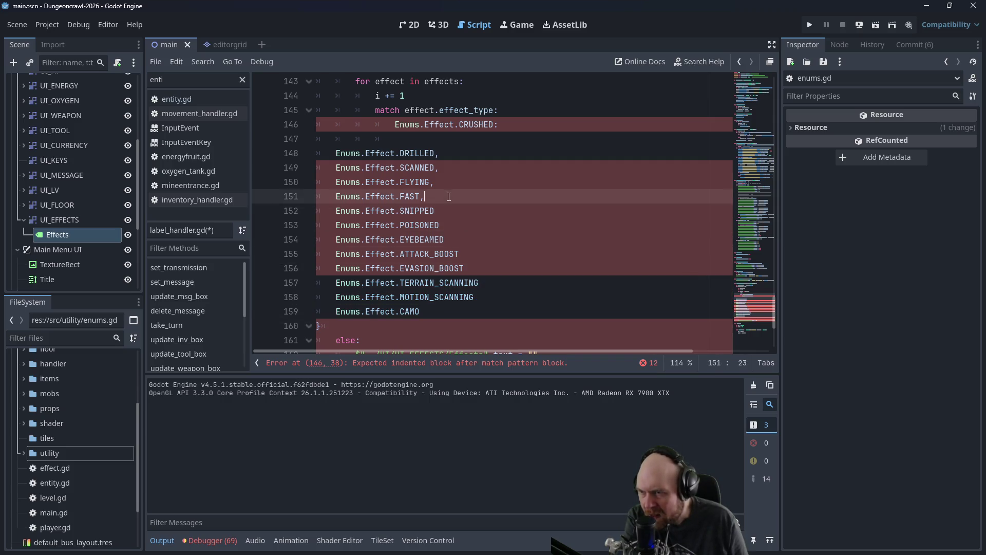
pyautogui.press('Up')
pyautogui.press('BackSpace')
pyautogui.press('Home')
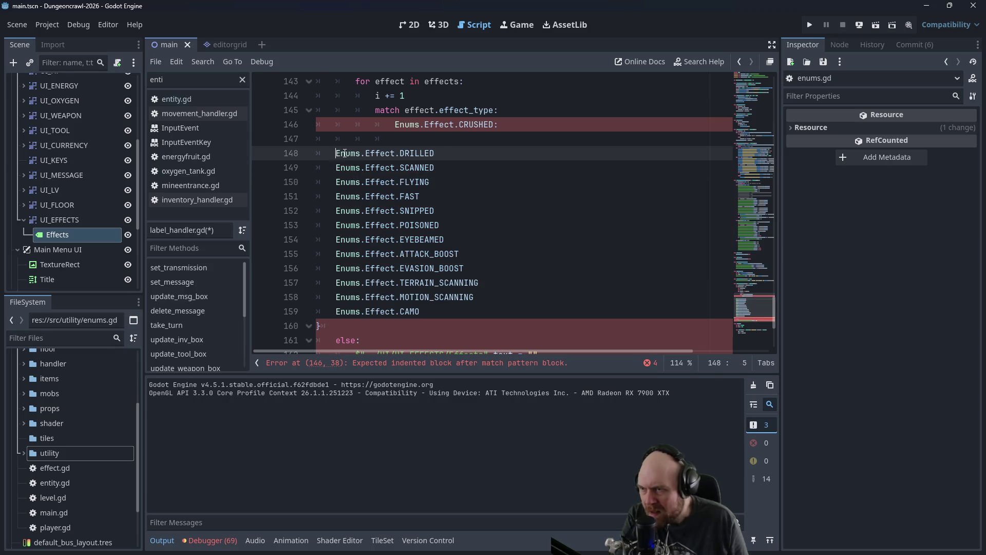
# Step: Append a colon to each effect line and indent them all as cases under the match
pyautogui.press('Tab')
pyautogui.press('Tab')
pyautogui.press('Tab')
pyautogui.click(495, 153)
pyautogui.write(':')
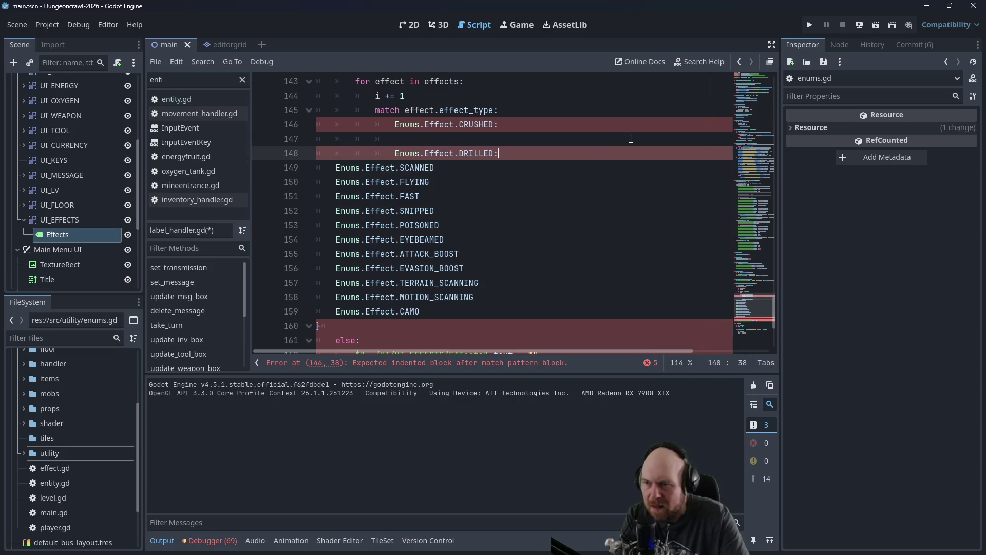
pyautogui.press('Down')
pyautogui.write(':')
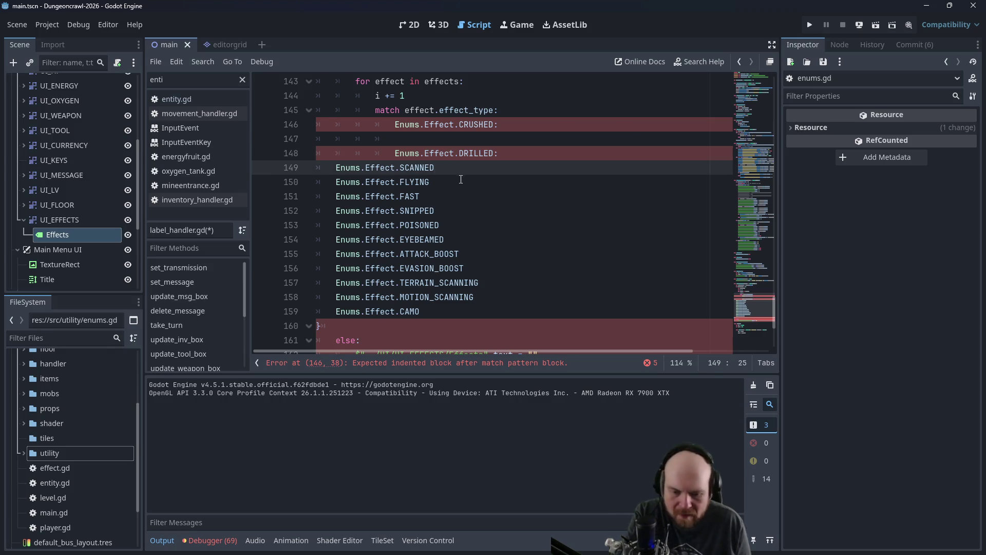
pyautogui.press('Down')
pyautogui.write(':')
pyautogui.press('Down')
pyautogui.write(':')
pyautogui.press('Down')
pyautogui.write(':')
pyautogui.press('Down')
pyautogui.write(':')
pyautogui.press('Down')
pyautogui.write(':')
pyautogui.press('Down')
pyautogui.write(':')
pyautogui.press('Down')
pyautogui.write(':')
pyautogui.press('Down')
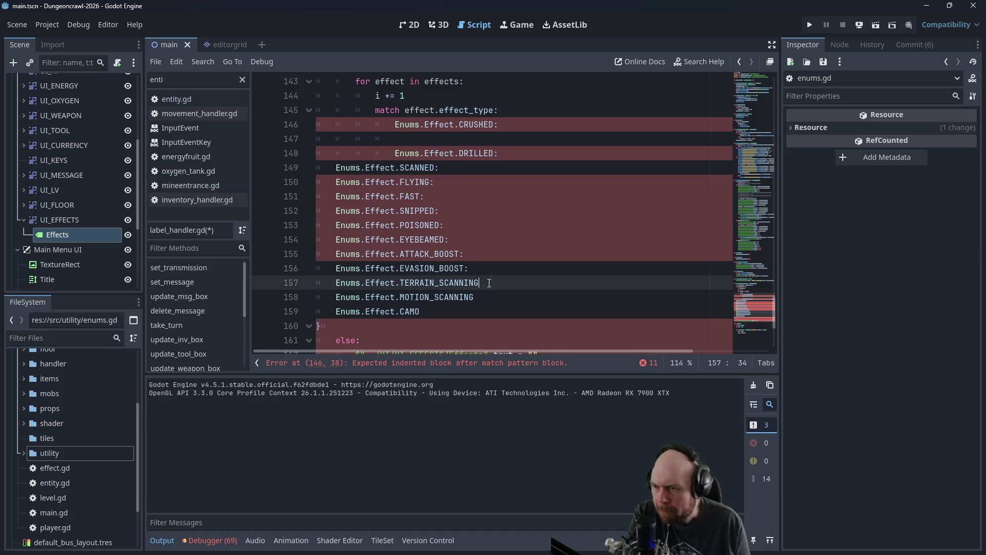
pyautogui.write(':')
pyautogui.press('Down')
pyautogui.write(':')
pyautogui.press('Down')
pyautogui.moveTo(343, 170); pyautogui.dragTo(427, 311)
pyautogui.press('Tab')
pyautogui.press('Tab')
pyautogui.press('Tab')
# Step: Add an empty body line after each case from DRILLED to MOTION_SCANNING
pyautogui.click(537, 154)
pyautogui.press('Return')
pyautogui.click(532, 182)
pyautogui.press('Return')
pyautogui.click(528, 211)
pyautogui.press('Return')
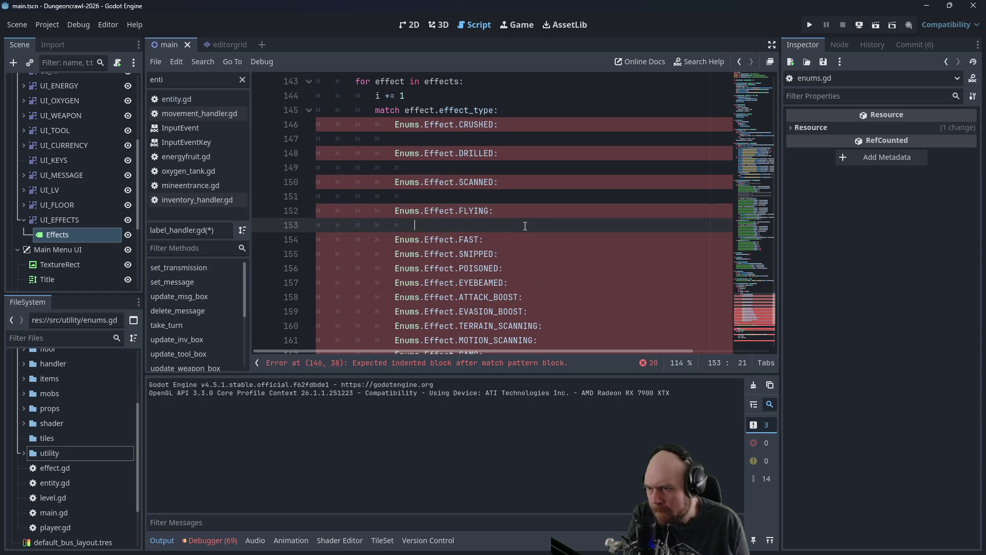
pyautogui.click(523, 239)
pyautogui.press('Return')
pyautogui.click(529, 268)
pyautogui.press('Return')
pyautogui.click(524, 297)
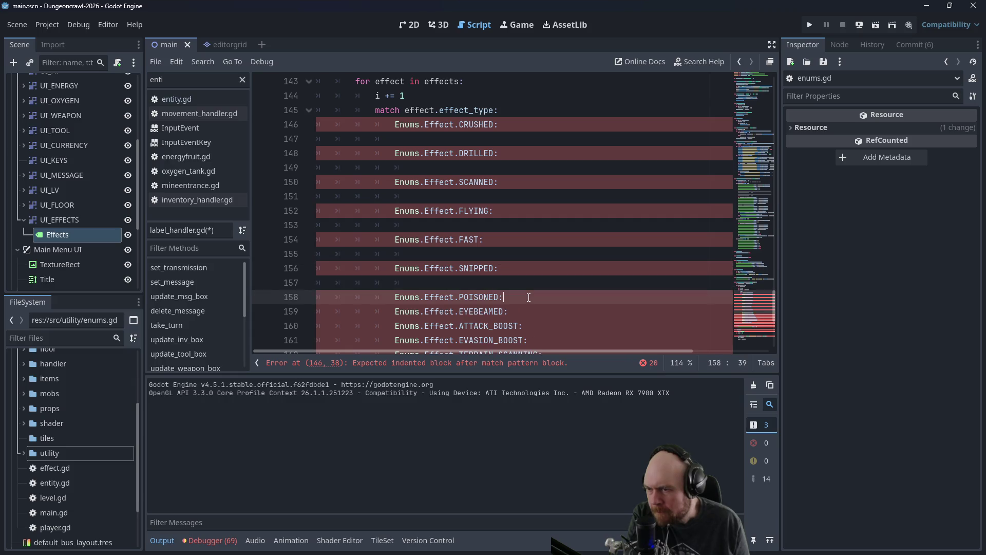
pyautogui.press('Return')
pyautogui.click(523, 326)
pyautogui.press('Return')
pyautogui.scroll(-2, 528, 303)
pyautogui.click(536, 277)
pyautogui.press('Return')
pyautogui.click(534, 306)
pyautogui.press('Return')
pyautogui.scroll(-1, 539, 303)
pyautogui.click(549, 294)
pyautogui.press('Return')
pyautogui.click(546, 319)
pyautogui.press('Return')
# Step: Delete the 'i += 1' counter line from the loop
pyautogui.scroll(-2, 546, 317)
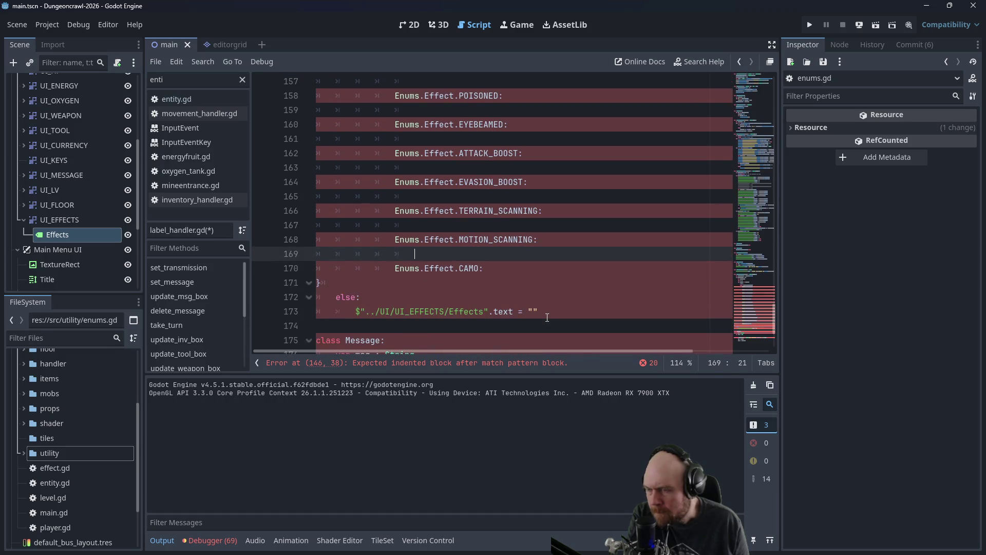
pyautogui.scroll(6, 546, 317)
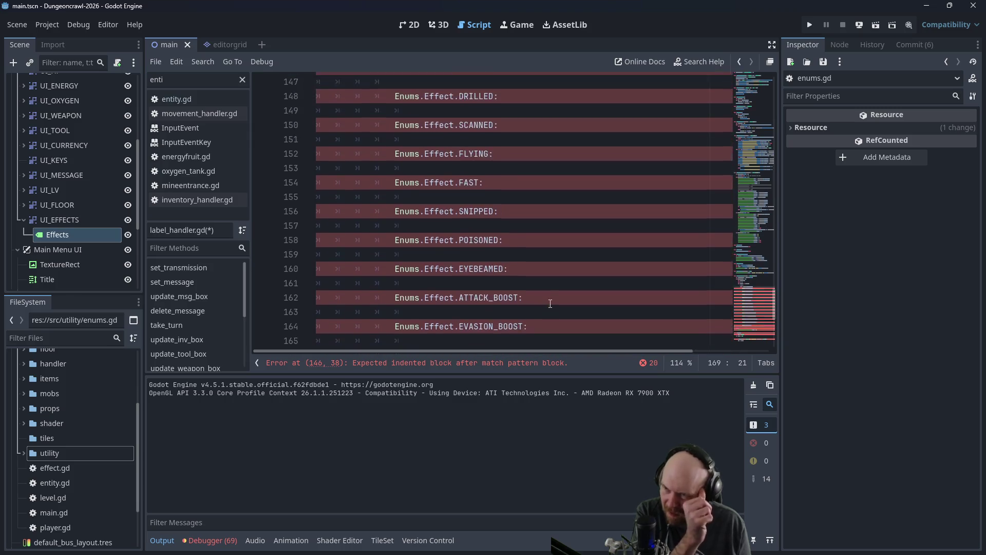
pyautogui.scroll(3, 528, 267)
pyautogui.click(405, 283)
pyautogui.press('BackSpace')
pyautogui.press('BackSpace')
pyautogui.press('BackSpace')
pyautogui.write('\\\\')
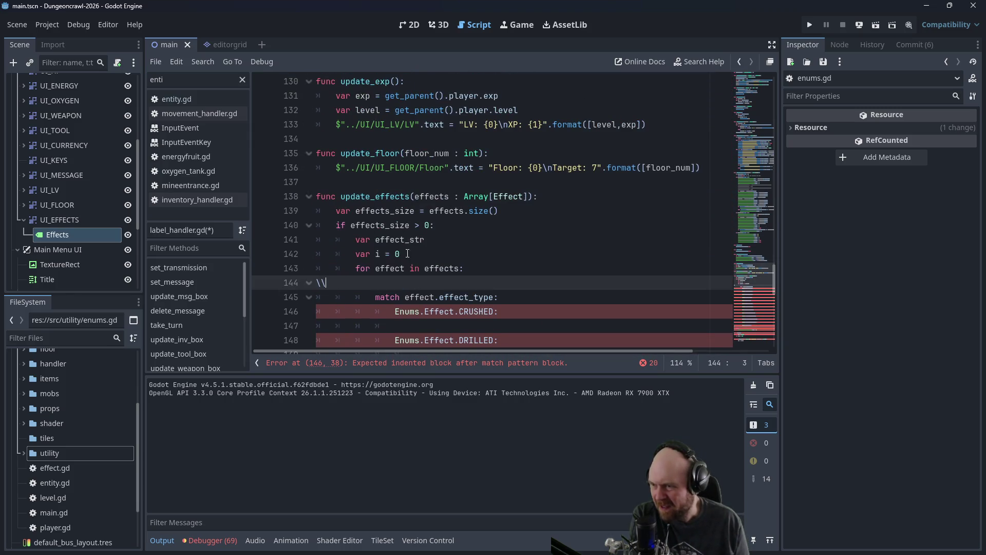
# Step: Delete the unused 'var i = 0' counter line and its empty line
pyautogui.press('BackSpace')
pyautogui.press('BackSpace')
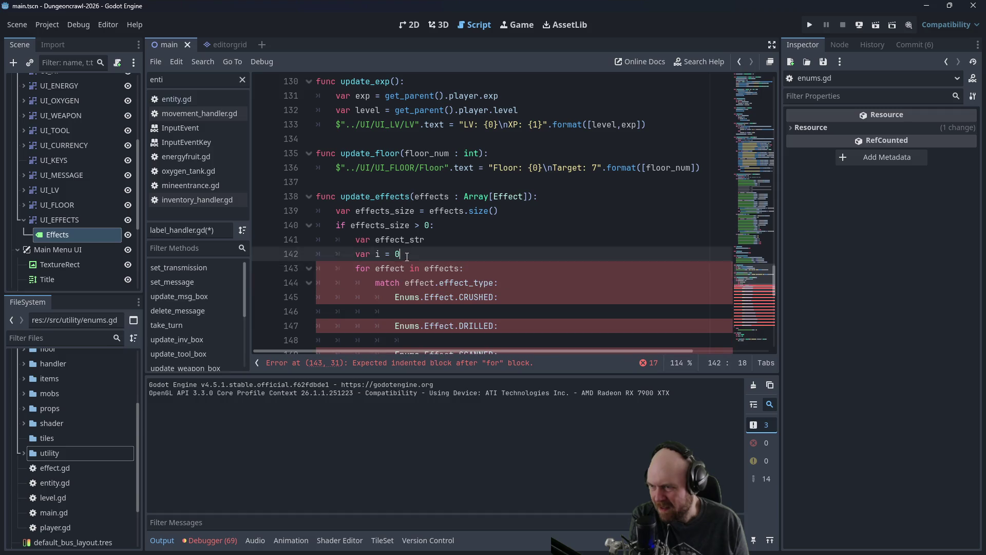
pyautogui.click(412, 258)
pyautogui.press('BackSpace')
pyautogui.press('BackSpace')
pyautogui.press('BackSpace')
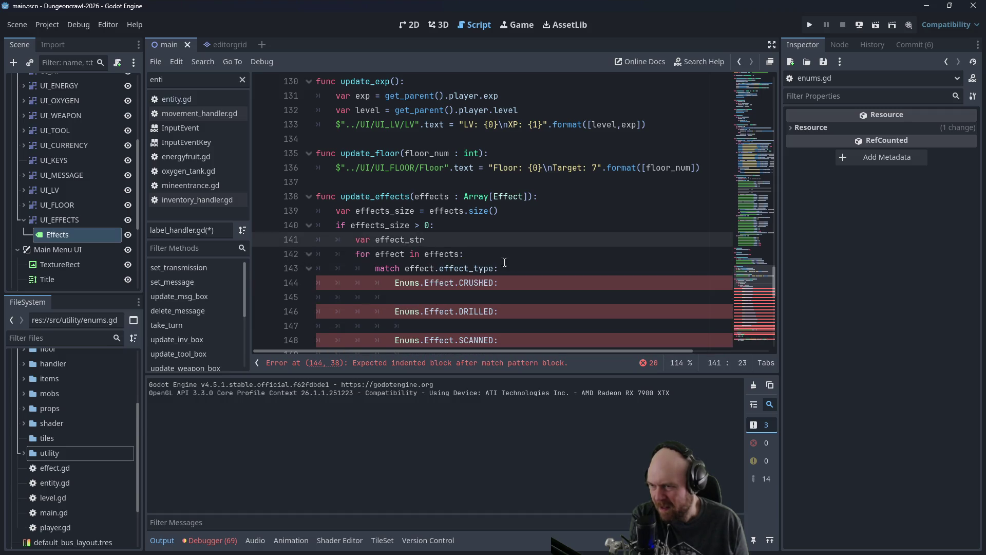
# Step: Add effect_str += lines for 'Crushed, ' and 'Drilled, ' under the CRUSHED and DRILLED cases
pyautogui.click(454, 294)
pyautogui.press('Tab')
pyautogui.write('e')
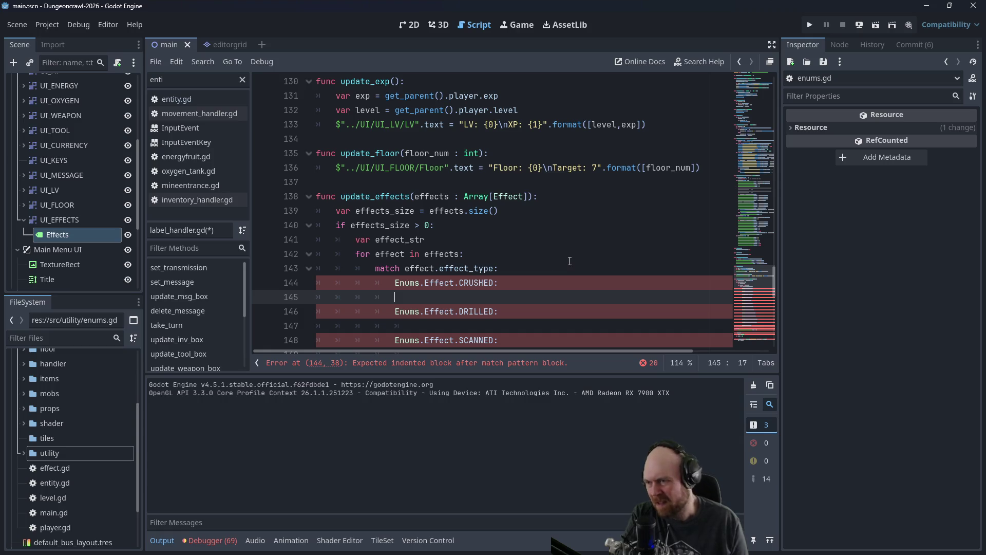
pyautogui.write('ff')
pyautogui.write('ect_st')
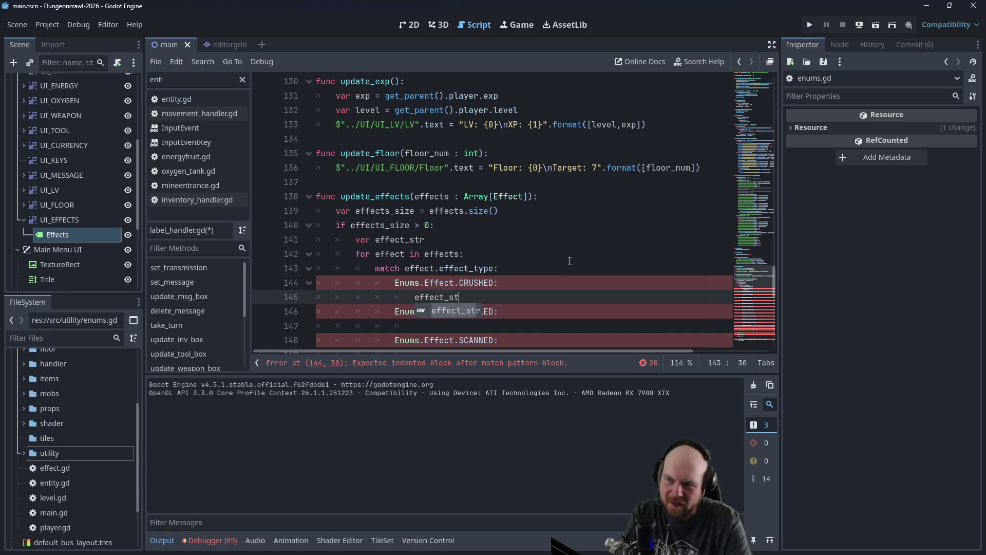
pyautogui.write('r += "')
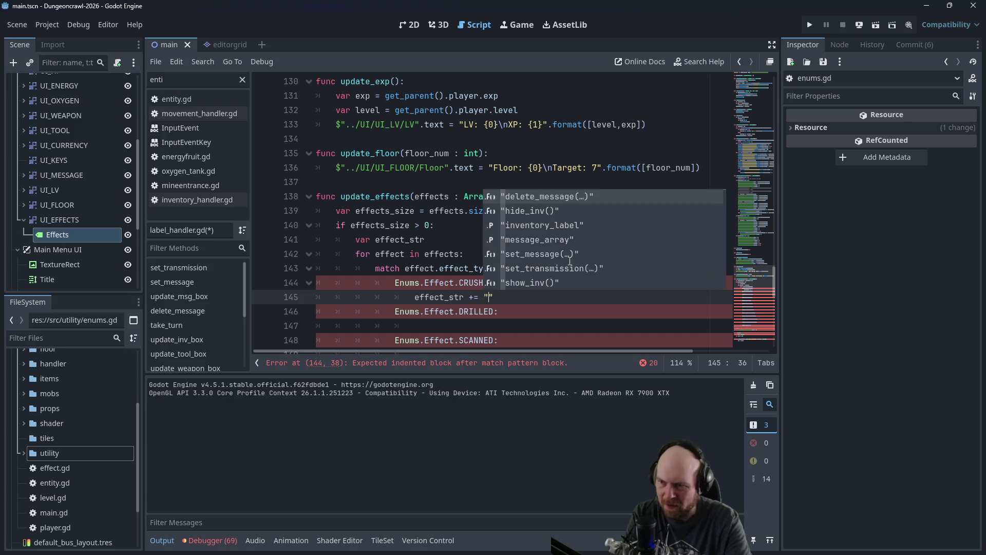
pyautogui.press('Escape')
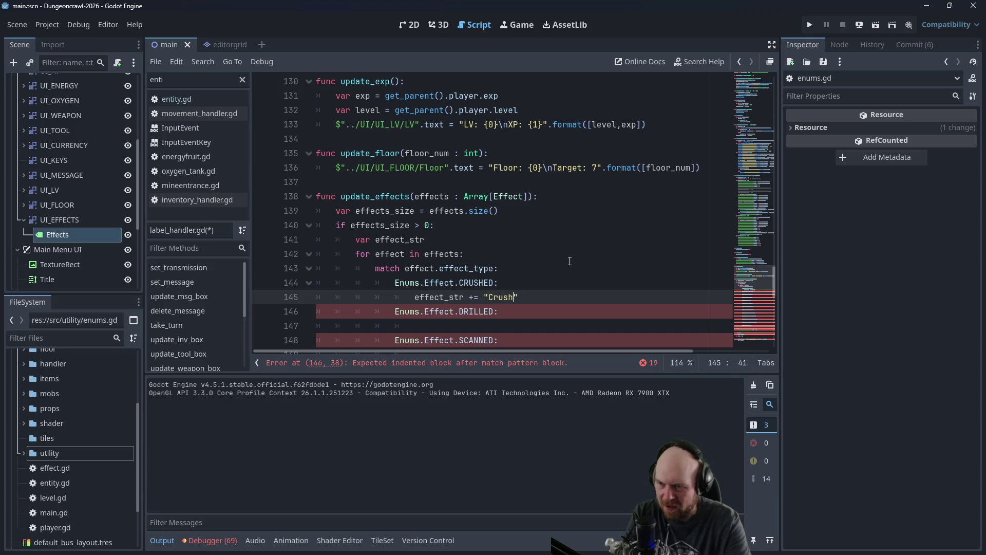
pyautogui.press('Down')
pyautogui.press('Down')
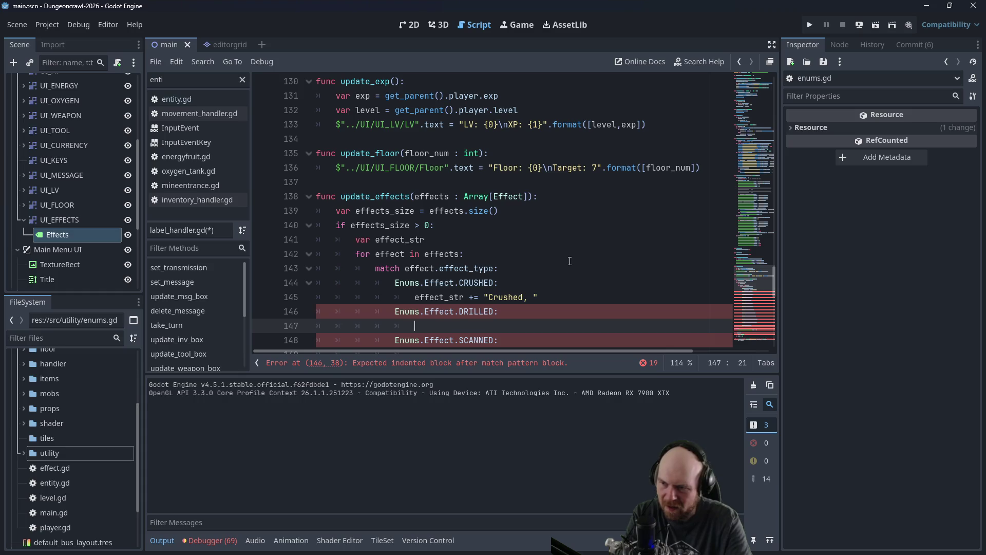
pyautogui.write('eff')
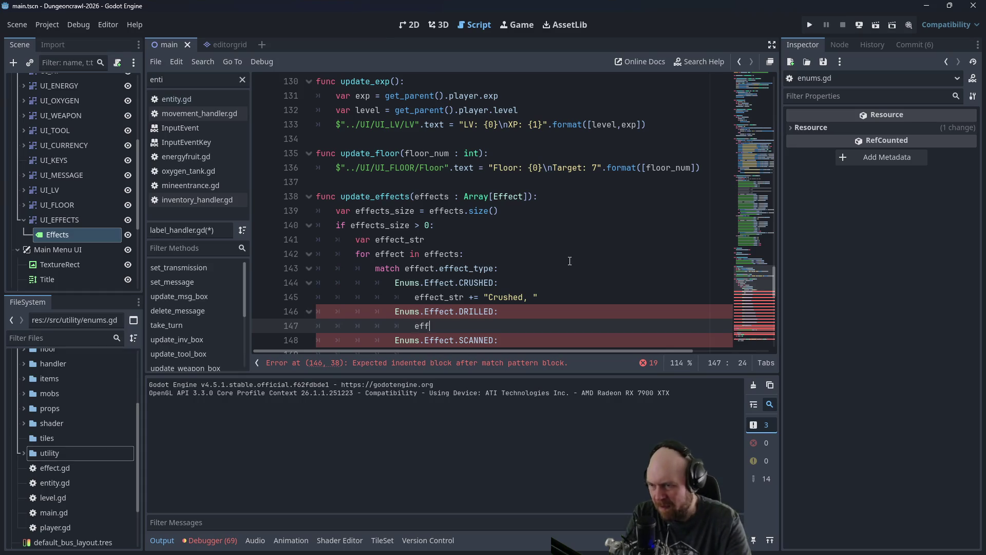
pyautogui.write('ect_str +=')
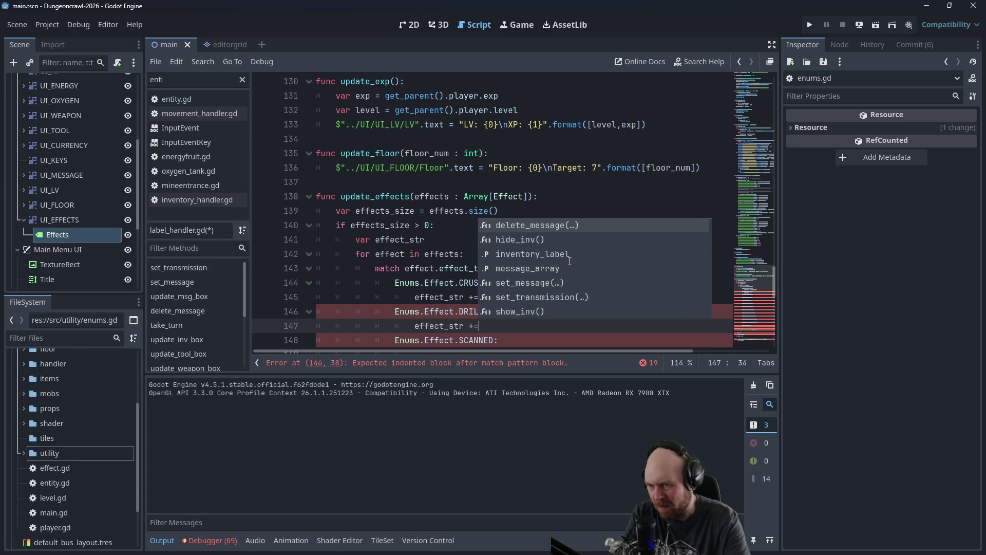
pyautogui.write(' "Drilled,')
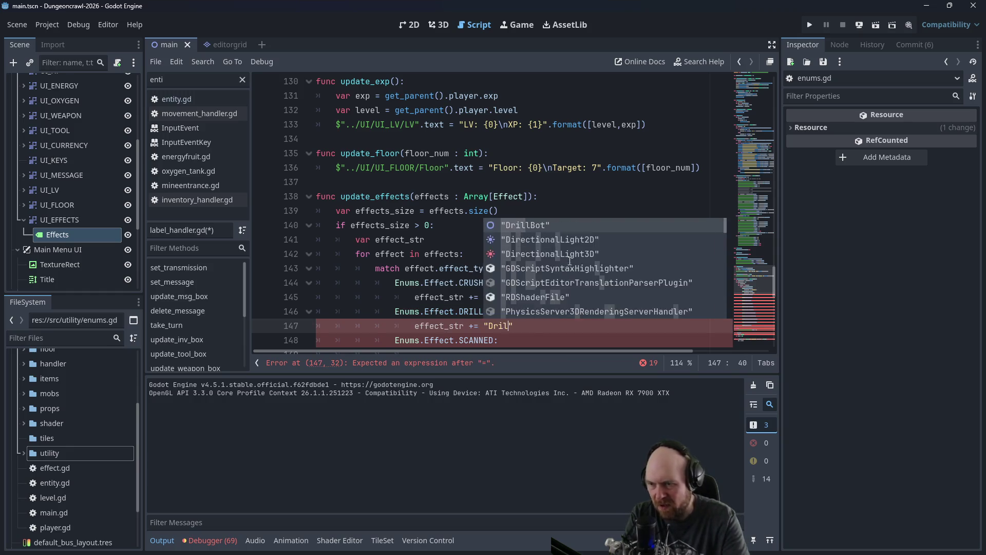
# Step: Copy the effect line under SCANNED and FLYING, renaming the strings to Scanned and Flying
pyautogui.moveTo(537, 325); pyautogui.dragTo(410, 326)
pyautogui.scroll(-1, 487, 310)
pyautogui.hotkey('ctrl', 'c')
pyautogui.scroll(-1, 487, 309)
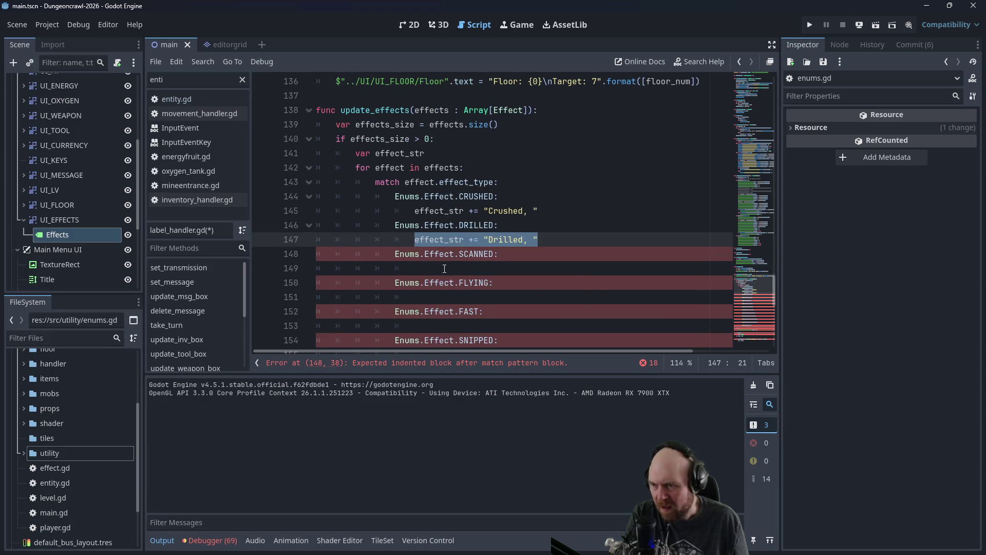
pyautogui.click(411, 268)
pyautogui.hotkey('ctrl', 'v')
pyautogui.moveTo(487, 268)
pyautogui.mouseDown()
pyautogui.moveTo(523, 265)
pyautogui.moveTo(414, 268)
pyautogui.mouseUp()
pyautogui.write('S')
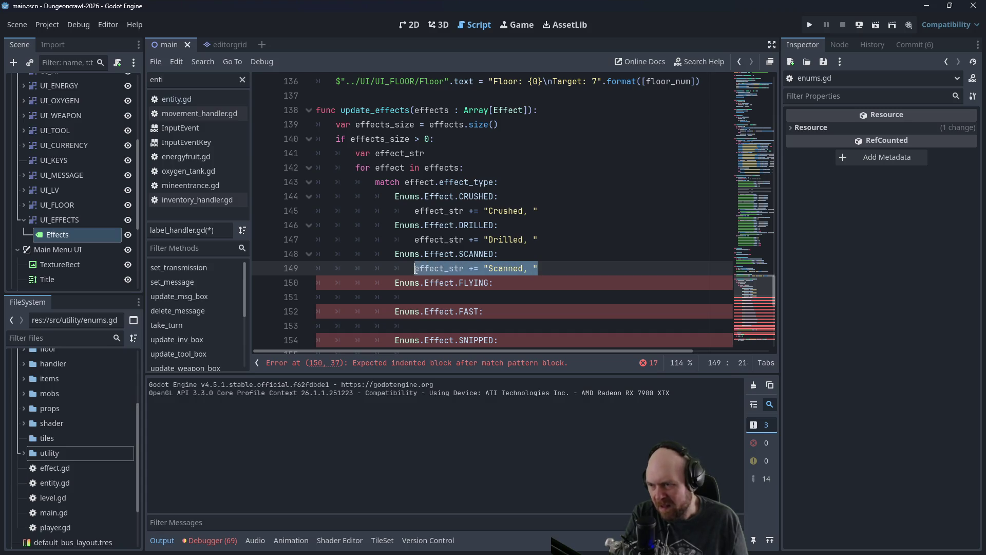
pyautogui.hotkey('ctrl', 'c')
pyautogui.click(489, 297)
pyautogui.hotkey('ctrl', 'v')
pyautogui.moveTo(489, 297); pyautogui.dragTo(520, 297)
pyautogui.write('Flying')
# Step: Paste the effect line under FAST and SNIPPED, changing the names to Fast and Snipped
pyautogui.press('Down')
pyautogui.press('Down')
pyautogui.hotkey('ctrl', 'v')
pyautogui.moveTo(488, 326); pyautogui.dragTo(520, 326)
pyautogui.write('Fast')
pyautogui.scroll(-1, 508, 313)
pyautogui.press('Down')
pyautogui.press('Down')
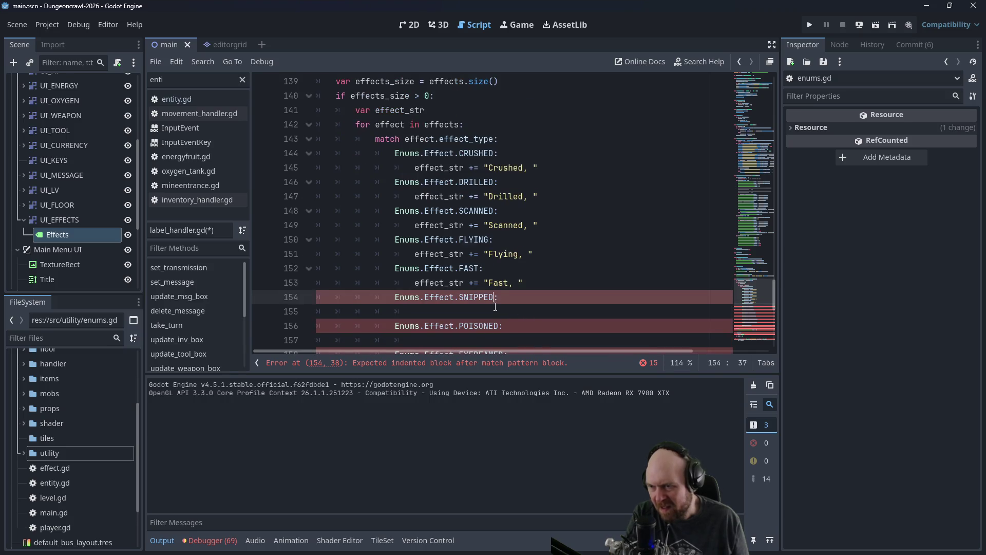
pyautogui.hotkey('ctrl', 'v')
pyautogui.moveTo(488, 312); pyautogui.dragTo(520, 312)
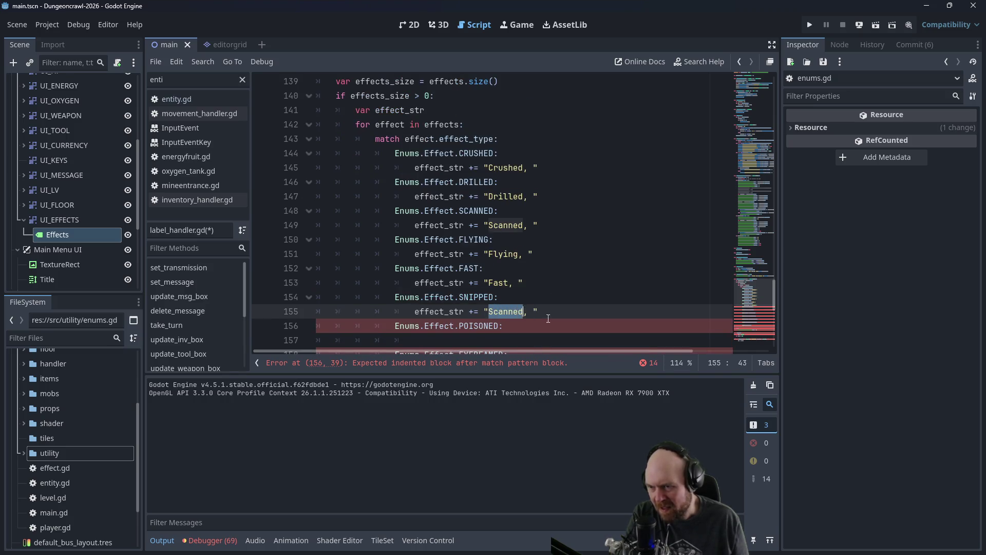
pyautogui.write('Snipped')
# Step: Paste the effect line under POISONED and EYEBEAMED, editing the names to Poisoned and Eyebeamed
pyautogui.press('Down')
pyautogui.press('Down')
pyautogui.hotkey('ctrl', 'v')
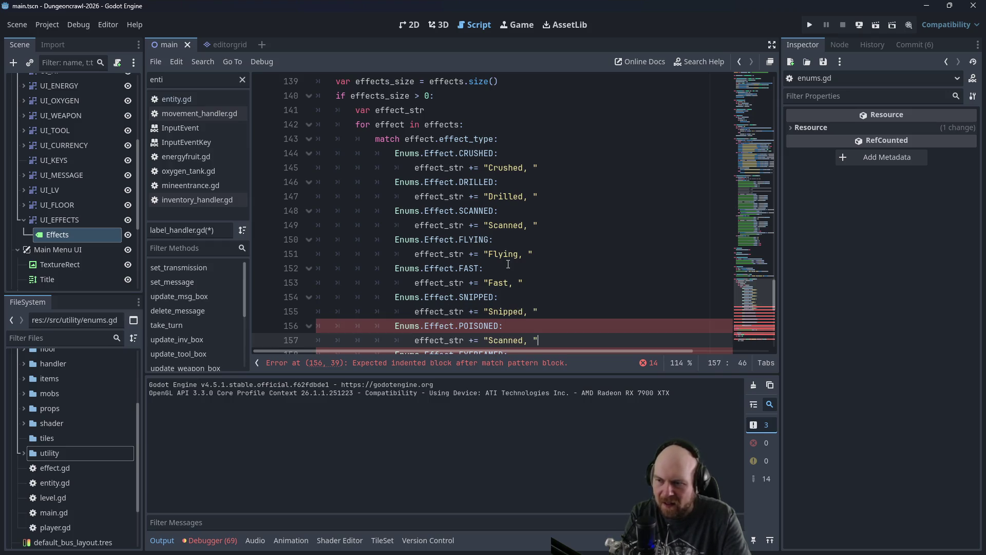
pyautogui.press('Left')
pyautogui.press('Left')
pyautogui.press('Left')
pyautogui.press('BackSpace')
pyautogui.press('BackSpace')
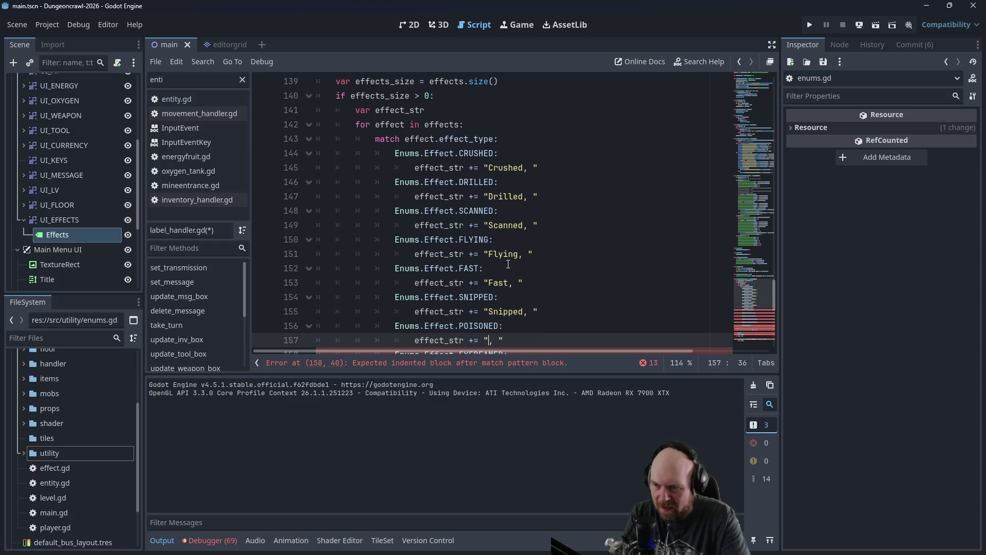
pyautogui.press('Down')
pyautogui.press('Down')
pyautogui.hotkey('ctrl', 'v')
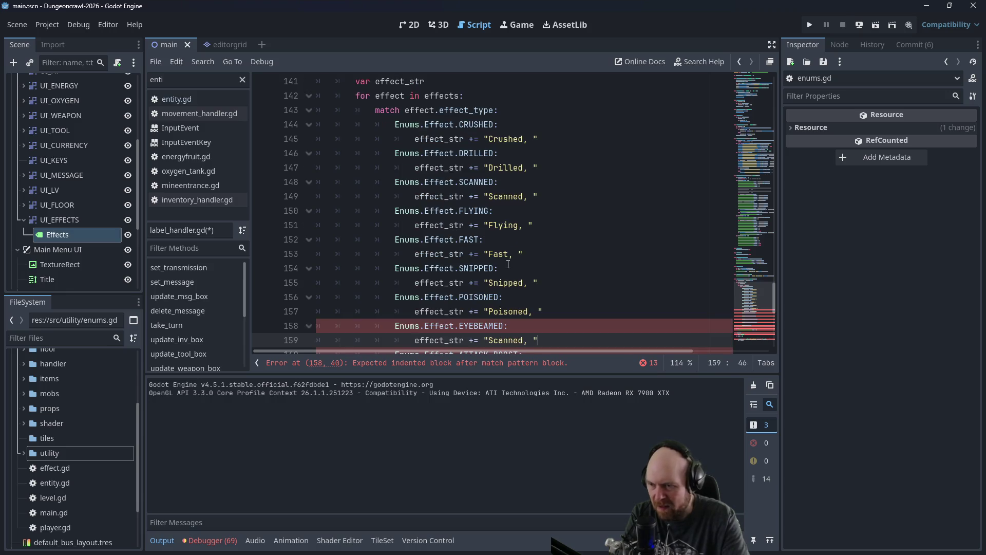
pyautogui.press('Left')
pyautogui.press('Left')
pyautogui.press('Left')
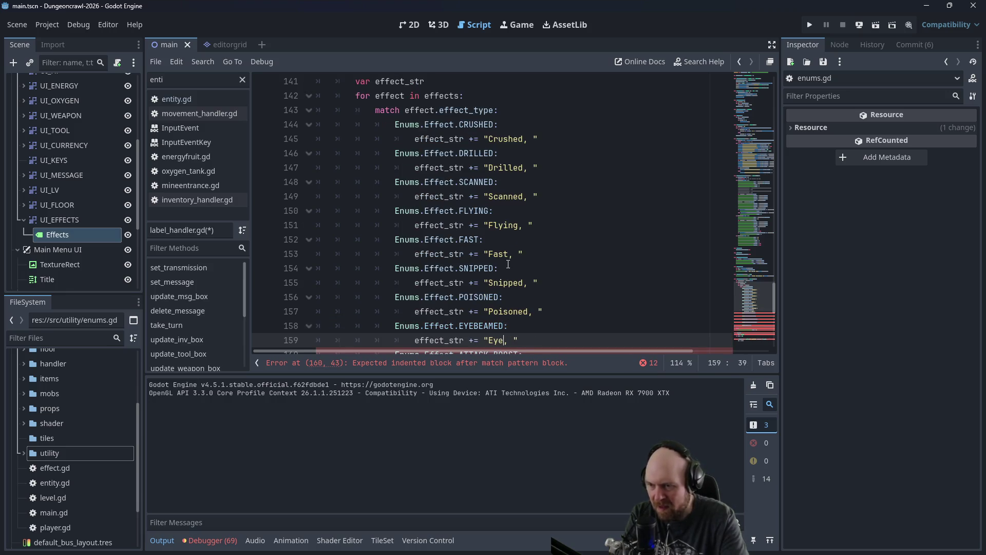
pyautogui.press('BackSpace')
pyautogui.write('med')
pyautogui.press('Down')
pyautogui.press('Down')
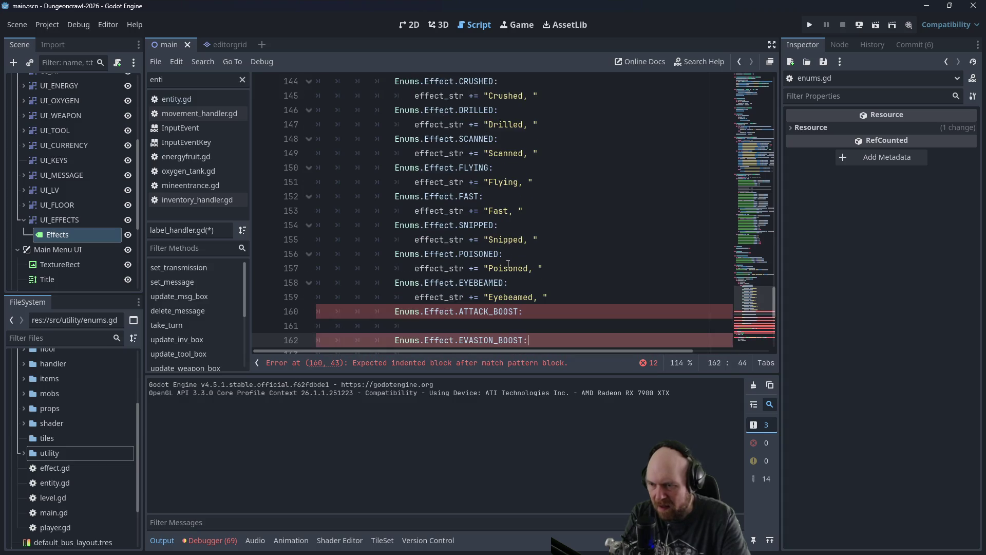
# Step: Add 'Atkboosted, ' and 'Evasboosted, ' effect lines under ATTACK_BOOST and EVASION_BOOST
pyautogui.hotkey('ctrl', 'v')
pyautogui.press('Left')
pyautogui.press('Left')
pyautogui.press('BackSpace')
pyautogui.press('BackSpace')
pyautogui.press('BackSpace')
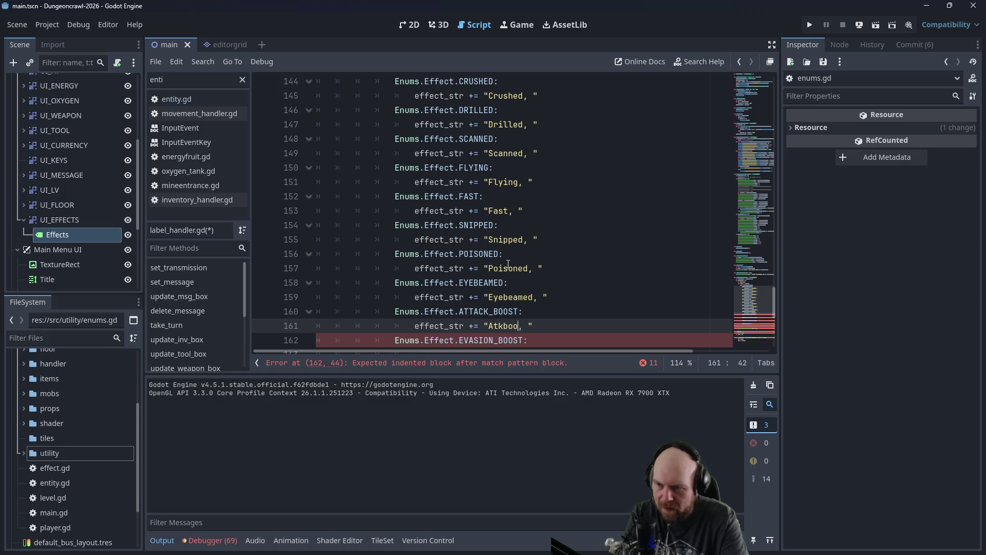
pyautogui.write('d')
pyautogui.press('Down')
pyautogui.press('Down')
pyautogui.hotkey('ctrl', 'v')
pyautogui.press('Left')
pyautogui.press('Left')
pyautogui.press('Left')
pyautogui.press('BackSpace')
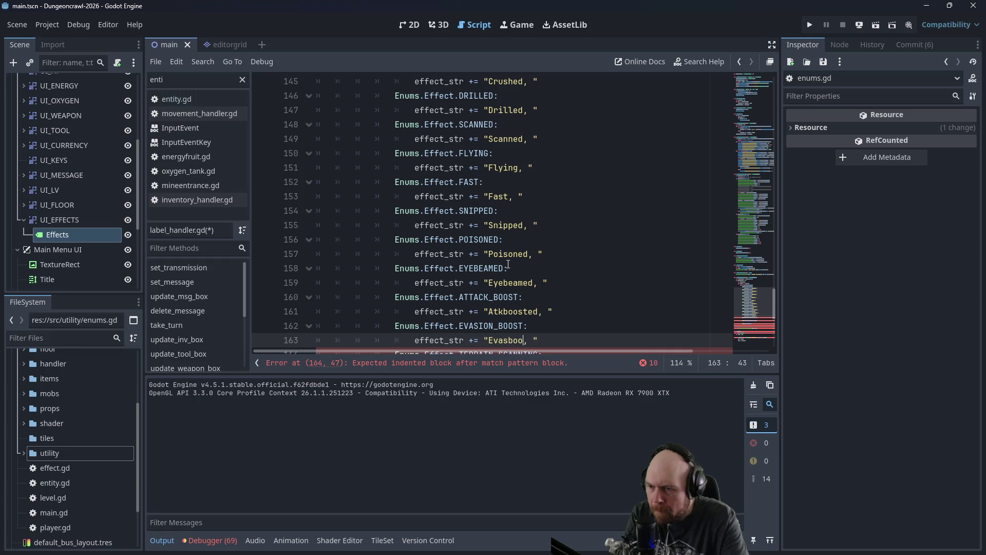
pyautogui.write('d')
# Step: Add 'Mapping, ', 'MotionScanning, ' and 'Invisible, ' lines under TERRAIN_SCANNING, MOTION_SCANNING and CAMO
pyautogui.press('Down')
pyautogui.press('Down')
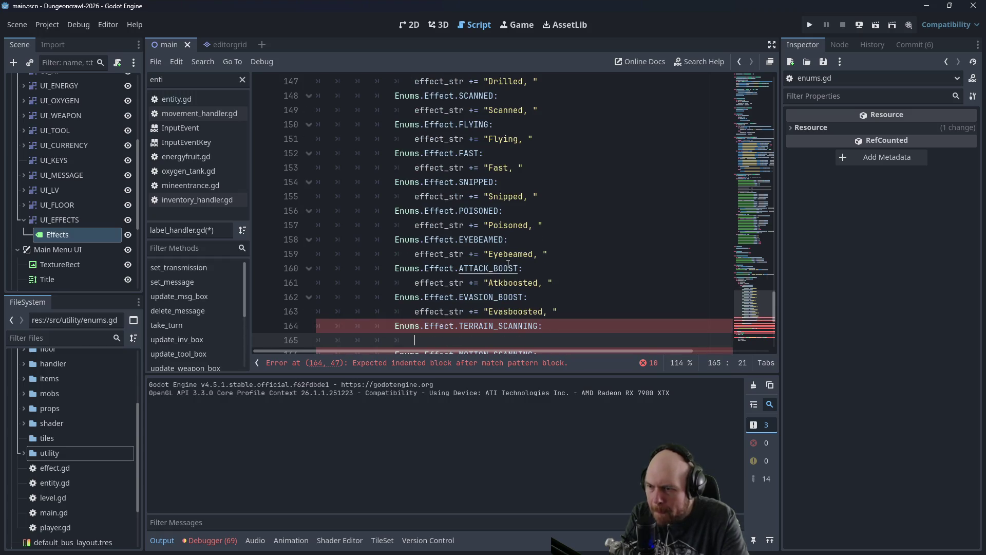
pyautogui.press('Left')
pyautogui.press('Left')
pyautogui.press('BackSpace')
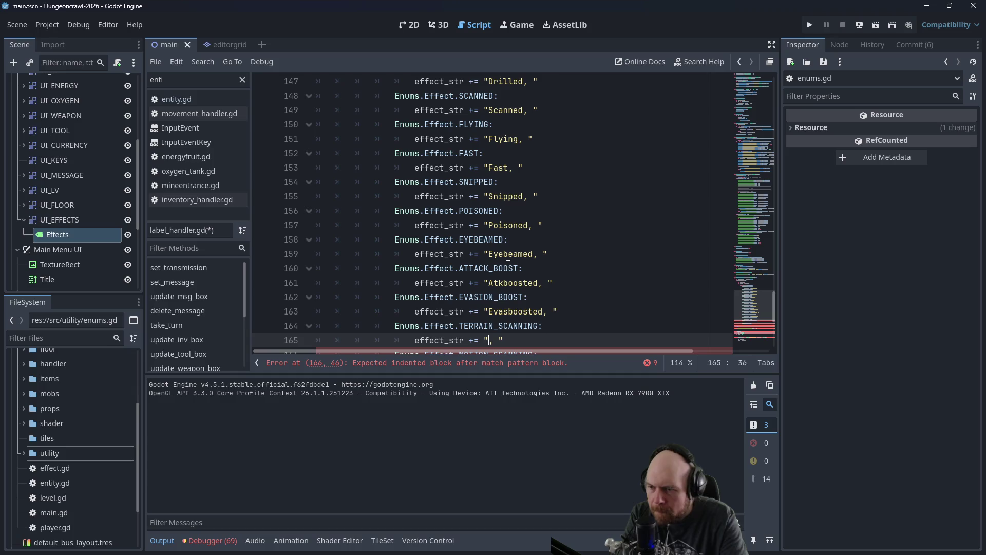
pyautogui.write('g')
pyautogui.press('Down')
pyautogui.press('Down')
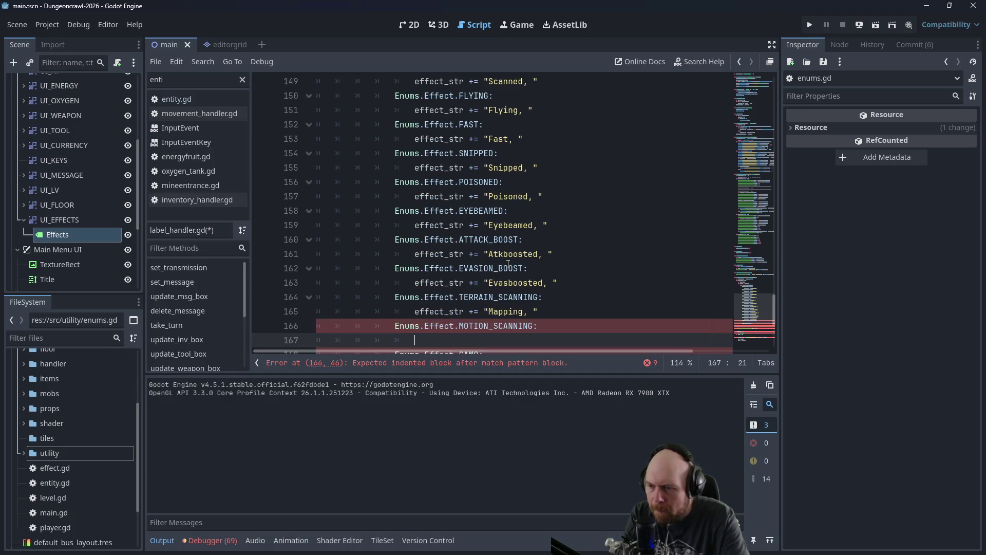
pyautogui.press('BackSpace')
pyautogui.press('BackSpace')
pyautogui.press('BackSpace')
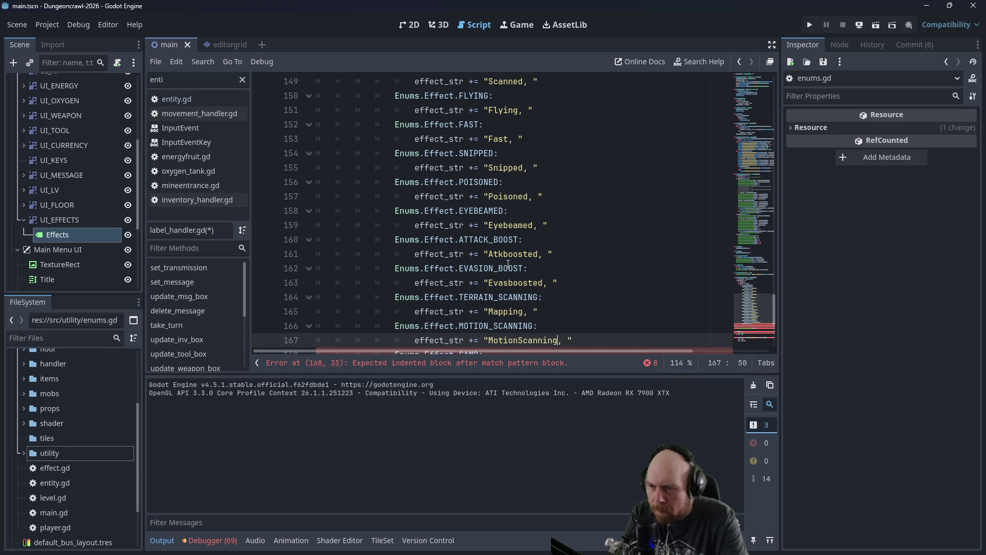
pyautogui.press('Down')
pyautogui.press('Return')
pyautogui.write('effect_str += "Scanned, "')
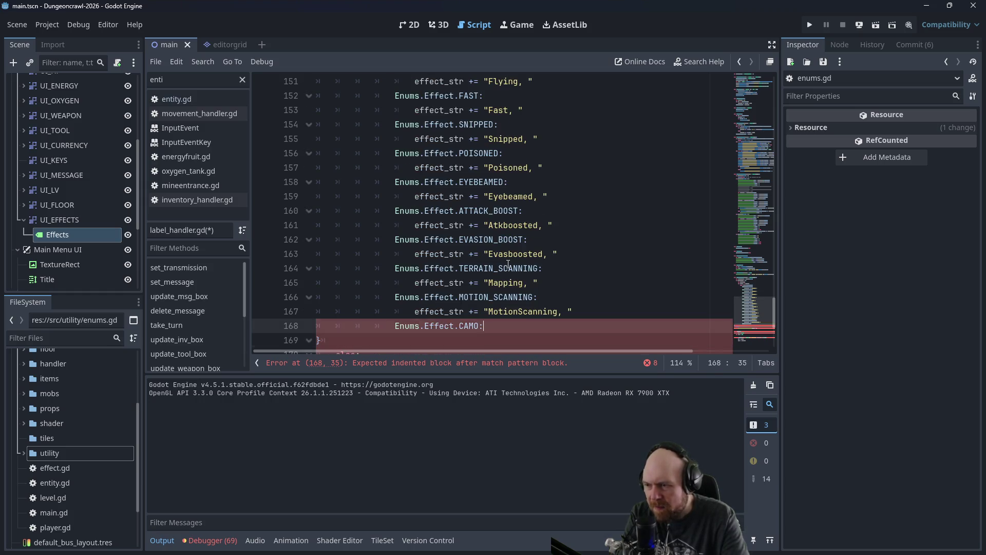
pyautogui.press('Left')
pyautogui.press('Left')
pyautogui.press('Left')
pyautogui.press('BackSpace')
pyautogui.press('BackSpace')
pyautogui.press('BackSpace')
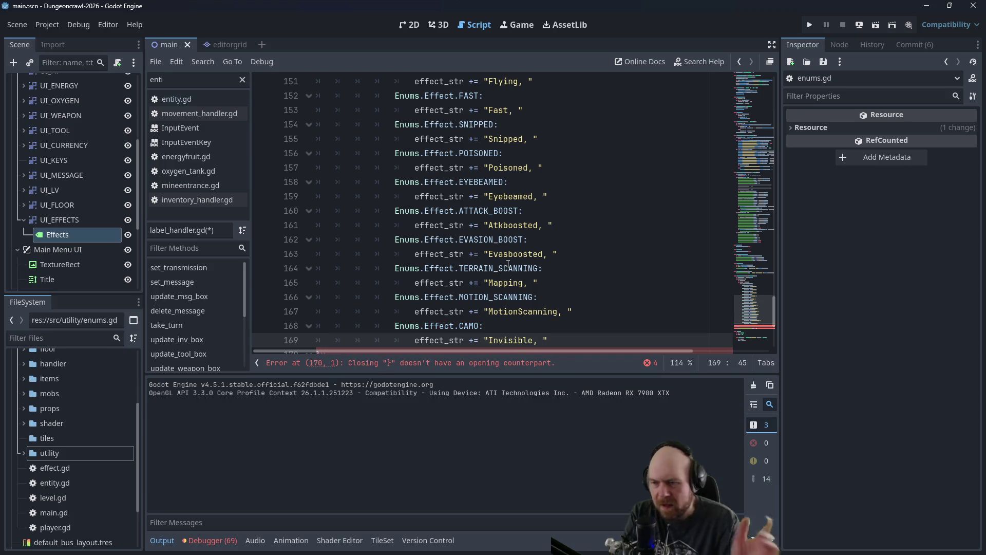
pyautogui.scroll(1, 445, 209)
pyautogui.press('End')
# Step: Add a blank line after the Invisible line, then switch to Firefox and select 'get node' in the search
pyautogui.scroll(5, 586, 317)
pyautogui.click(414, 116)
pyautogui.scroll(-6, 488, 206)
pyautogui.click(544, 240)
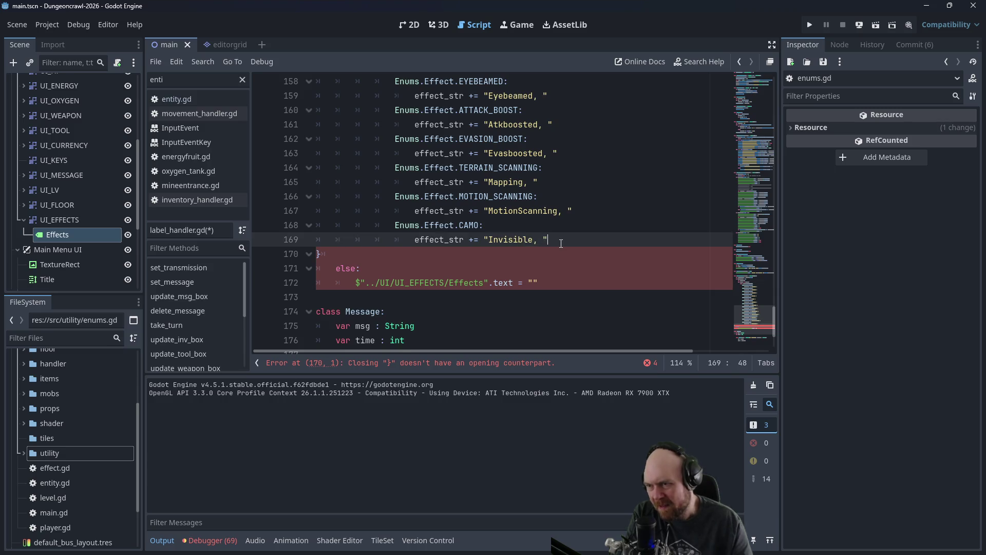
pyautogui.press('End')
pyautogui.press('Return')
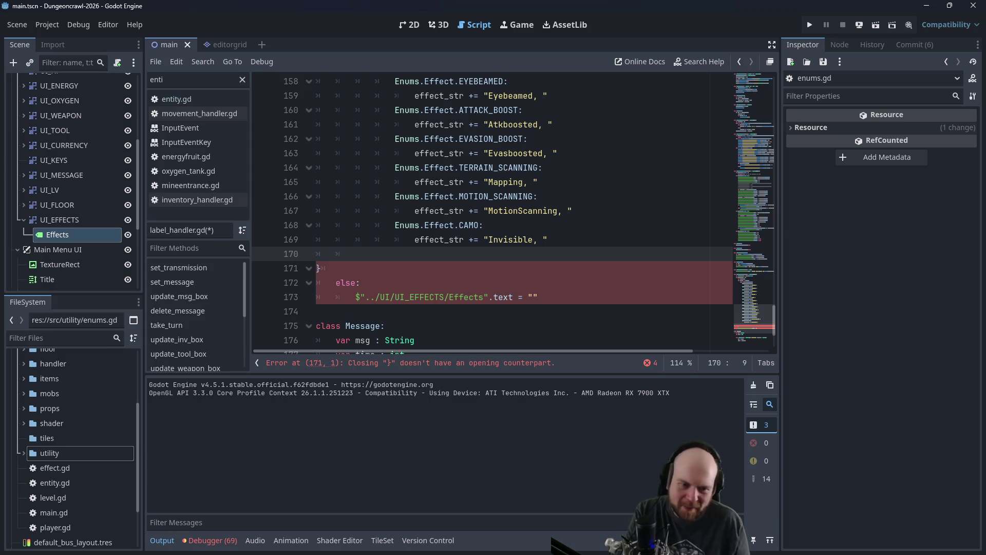
pyautogui.hotkey('alt', 'Tab')
pyautogui.moveTo(418, 137); pyautogui.dragTo(386, 137)
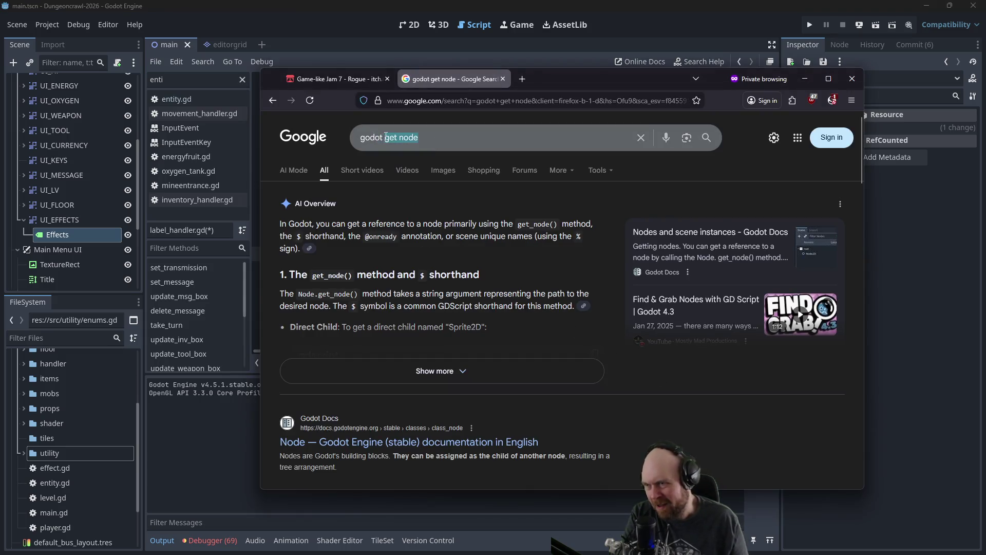
# Step: Search 'how do you remove the last two characters from a string' and open the Reddit thread
pyautogui.write('how do you re')
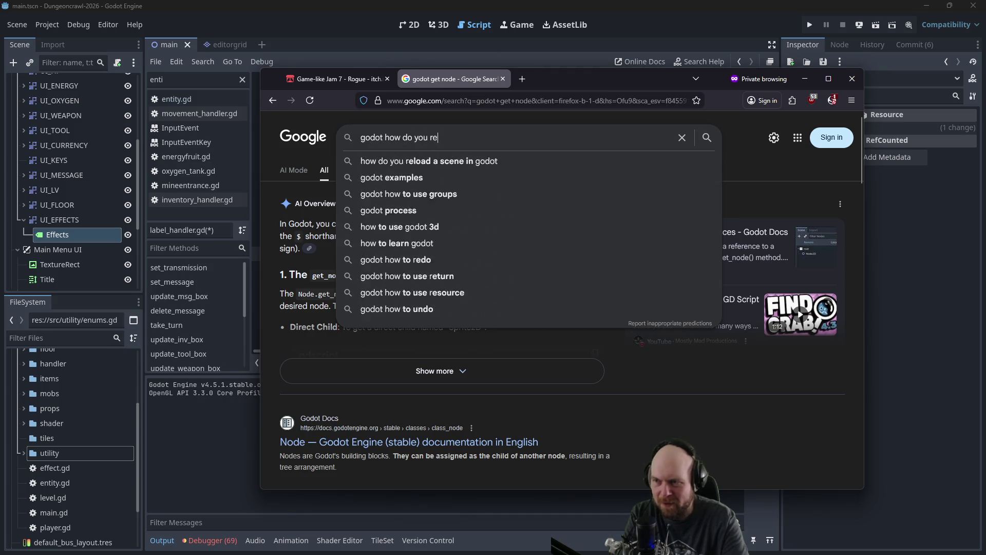
pyautogui.write('move the last two')
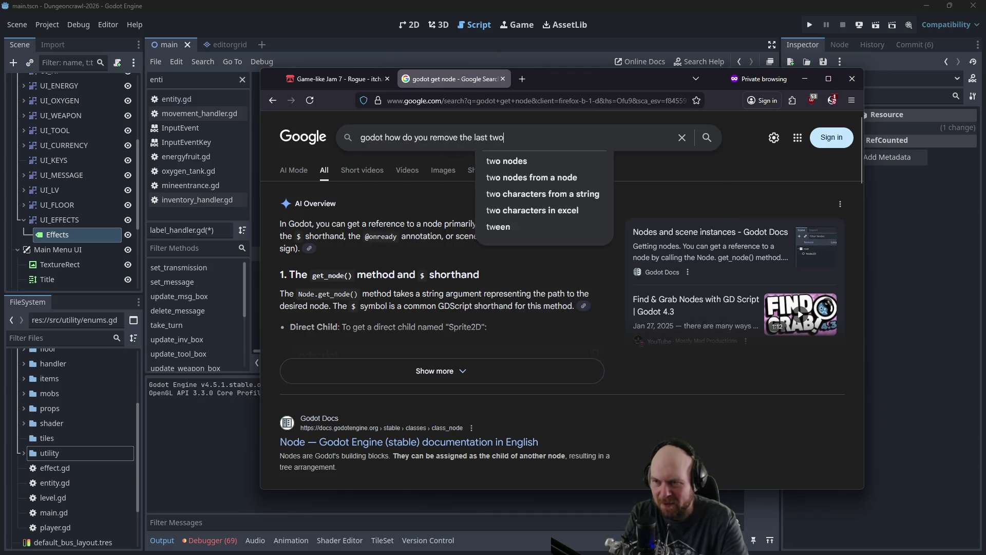
pyautogui.write(' characters from a st')
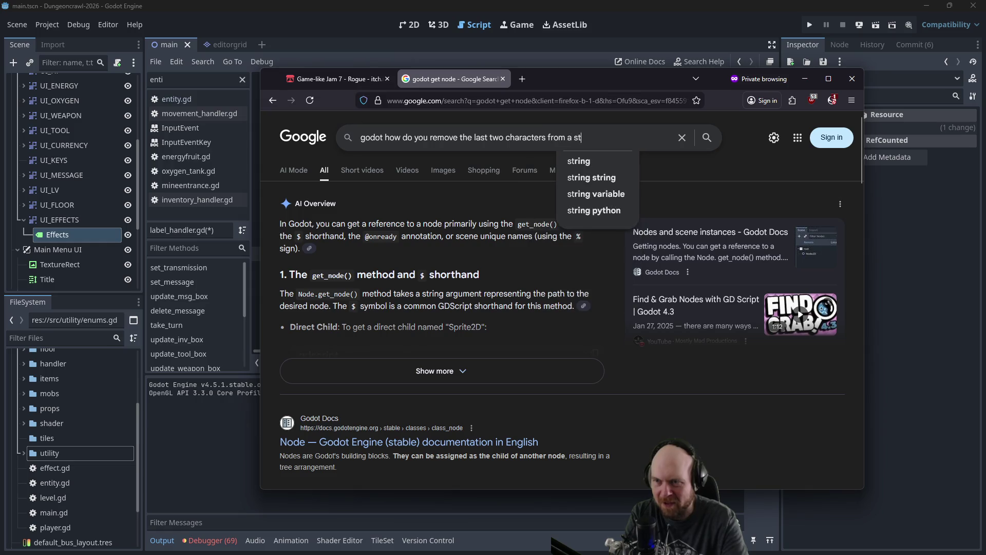
pyautogui.write('ring')
pyautogui.press('Return')
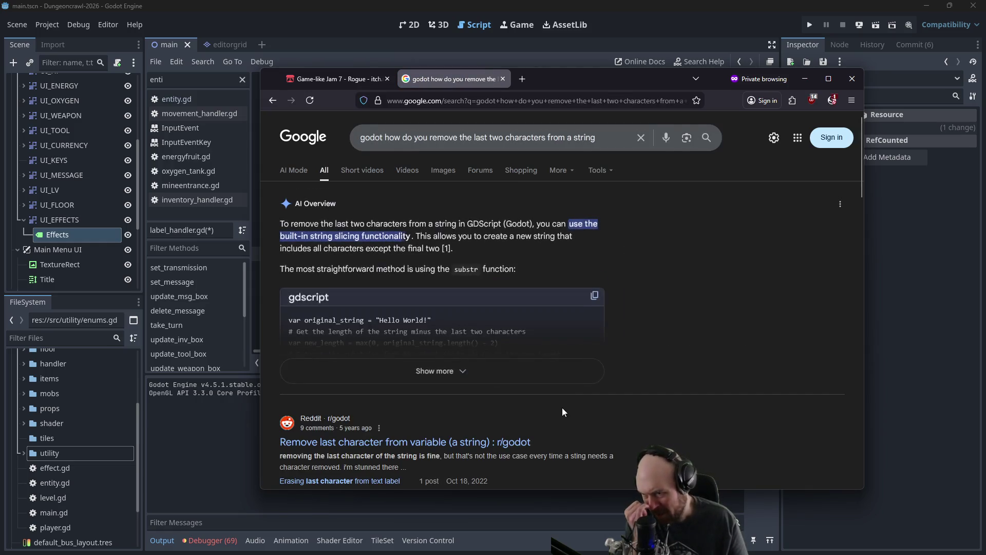
pyautogui.click(503, 443)
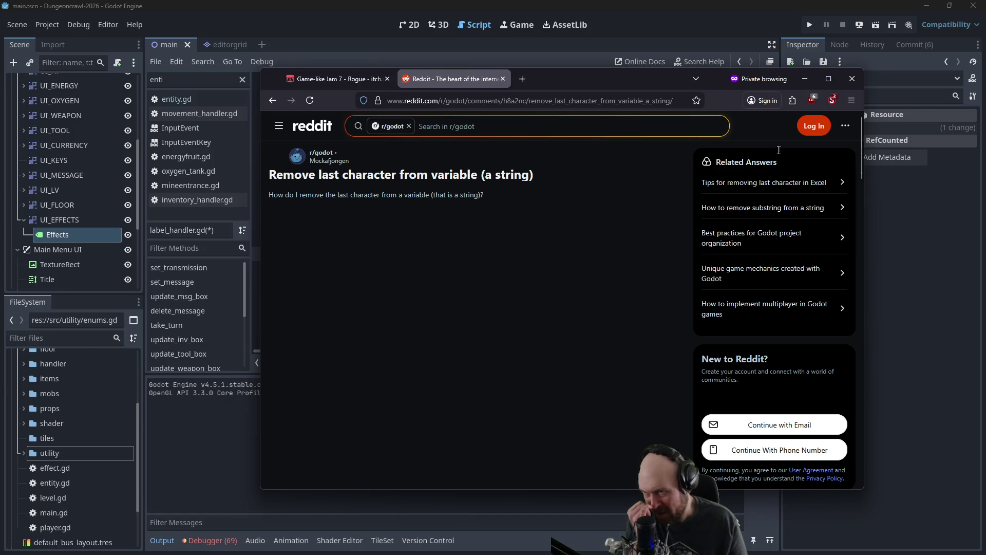
pyautogui.click(832, 101)
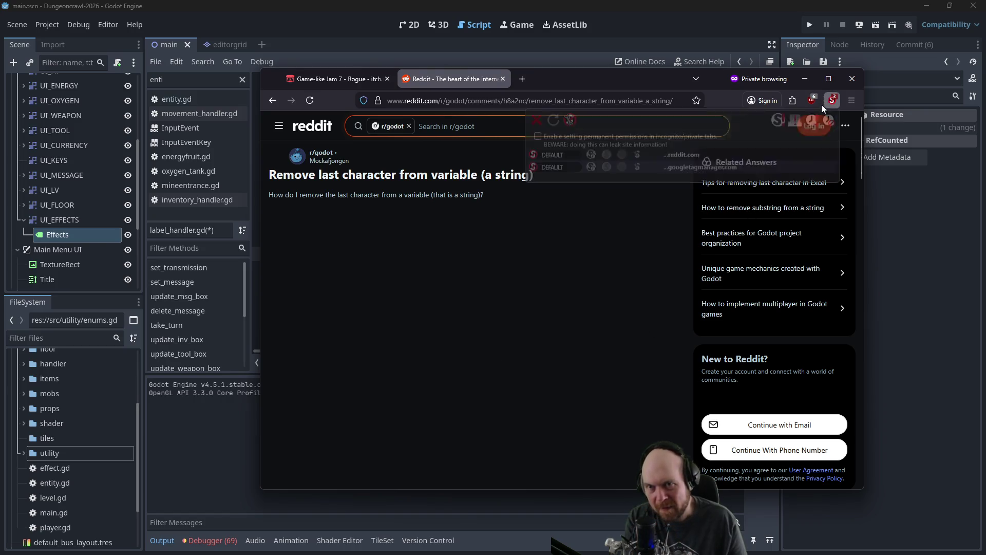
pyautogui.click(614, 254)
pyautogui.scroll(-3, 501, 216)
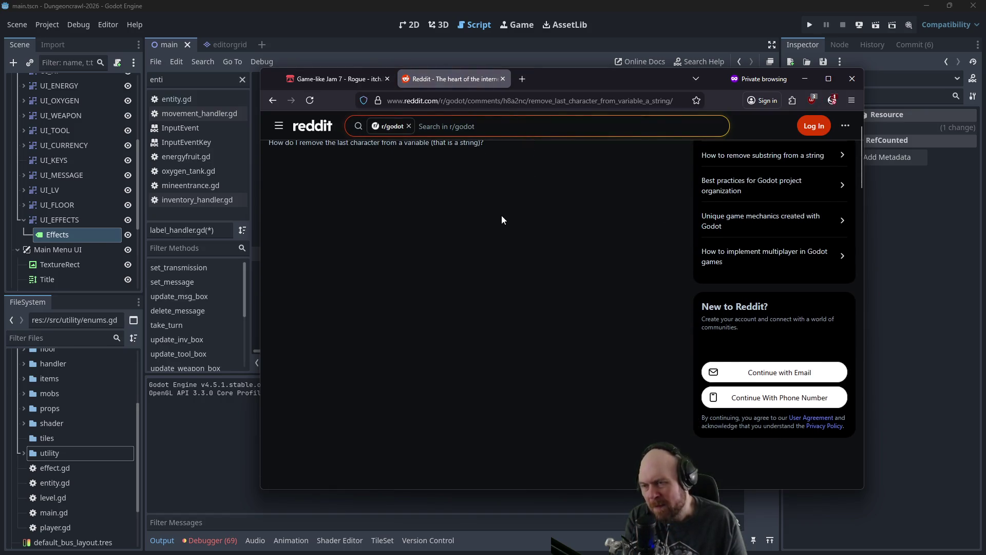
pyautogui.click(834, 102)
pyautogui.click(627, 251)
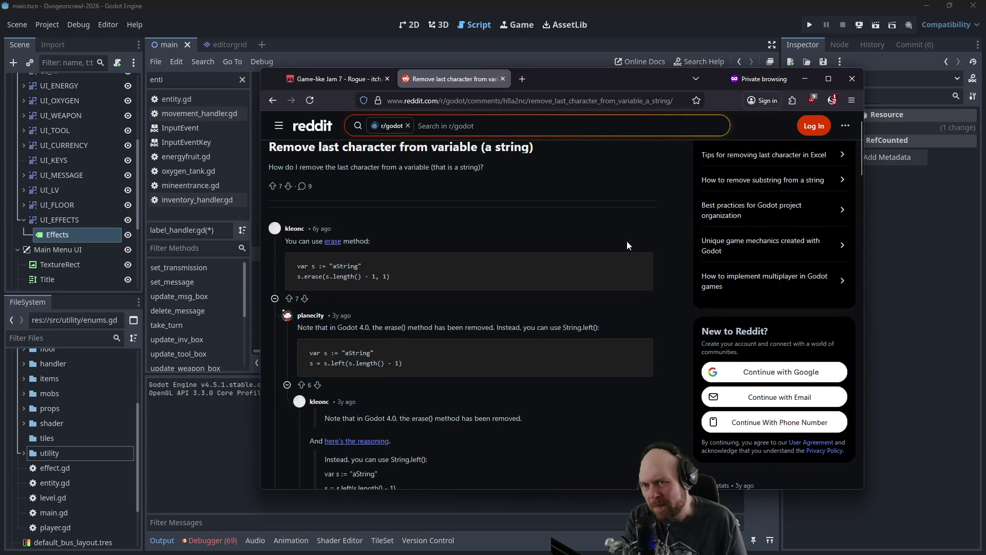
pyautogui.scroll(-1, 627, 241)
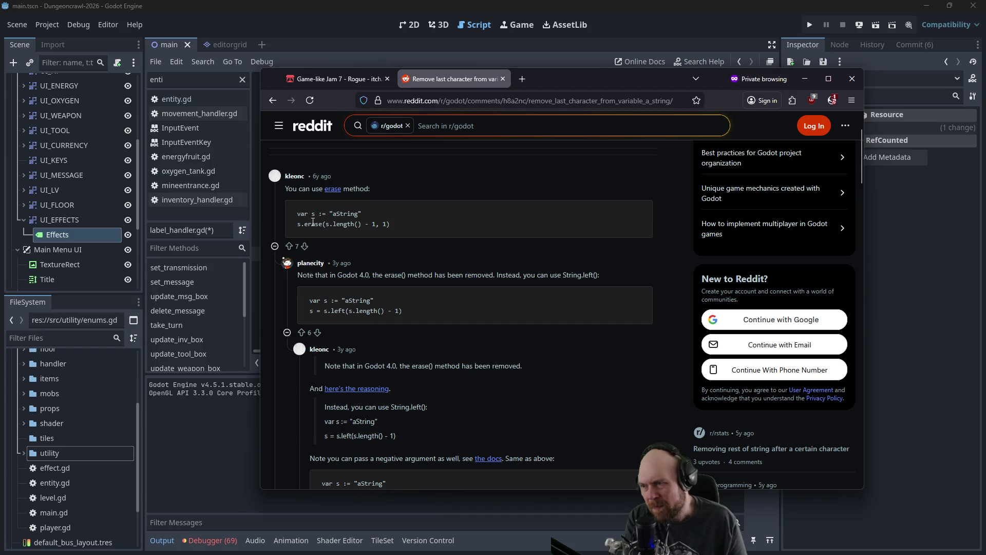
# Step: Copy the Godot 4 line s = s.left(s.length() - 1) and paste it into line 170
pyautogui.moveTo(299, 223); pyautogui.dragTo(414, 226)
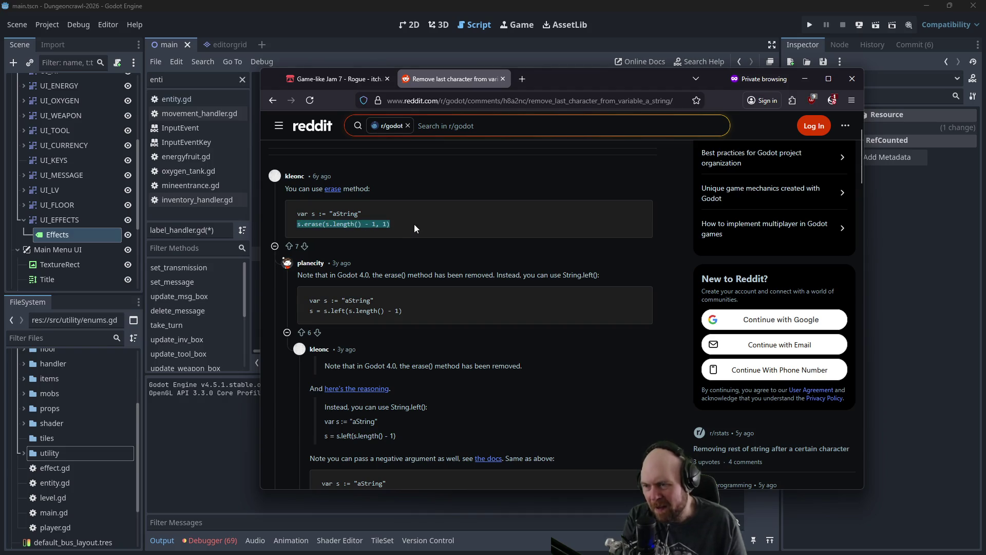
pyautogui.click(437, 279)
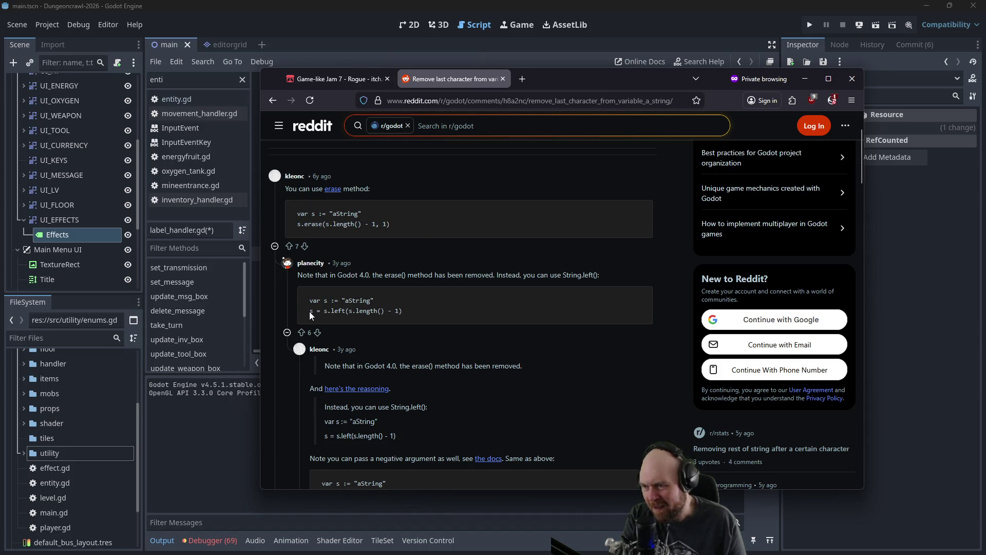
pyautogui.moveTo(327, 311); pyautogui.dragTo(405, 311)
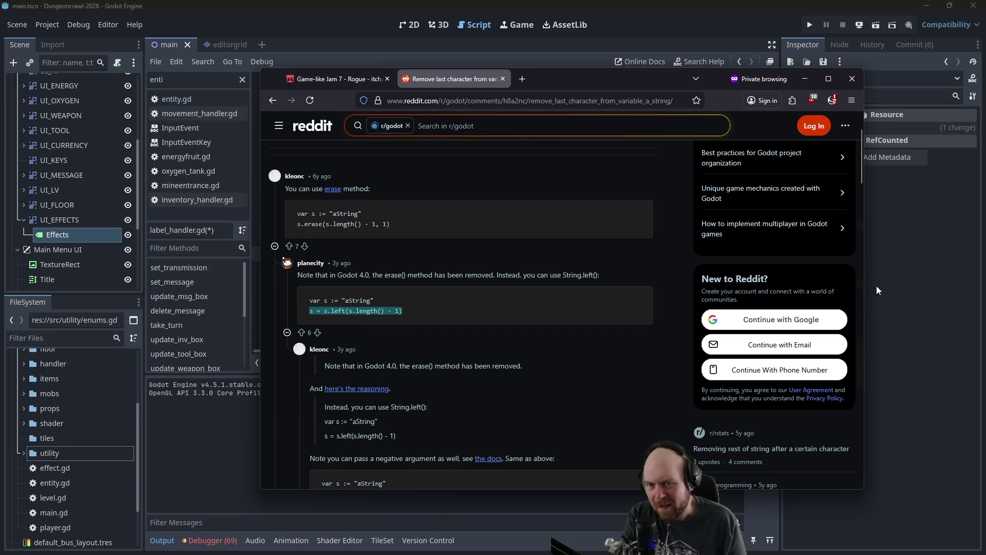
pyautogui.click(889, 278)
pyautogui.write('s = s.left(s.length() - 1)')
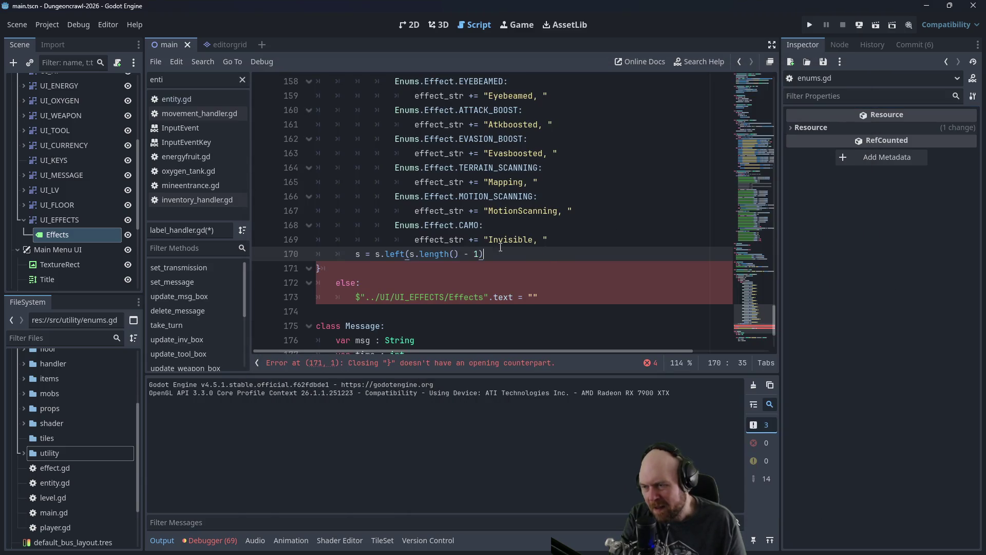
# Step: Rename s to effect_str on both sides of the trim assignment on line 170
pyautogui.scroll(4, 375, 254)
pyautogui.scroll(-3, 377, 260)
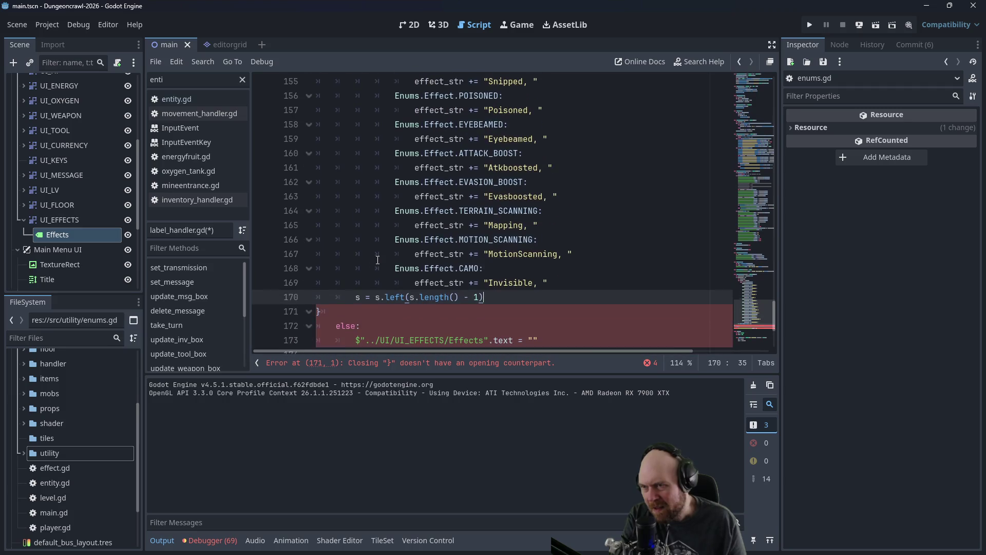
pyautogui.doubleClick(359, 299)
pyautogui.write('effect_str')
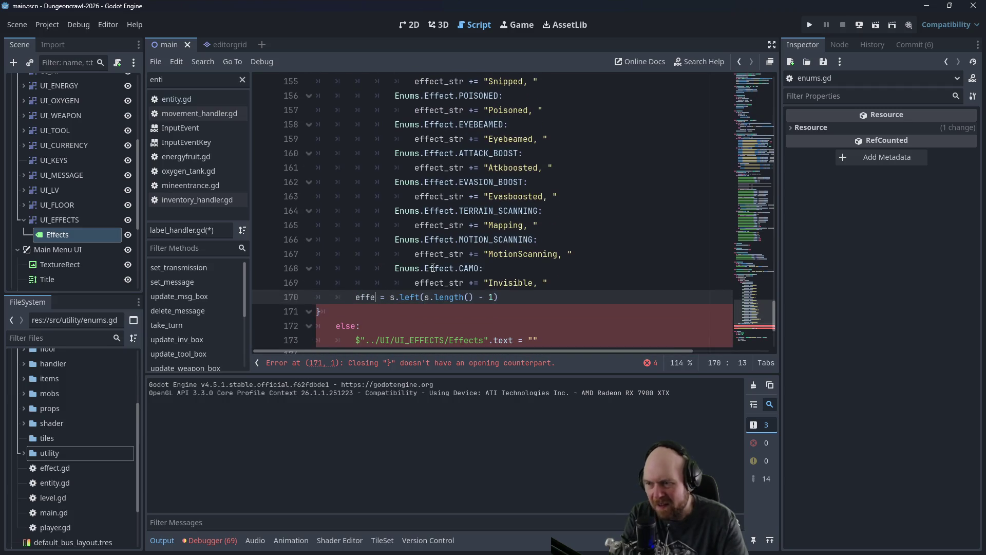
pyautogui.press('Right')
pyautogui.press('Right')
pyautogui.press('Right')
pyautogui.press('BackSpace')
pyautogui.write('effect_s')
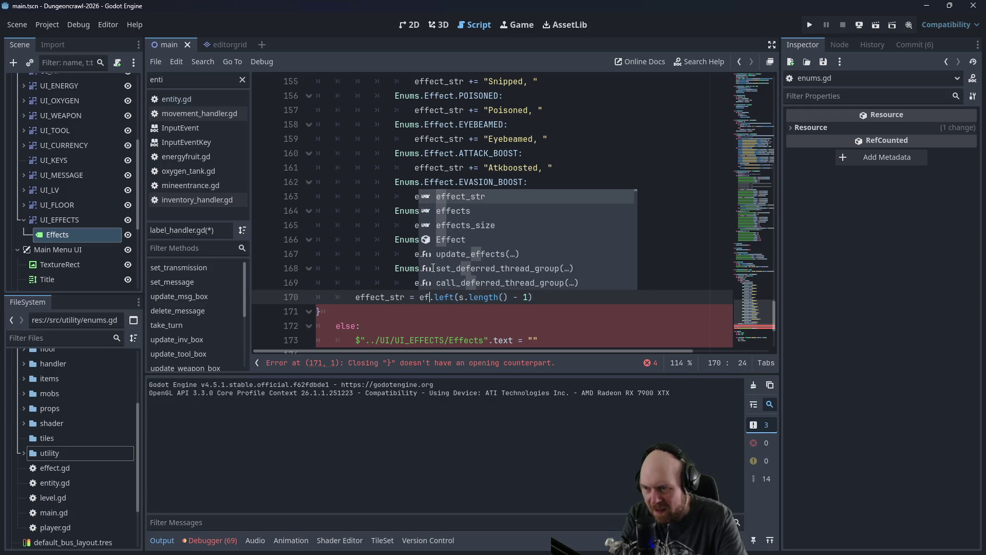
pyautogui.press('Return')
pyautogui.press('Right')
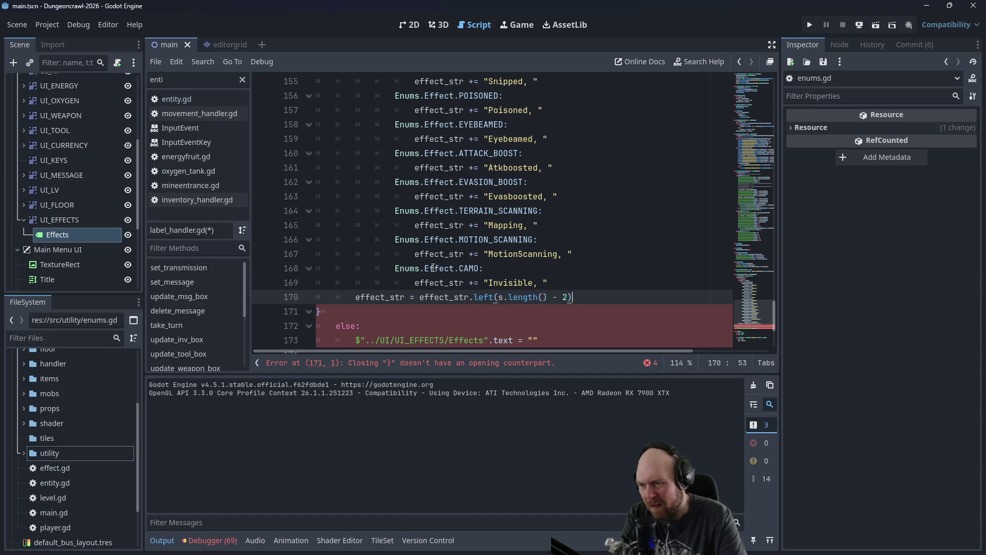
pyautogui.press('Return')
# Step: Copy the Effects label .text assignment onto line 171 and set it to effect_str
pyautogui.scroll(-1, 510, 276)
pyautogui.moveTo(519, 310); pyautogui.dragTo(359, 314)
pyautogui.hotkey('ctrl', 'c')
pyautogui.click(388, 267)
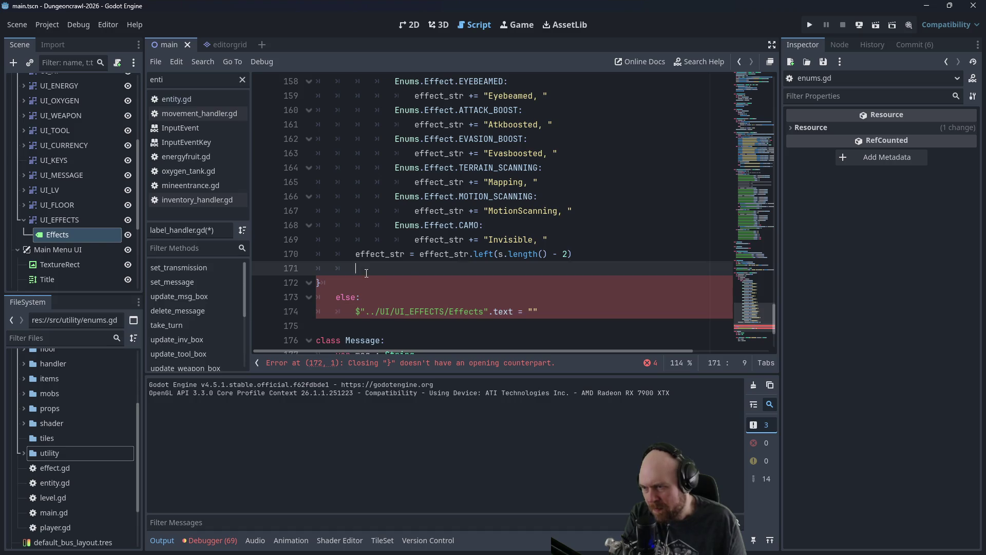
pyautogui.hotkey('ctrl', 'v')
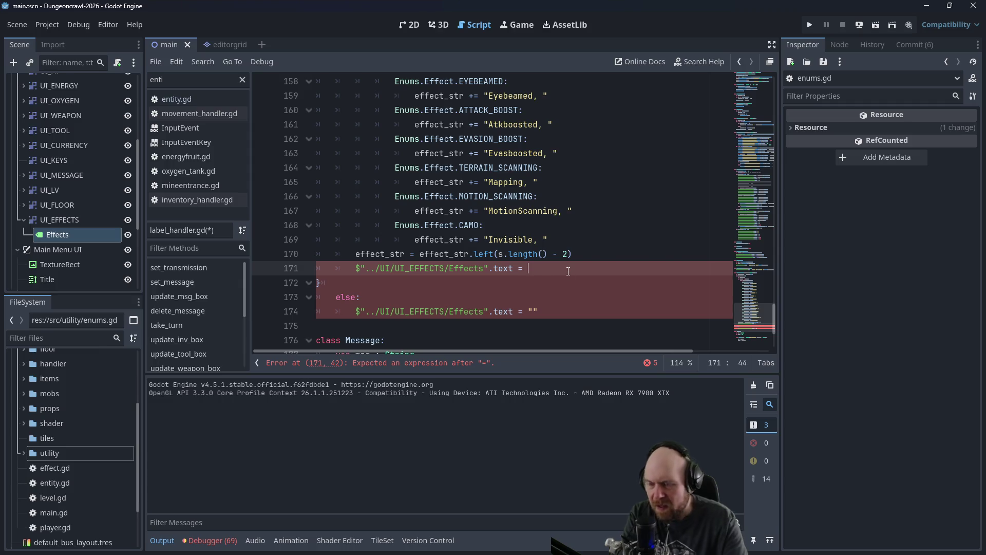
pyautogui.write('effect_str')
pyautogui.press('Escape')
pyautogui.press('Up')
pyautogui.press('Up')
pyautogui.press('Up')
pyautogui.click(323, 283)
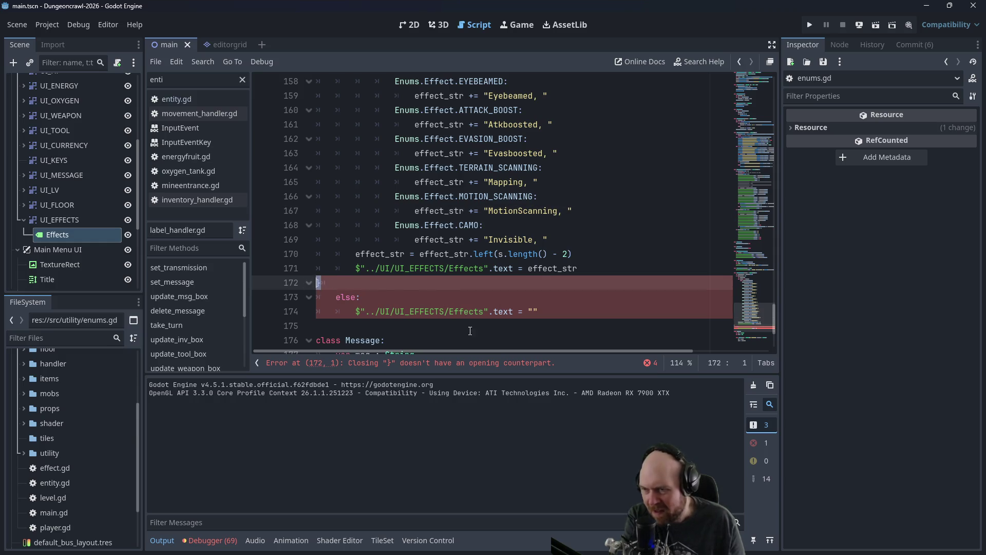
# Step: Delete the stray closing brace and use effect_str.length() in the trim call
pyautogui.press('BackSpace')
pyautogui.press('BackSpace')
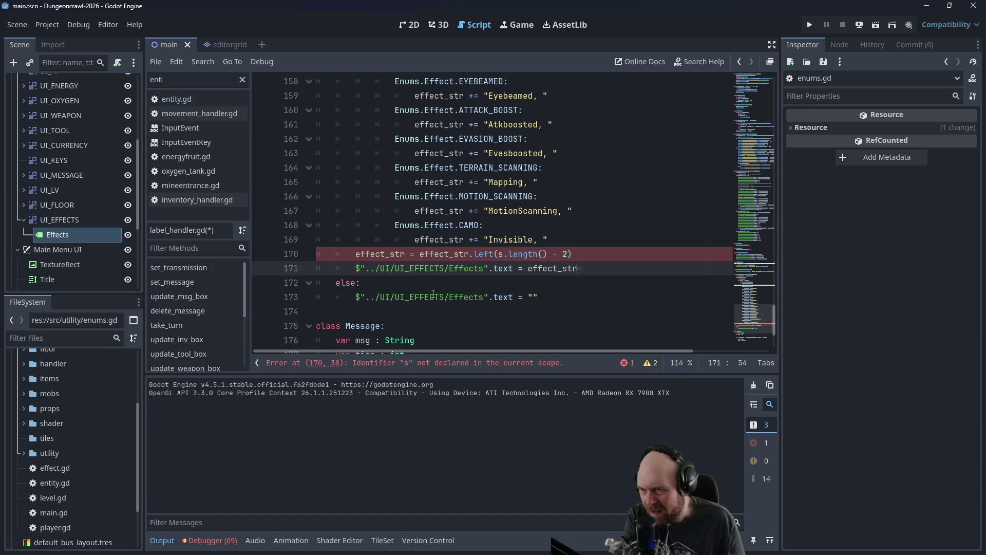
pyautogui.doubleClick(499, 253)
pyautogui.write('effec')
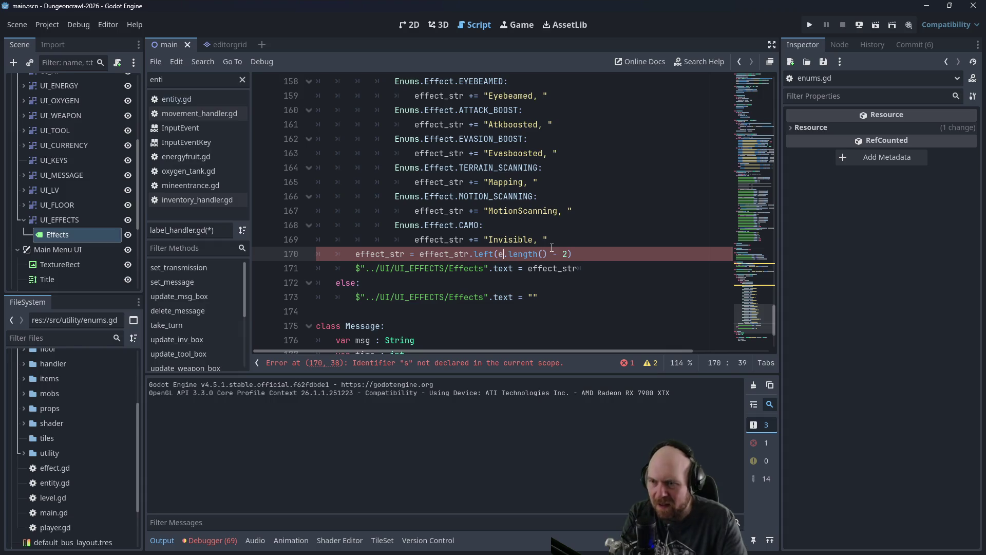
pyautogui.write('t_str')
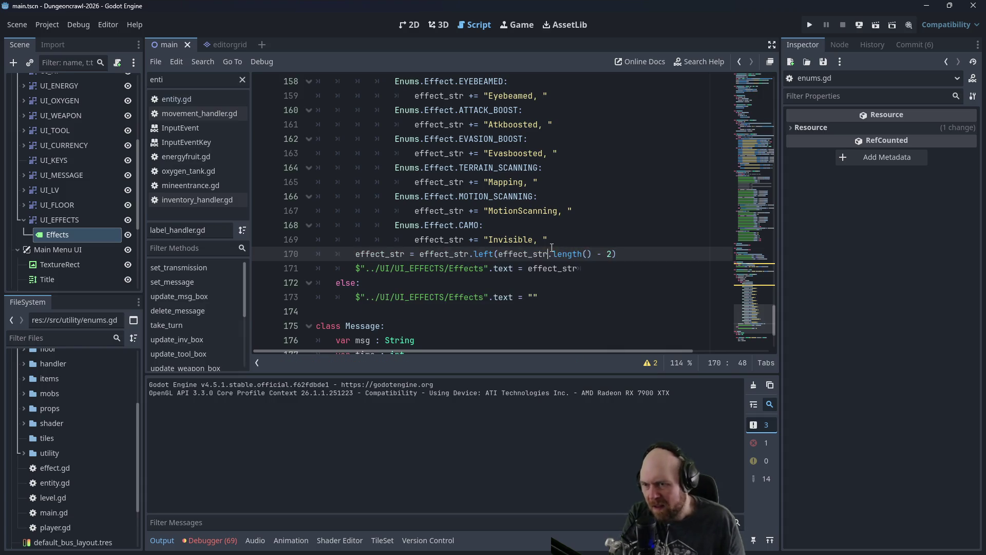
pyautogui.click(577, 221)
pyautogui.scroll(2, 578, 221)
pyautogui.scroll(-1, 554, 248)
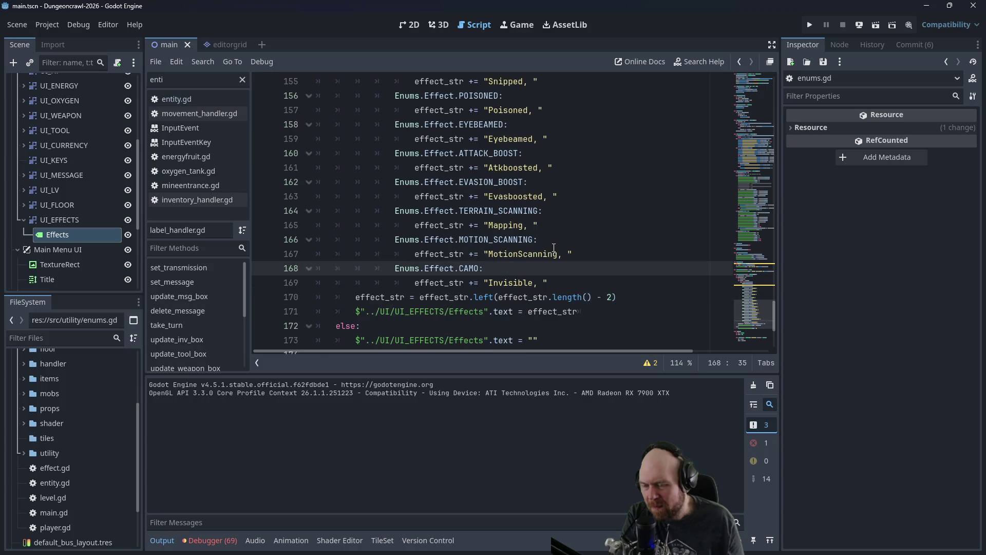
pyautogui.scroll(7, 549, 252)
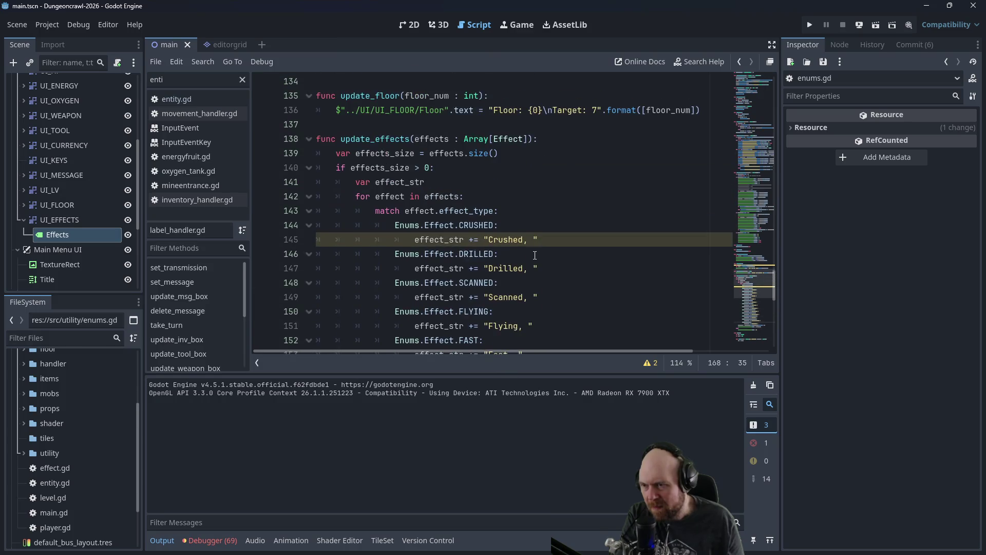
# Step: Initialise var effect_str to "" after checking the warnings list, and save the script
pyautogui.click(460, 241)
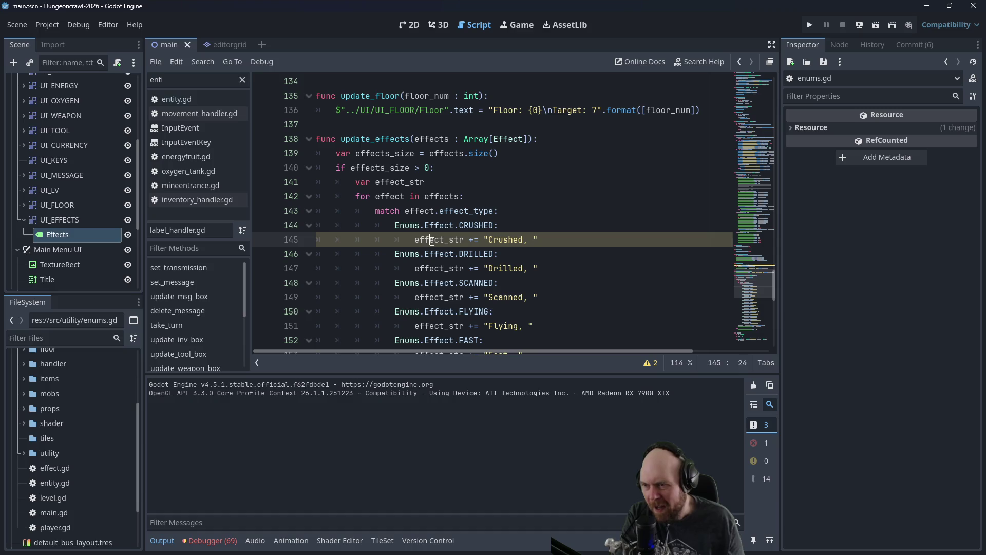
pyautogui.click(647, 362)
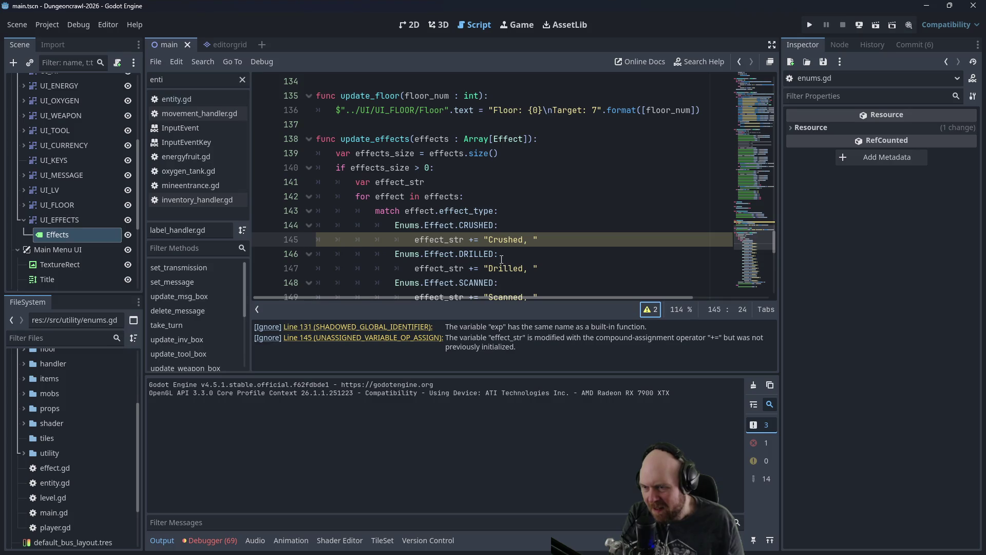
pyautogui.press('Up')
pyautogui.press('Up')
pyautogui.press('Up')
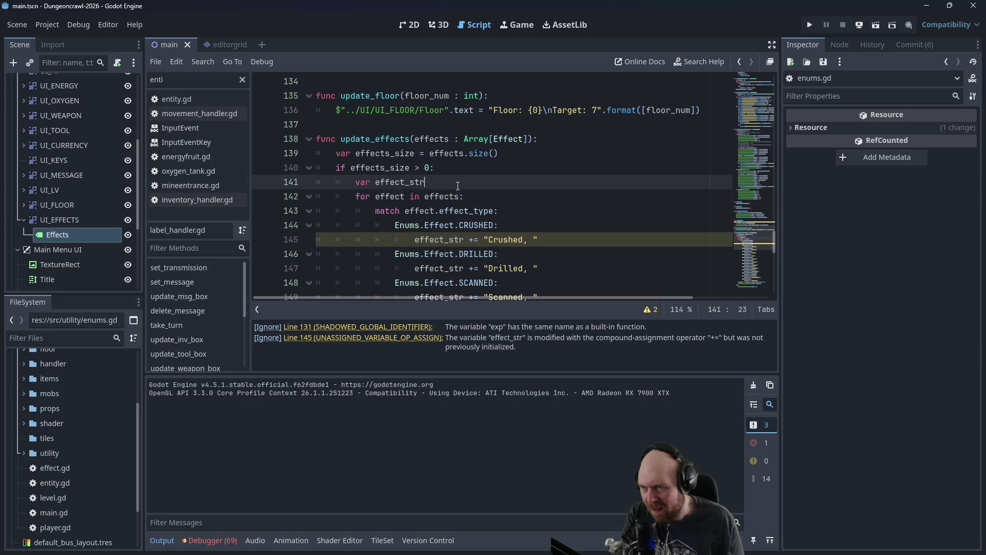
pyautogui.write(' = ""')
pyautogui.hotkey('ctrl', 's')
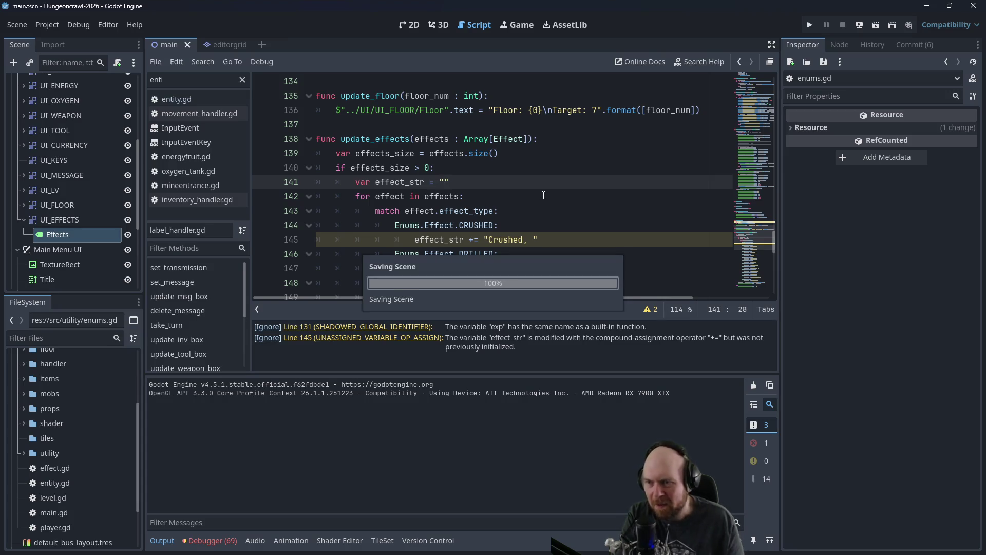
pyautogui.moveTo(500, 153); pyautogui.dragTo(495, 160)
pyautogui.click(495, 161)
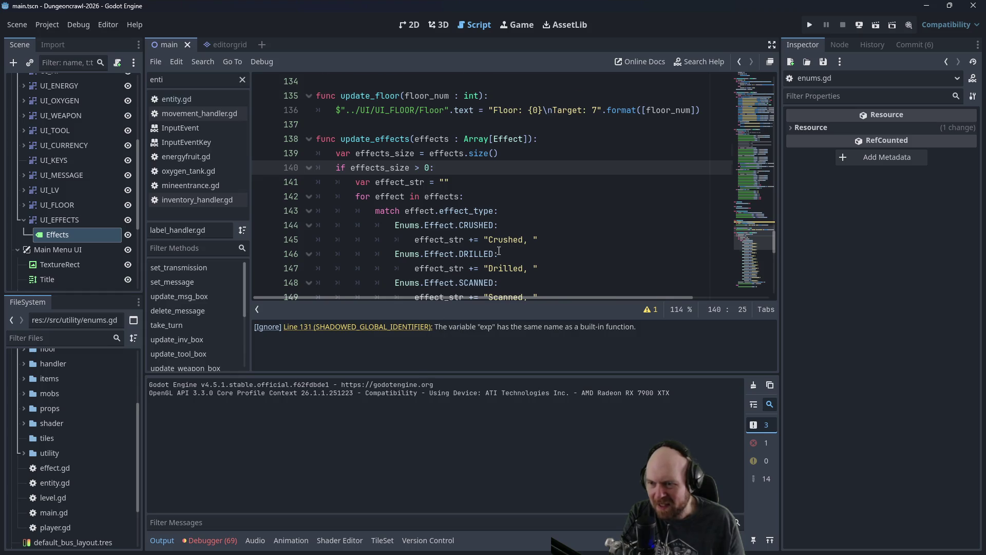
pyautogui.scroll(-10, 499, 251)
pyautogui.scroll(5, 497, 252)
# Step: Run the game with F5, start a new game, and walk through the first room to the corridor
pyautogui.press('F5')
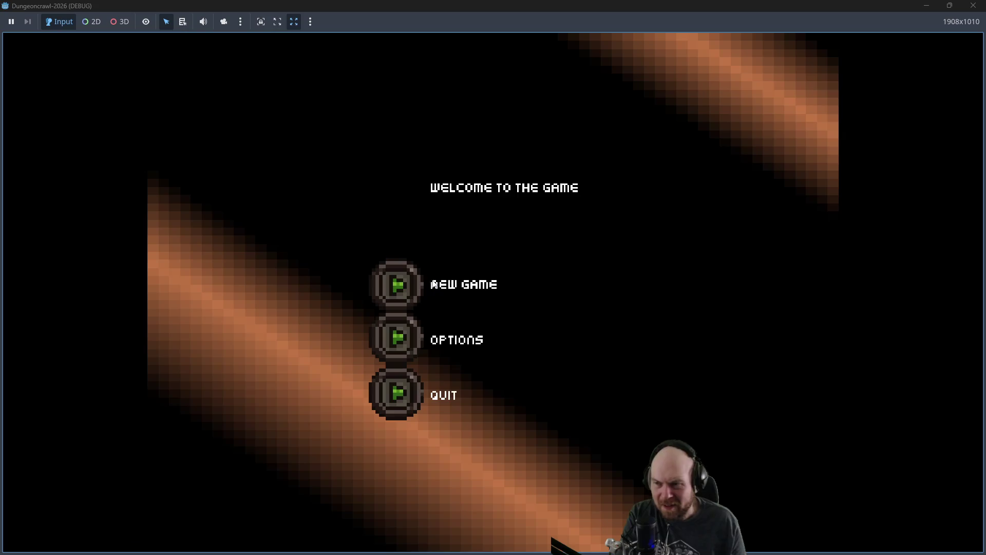
pyautogui.click(420, 286)
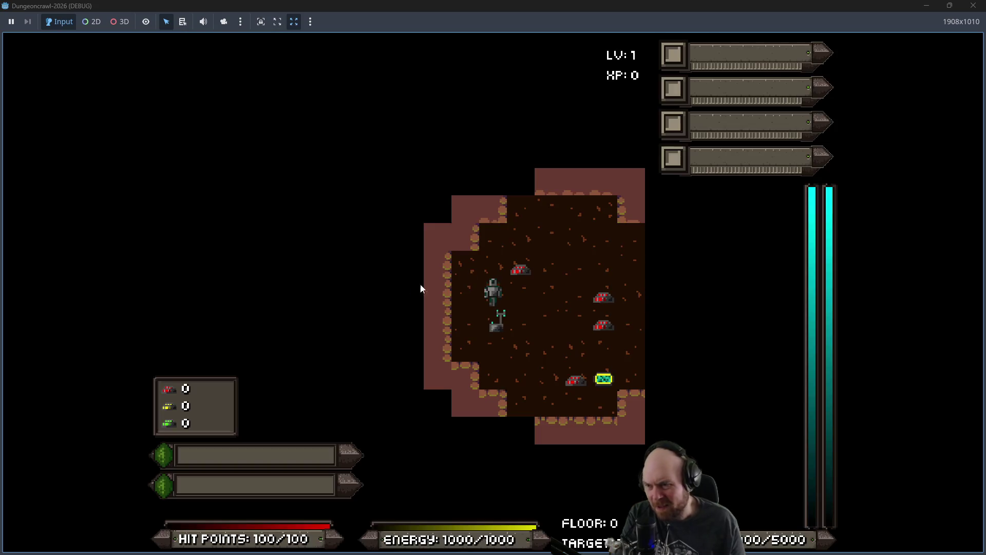
pyautogui.hotkey('Up', 'Right')
pyautogui.press('Right')
pyautogui.press('Right')
pyautogui.press('Right')
pyautogui.press('Down')
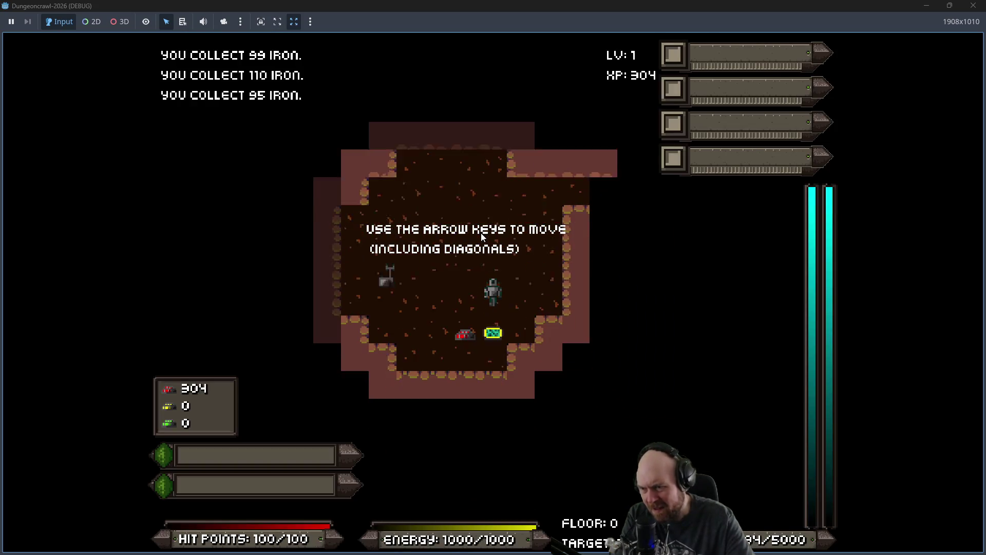
pyautogui.press('Down')
pyautogui.press('Down')
pyautogui.press('Left')
pyautogui.hotkey('Up', 'Left')
pyautogui.press('Up')
pyautogui.press('Up')
pyautogui.press('Right')
pyautogui.press('Right')
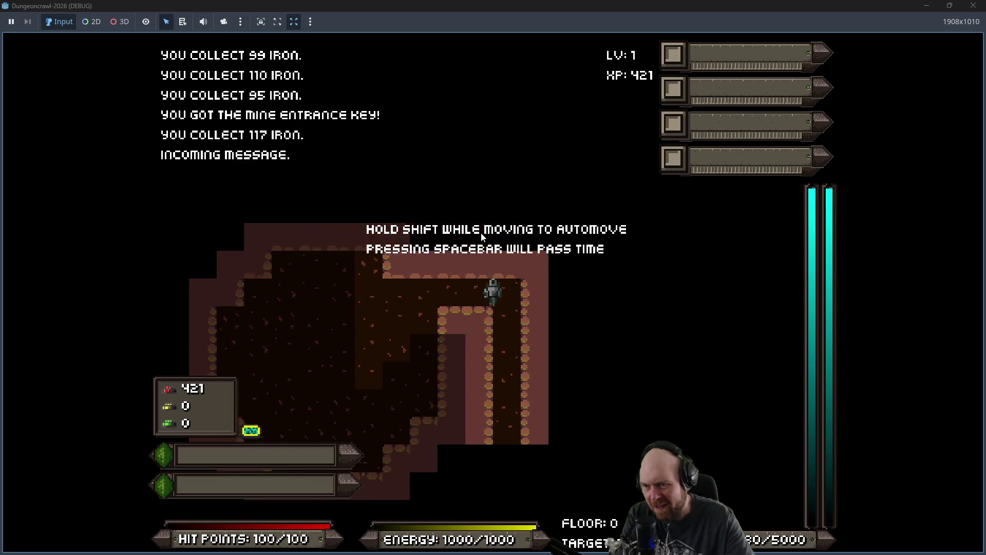
pyautogui.press('Right')
pyautogui.press('Down')
# Step: Walk up the corridor into the room with the door and descend to the next floor
pyautogui.press('Up')
pyautogui.press('Up')
pyautogui.press('Up')
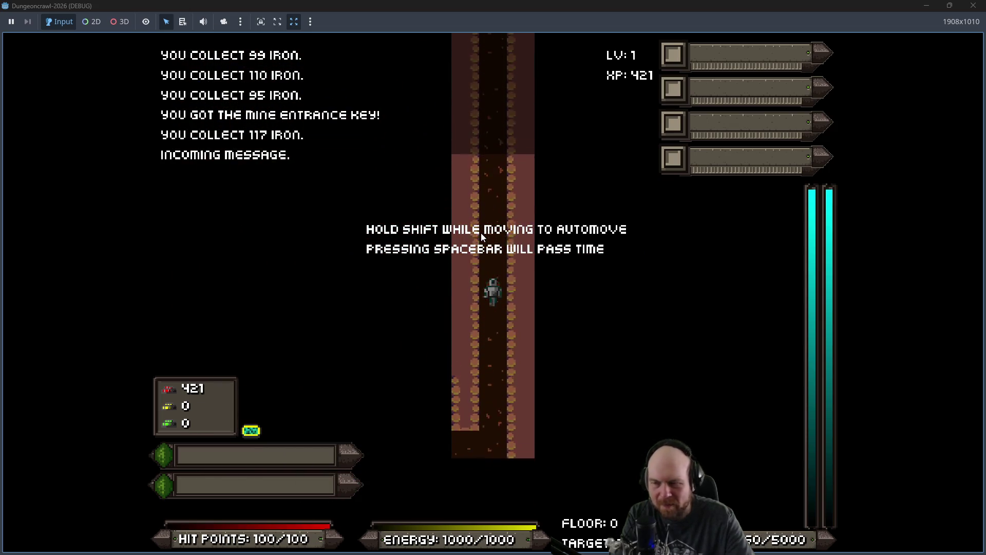
pyautogui.press('Down')
pyautogui.press('Left')
pyautogui.press('Left')
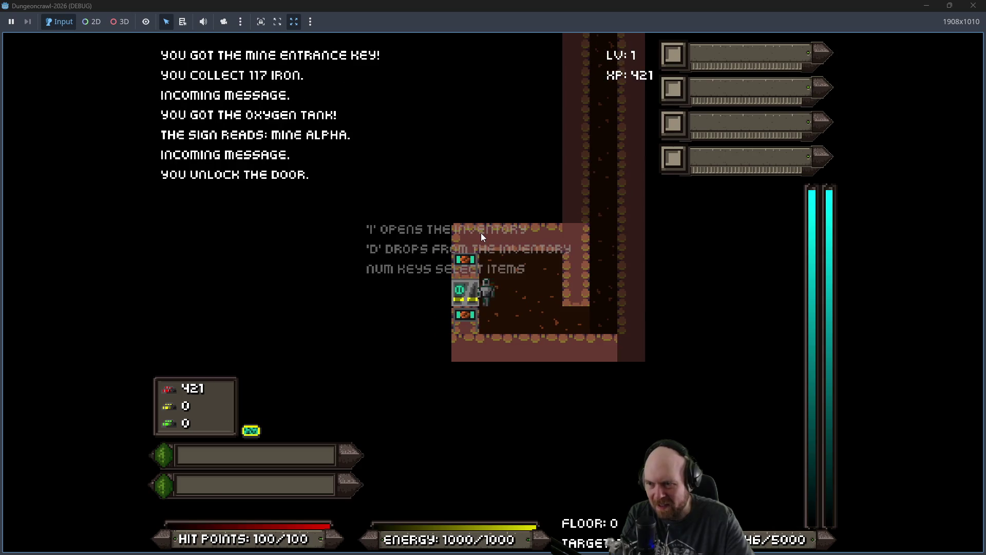
pyautogui.press('Left')
pyautogui.press('Down')
pyautogui.press('Down')
pyautogui.press('Left')
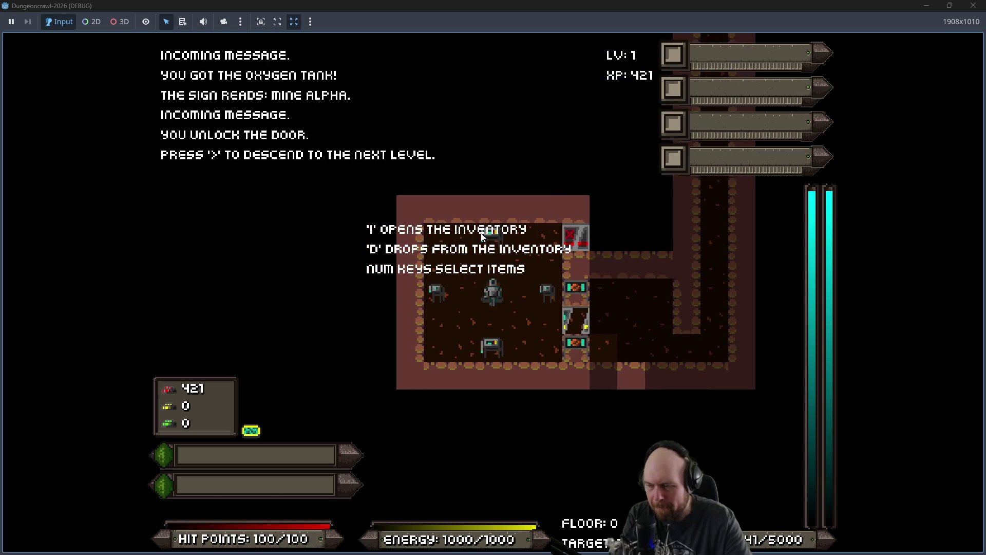
pyautogui.press('>')
# Step: Collect iron in the new floor's first room, then head down the corridor below
pyautogui.press('Right')
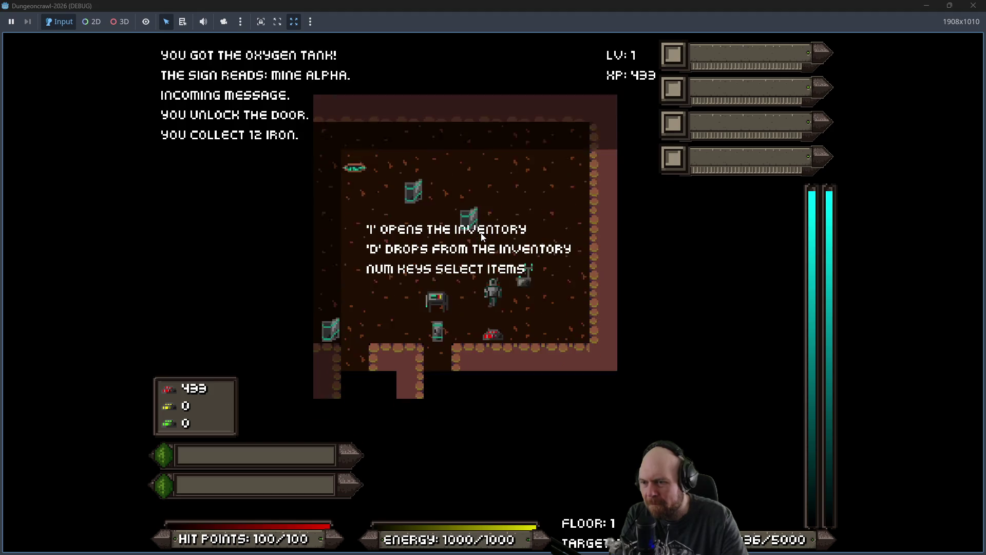
pyautogui.press('Up')
pyautogui.press('Up')
pyautogui.press('Left')
pyautogui.press('Left')
pyautogui.press('Up')
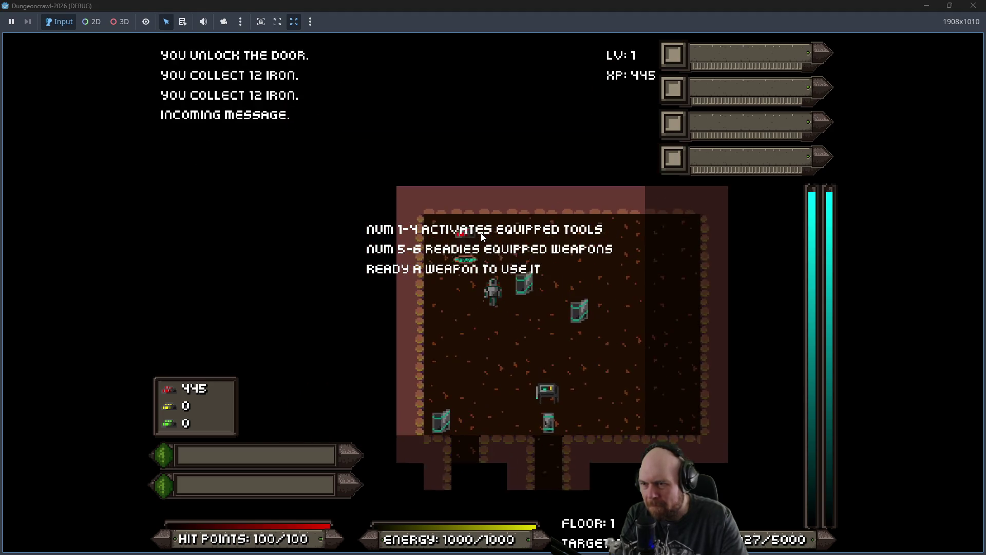
pyautogui.press('Up')
pyautogui.press('Left')
pyautogui.press('Down')
pyautogui.press('Down')
pyautogui.press('Down')
pyautogui.press('Left')
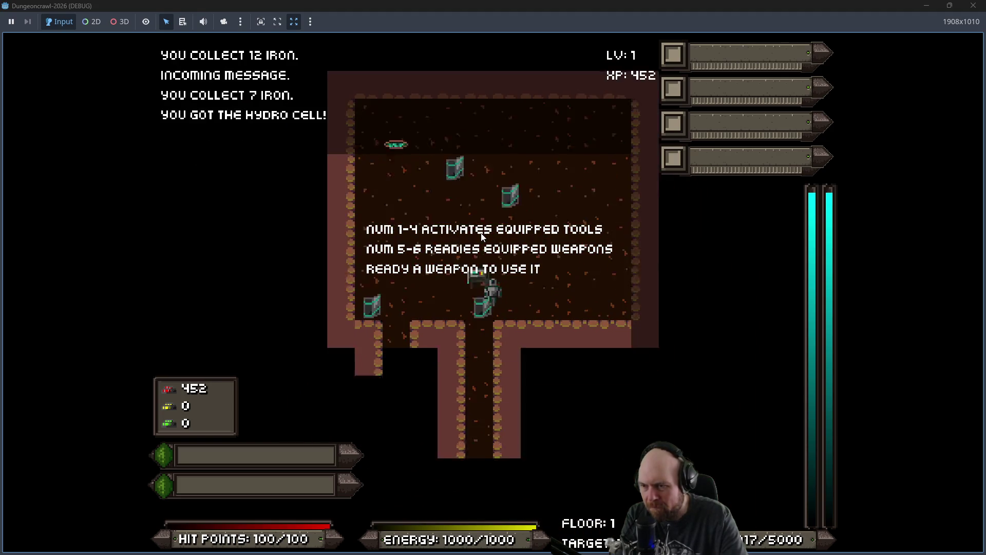
pyautogui.press('Down')
pyautogui.press('Down')
pyautogui.press('Down')
pyautogui.press('Down')
pyautogui.press('Down')
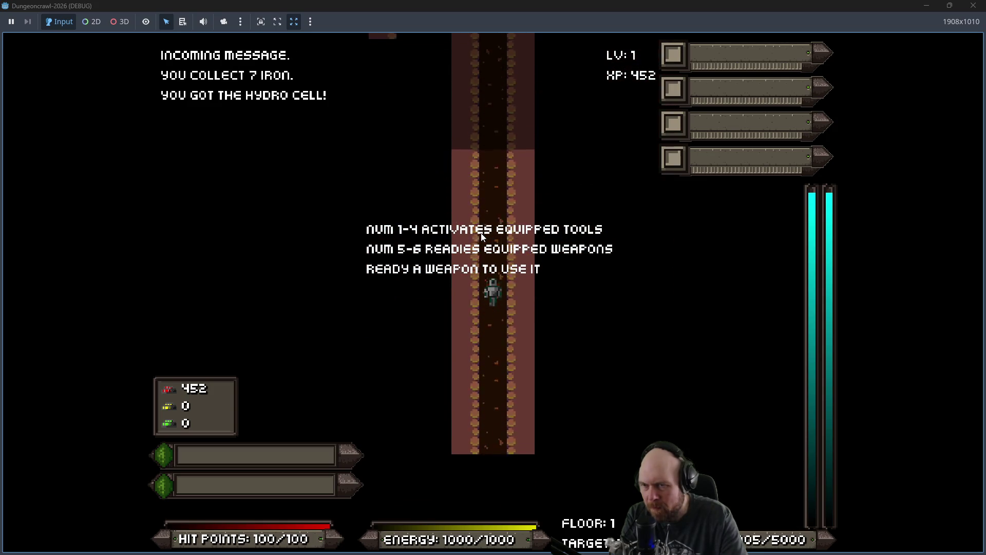
# Step: Fight the Martian moth and a slime, then collect more iron moving through the rooms
pyautogui.press('Down')
pyautogui.press('Down')
pyautogui.press('Down')
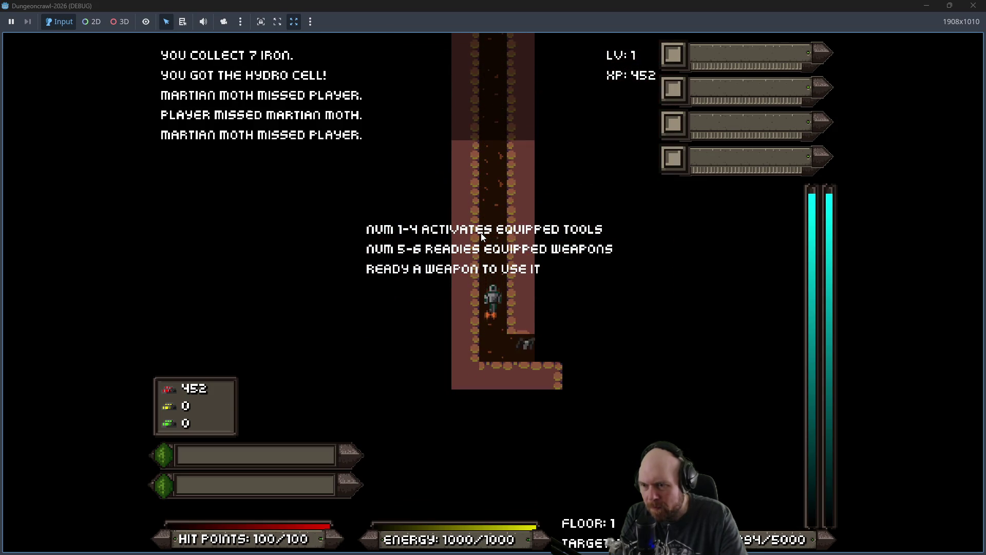
pyautogui.press('Down')
pyautogui.press('Down')
pyautogui.press('Down')
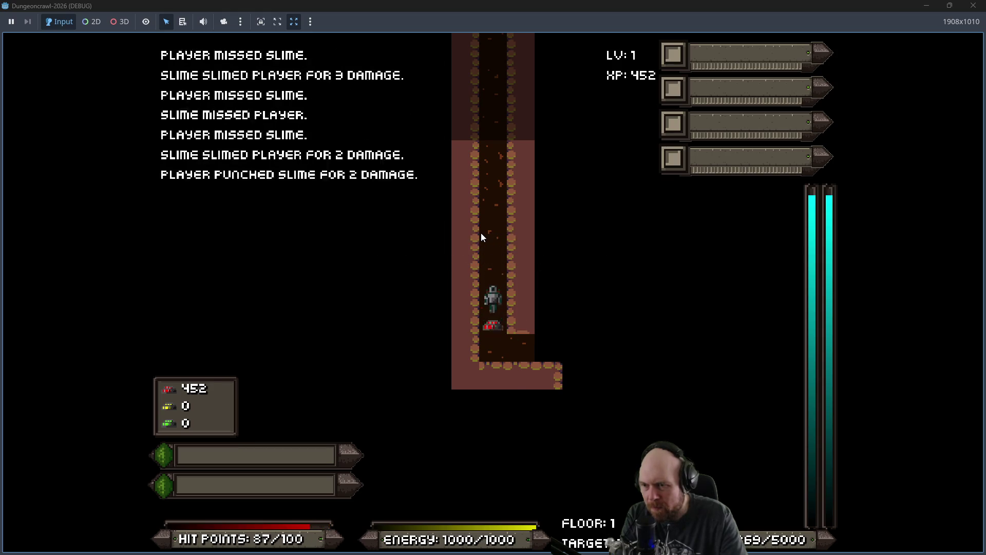
pyautogui.press('Right')
pyautogui.press('Right')
pyautogui.press('Right')
pyautogui.press('Up')
pyautogui.press('Up')
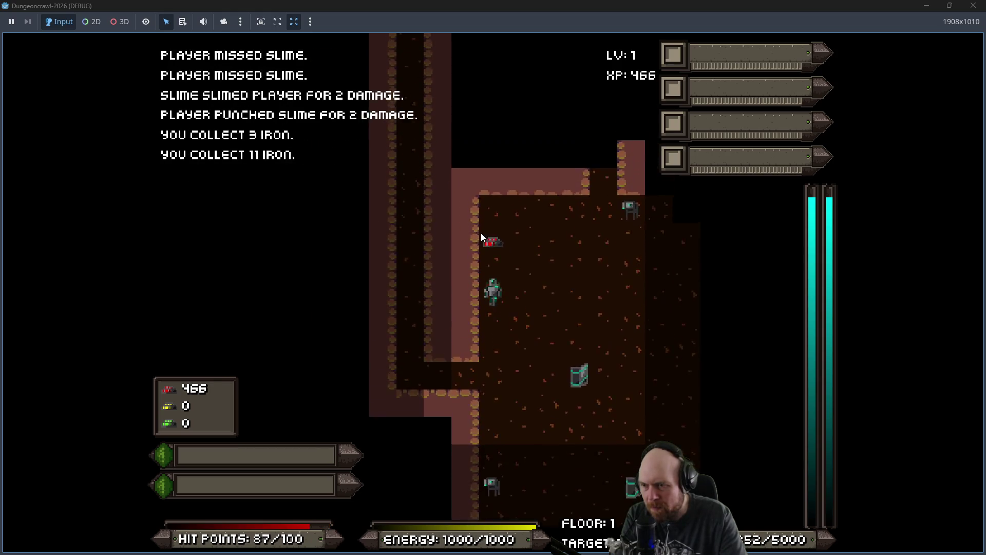
pyautogui.press('Right')
pyautogui.press('Right')
pyautogui.press('Right')
pyautogui.press('Down')
pyautogui.press('Down')
pyautogui.press('Down')
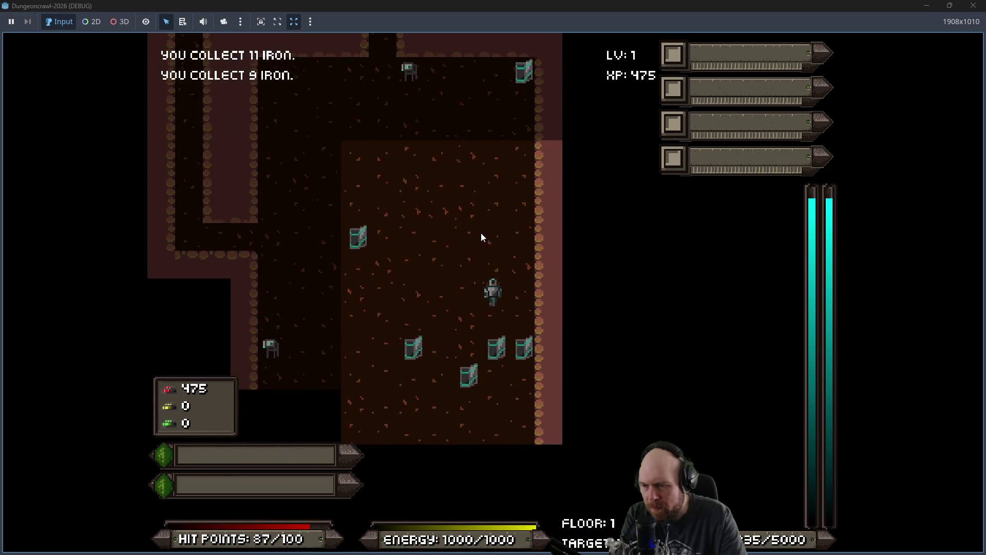
pyautogui.press('Down')
pyautogui.press('Down')
pyautogui.press('Down')
pyautogui.press('Left')
pyautogui.press('Left')
pyautogui.press('Left')
pyautogui.press('Left')
pyautogui.press('Up')
pyautogui.press('Left')
# Step: Go down the south corridor and bump-attack the slimes, with hit points falling to 16/100
pyautogui.press('Right')
pyautogui.press('Down')
pyautogui.press('Down')
pyautogui.press('Down')
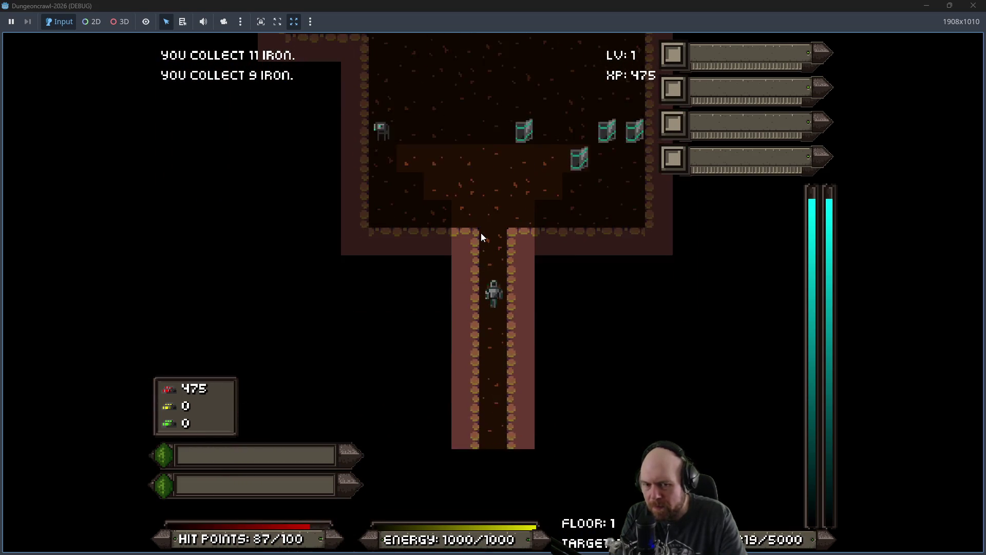
pyautogui.press('Down')
pyautogui.press('Down')
pyautogui.press('Down')
pyautogui.press('Down')
pyautogui.press('Down')
pyautogui.press('Down')
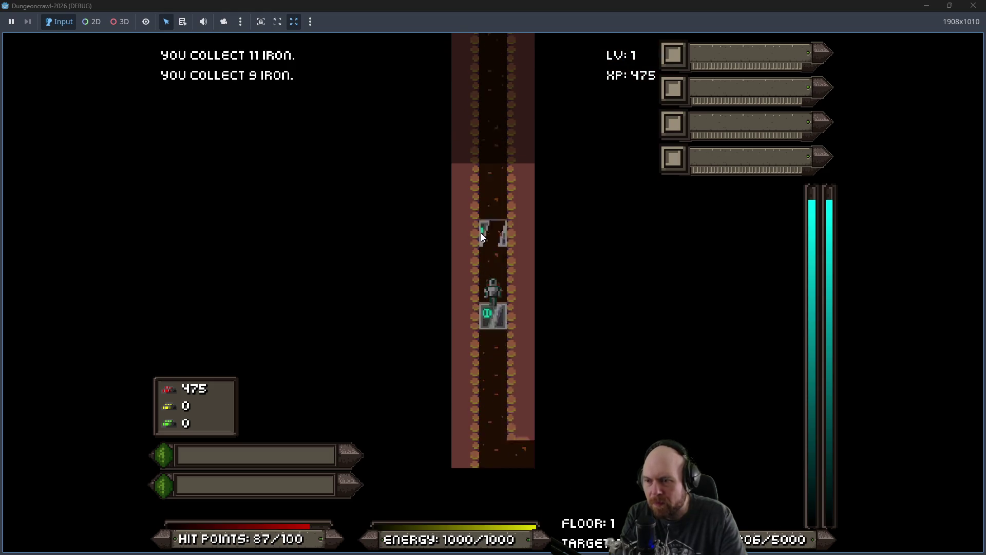
pyautogui.press('Down')
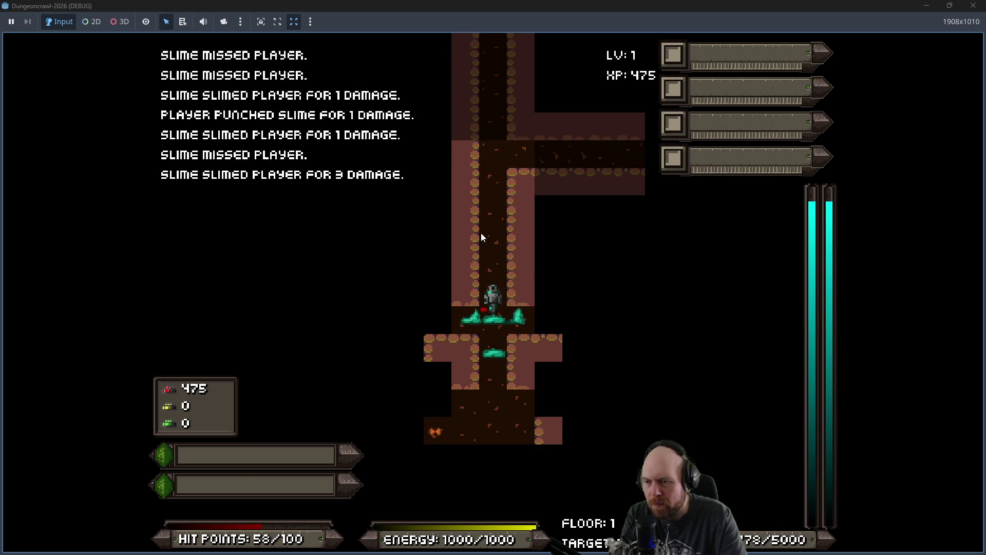
pyautogui.press('Up')
pyautogui.press('Up')
pyautogui.press('Down')
pyautogui.press('Down')
pyautogui.press('Down')
pyautogui.press('Down')
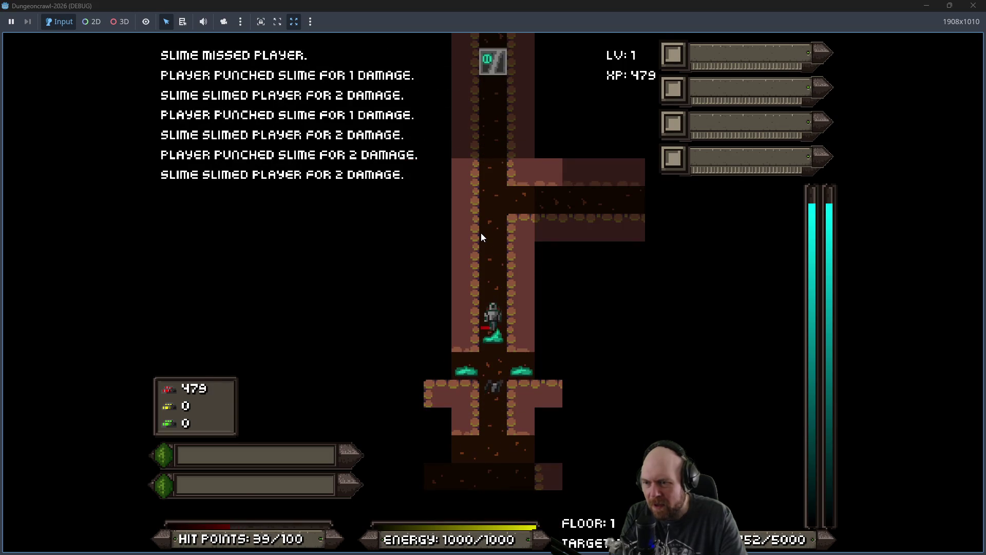
pyautogui.press('Down')
pyautogui.press('Down')
pyautogui.press('Down')
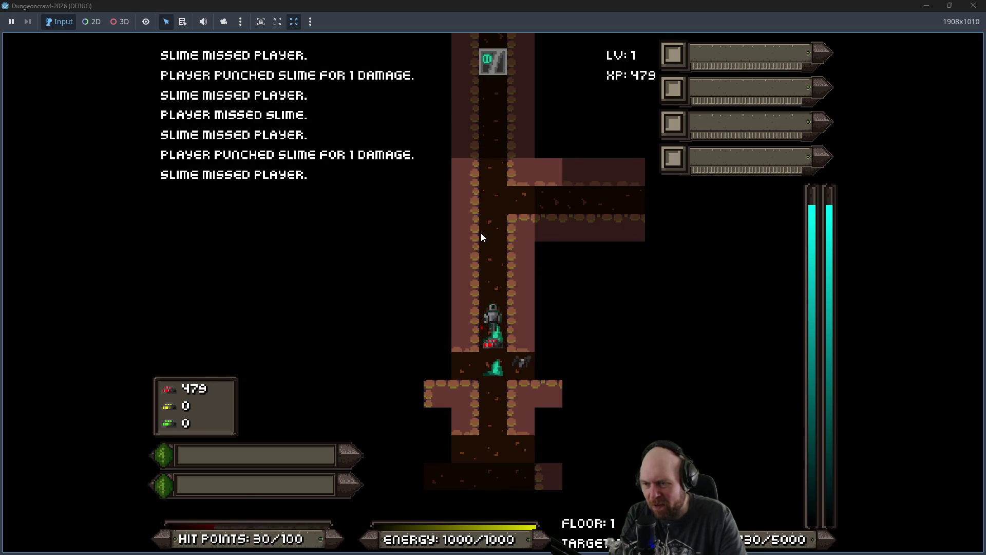
pyautogui.press('Down')
pyautogui.press('Down')
pyautogui.press('Down')
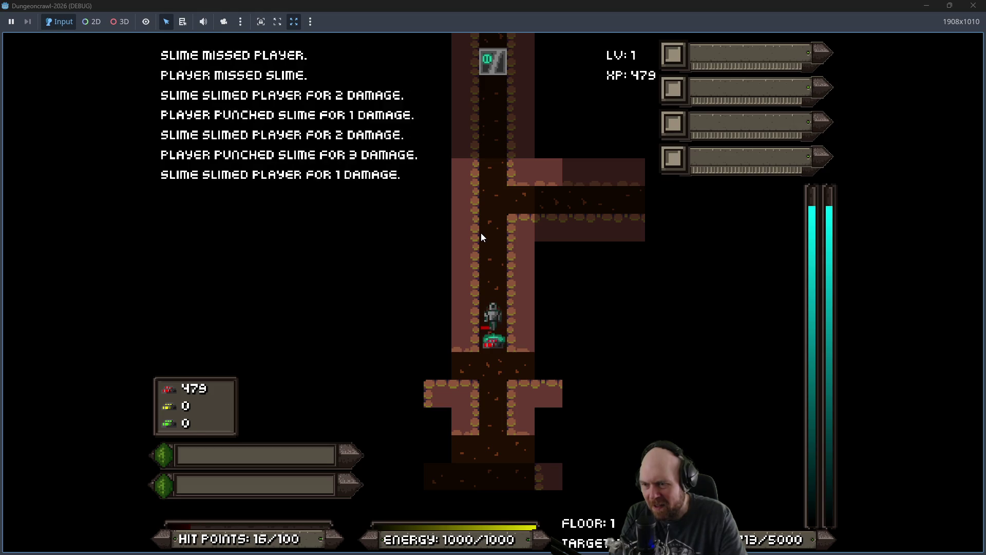
pyautogui.press('Down')
pyautogui.press('Down')
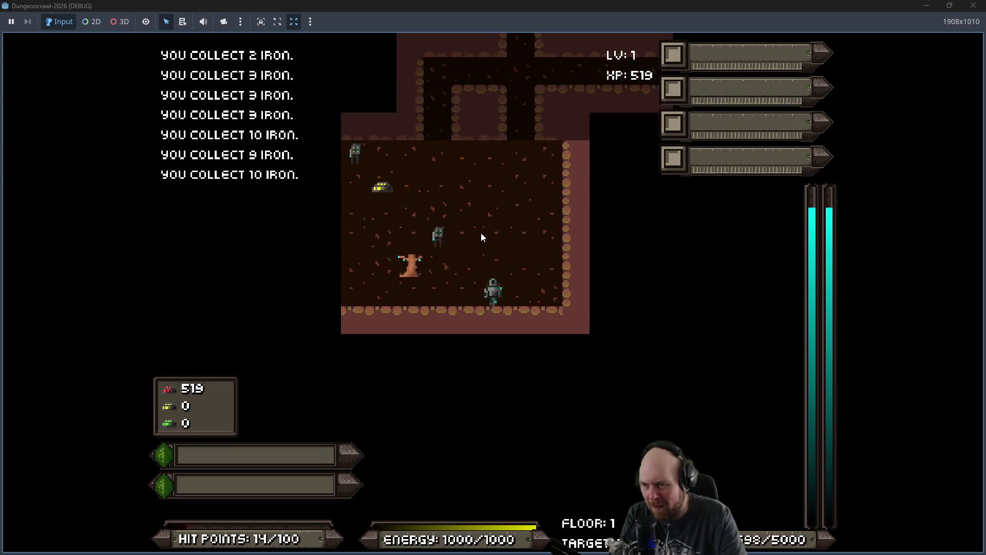
# Step: Collect the room's iron, use the medical dispenser, and pick up the gold
pyautogui.press('Left')
pyautogui.press('Left')
pyautogui.press('Left')
pyautogui.press('y')
pyautogui.press('Up')
pyautogui.press('Up')
pyautogui.press('Up')
pyautogui.press('Left')
pyautogui.press('Left')
pyautogui.press('Right')
pyautogui.press('Right')
pyautogui.press('Up')
pyautogui.press('Up')
pyautogui.press('Up')
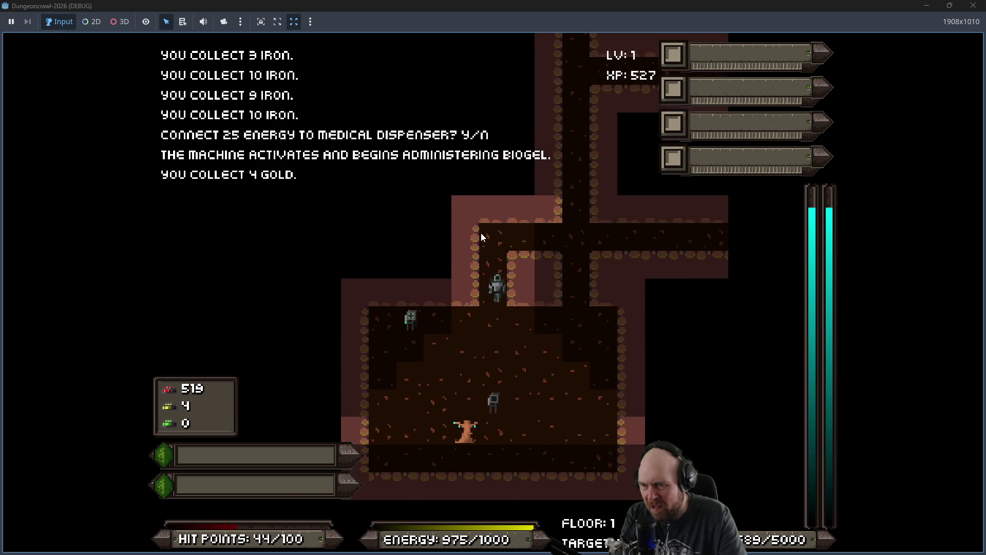
pyautogui.press('Right')
pyautogui.press('Right')
pyautogui.press('Right')
# Step: Charge the door with power and step through it
pyautogui.press('Right')
pyautogui.press('Right')
pyautogui.press('Right')
pyautogui.press('n')
pyautogui.press('Right')
pyautogui.press('y')
pyautogui.press('Right')
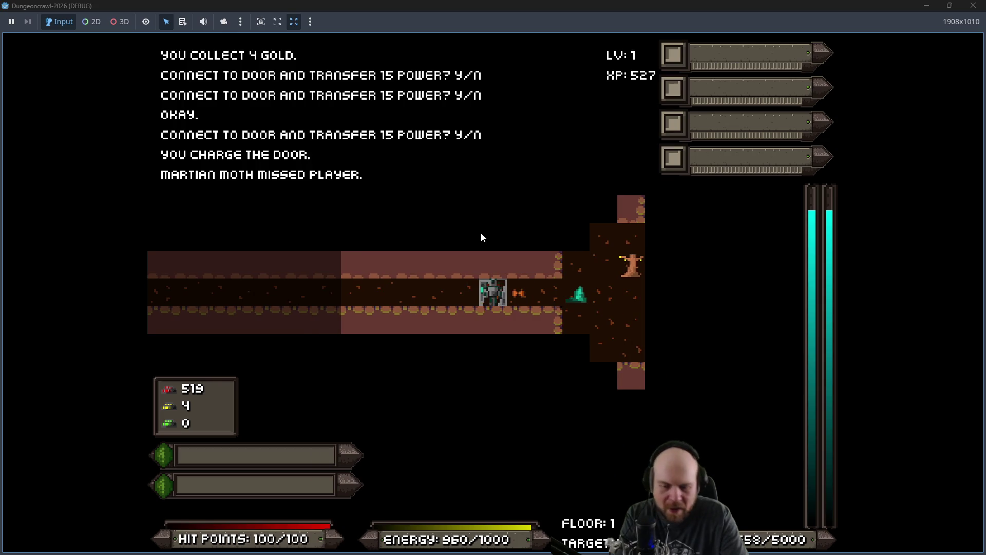
pyautogui.press('Right')
pyautogui.press('Right')
pyautogui.press('Right')
pyautogui.press('Right')
pyautogui.press('Right')
pyautogui.press('Right')
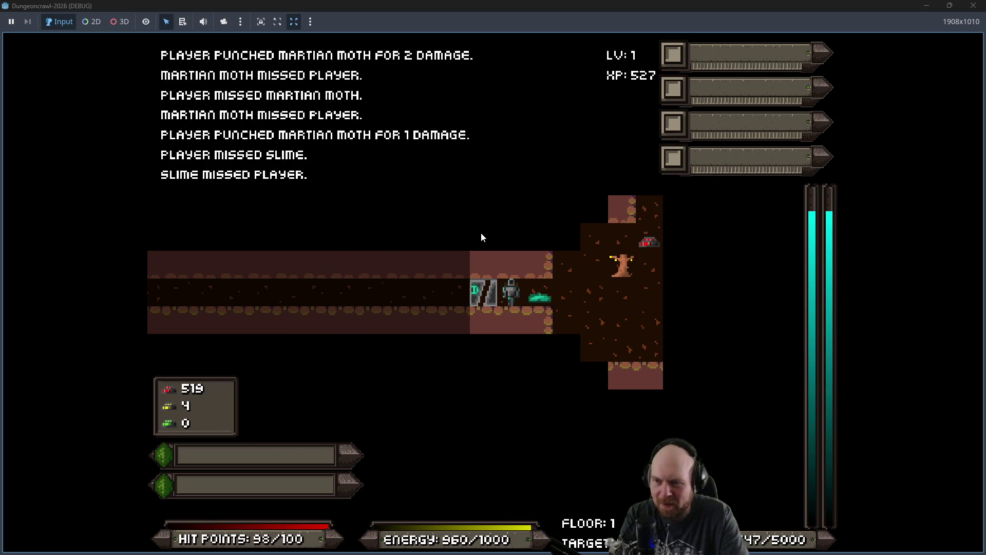
# Step: Fight the slimes, Marsbat and moth along the north corridor and into the larger room
pyautogui.press('Up')
pyautogui.press('Up')
pyautogui.press('Up')
pyautogui.press('Up')
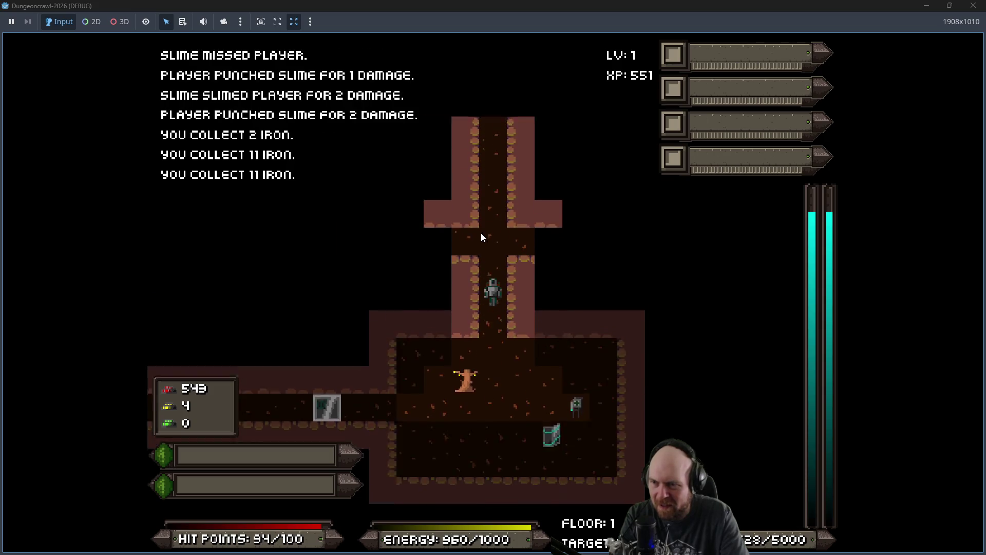
pyautogui.press('Up')
pyautogui.press('Up')
pyautogui.press('Up')
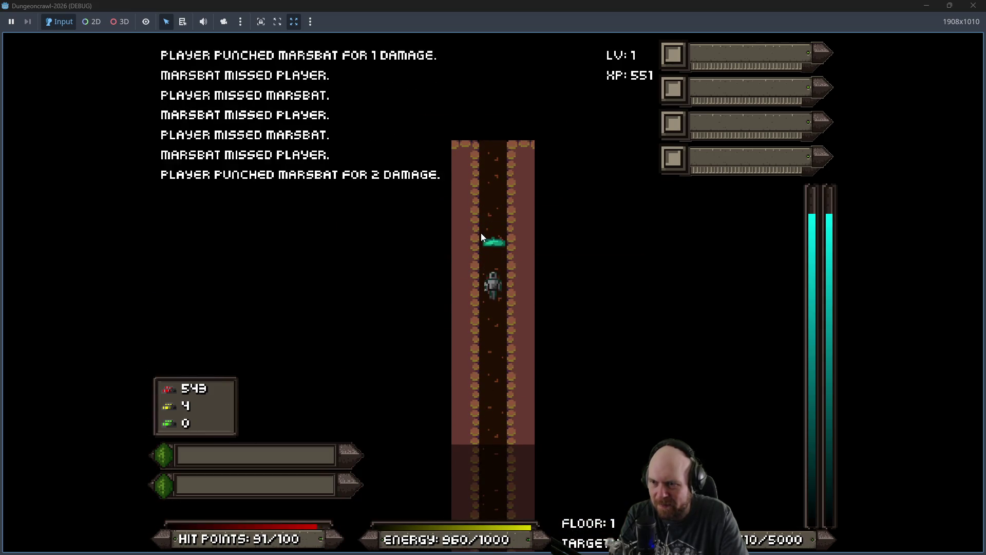
pyautogui.press('Up')
pyautogui.press('Up')
pyautogui.press('Up')
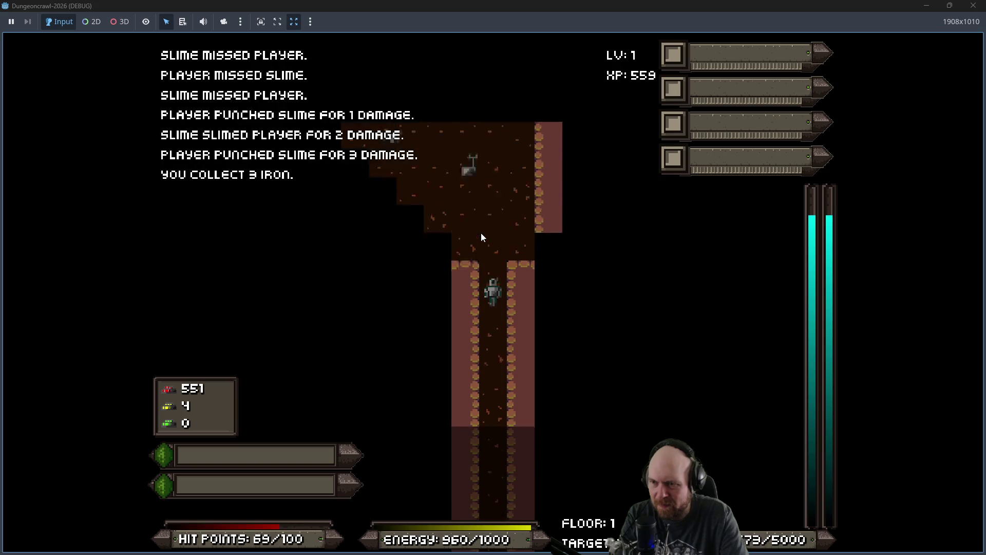
pyautogui.press('Down')
pyautogui.press('Down')
pyautogui.press('Down')
pyautogui.press('Down')
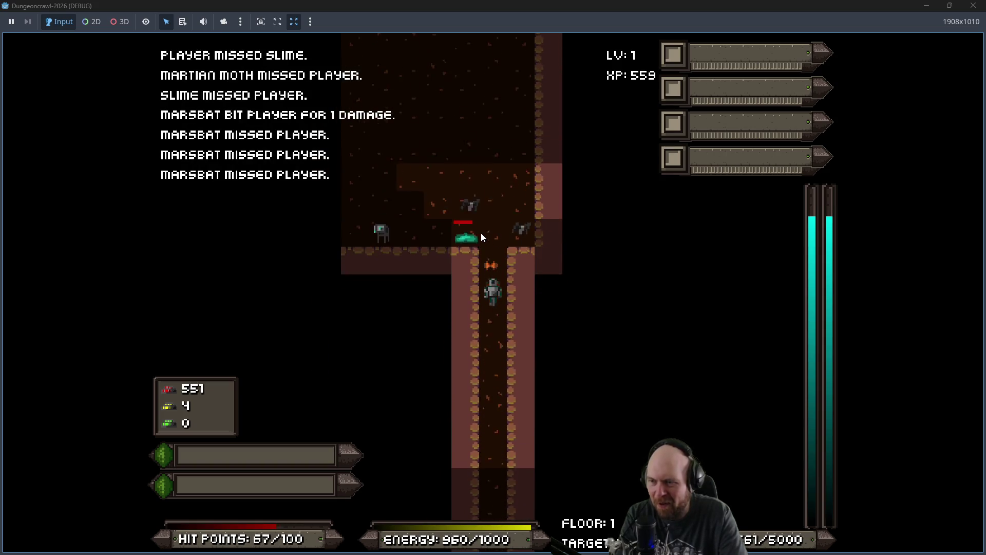
pyautogui.press('Down')
pyautogui.press('Down')
pyautogui.press('Up')
pyautogui.press('Up')
pyautogui.press('Up')
# Step: Punch the marsbats and use the replicator to make a medgel pack
pyautogui.press('Up')
pyautogui.press('Up')
pyautogui.press('Up')
pyautogui.press('Down')
pyautogui.press('Down')
pyautogui.press('Down')
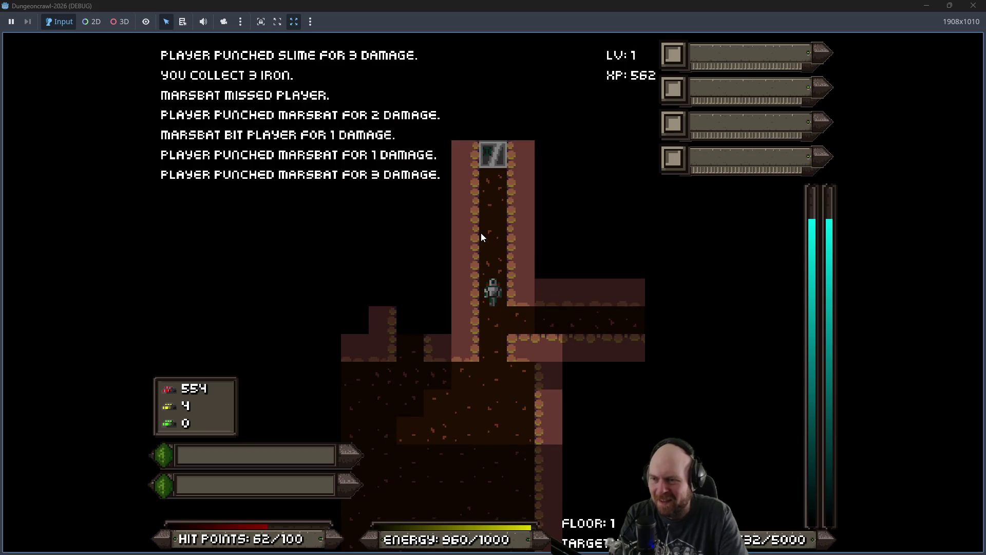
pyautogui.press('Left')
pyautogui.press('Left')
pyautogui.press('Up')
pyautogui.press('Up')
pyautogui.press('Up')
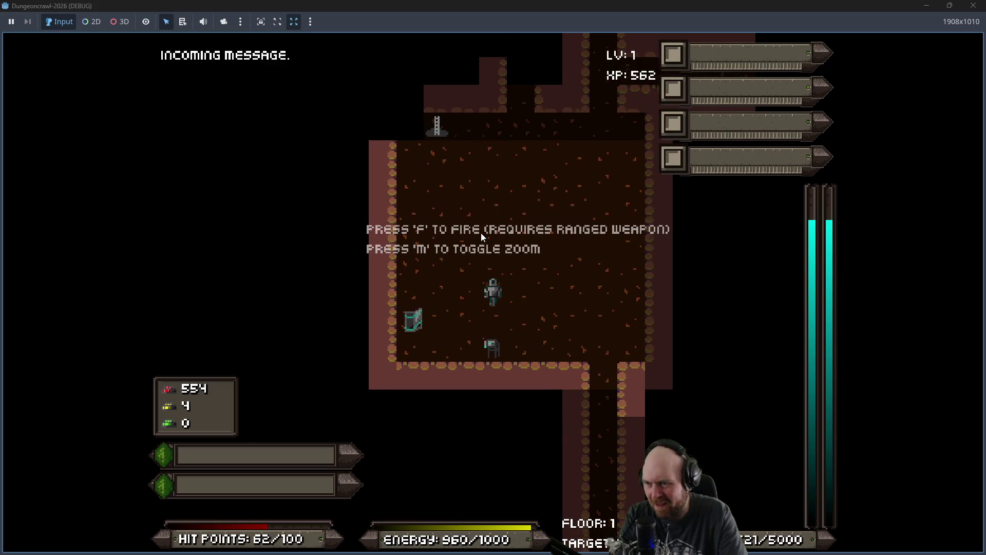
pyautogui.press('Down')
pyautogui.press('Down')
pyautogui.press('Down')
pyautogui.press('Down')
pyautogui.press('y')
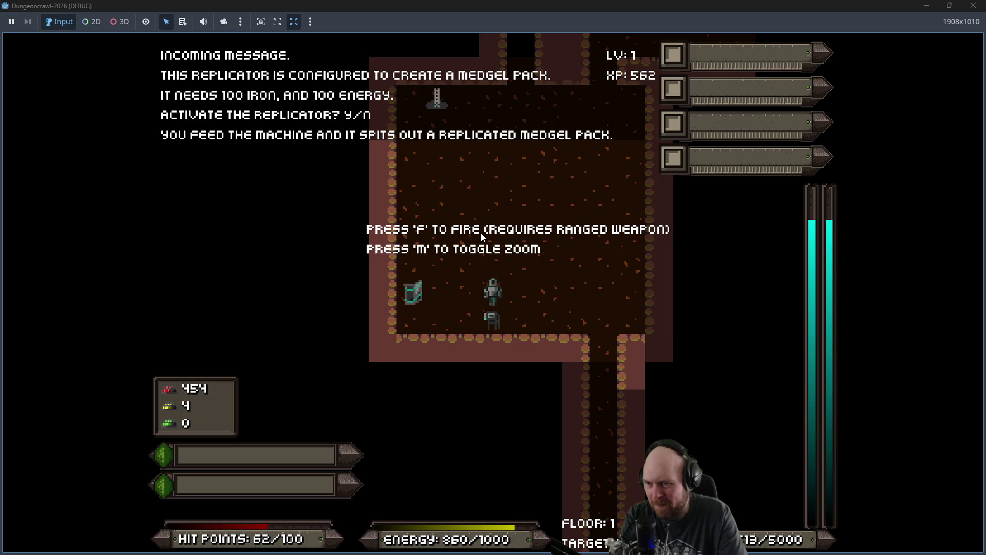
pyautogui.press('Up')
pyautogui.press('Up')
pyautogui.press('Up')
# Step: Enter the cross-shaped room and kill the scout orb in the horizontal corridor
pyautogui.press('Up')
pyautogui.press('Up')
pyautogui.press('Up')
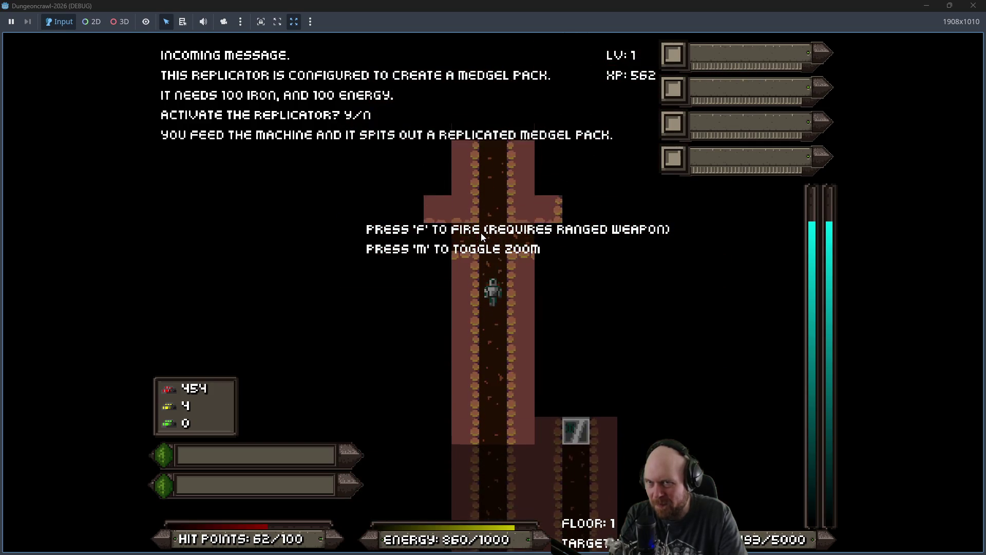
pyautogui.press('Up')
pyautogui.press('Up')
pyautogui.press('Up')
pyautogui.press('Up')
pyautogui.press('Right')
pyautogui.press('Right')
pyautogui.press('Right')
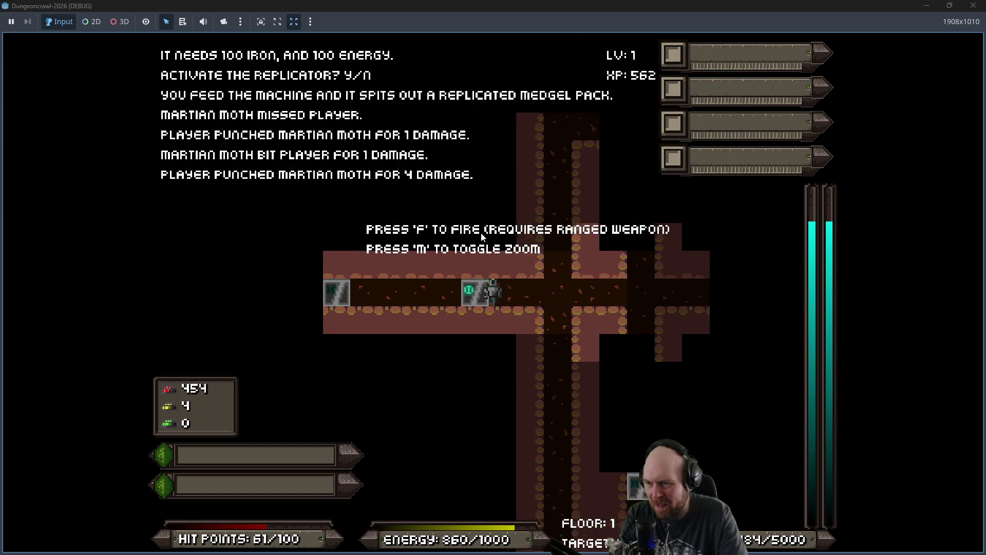
pyautogui.press('Right')
pyautogui.press('Right')
pyautogui.press('Right')
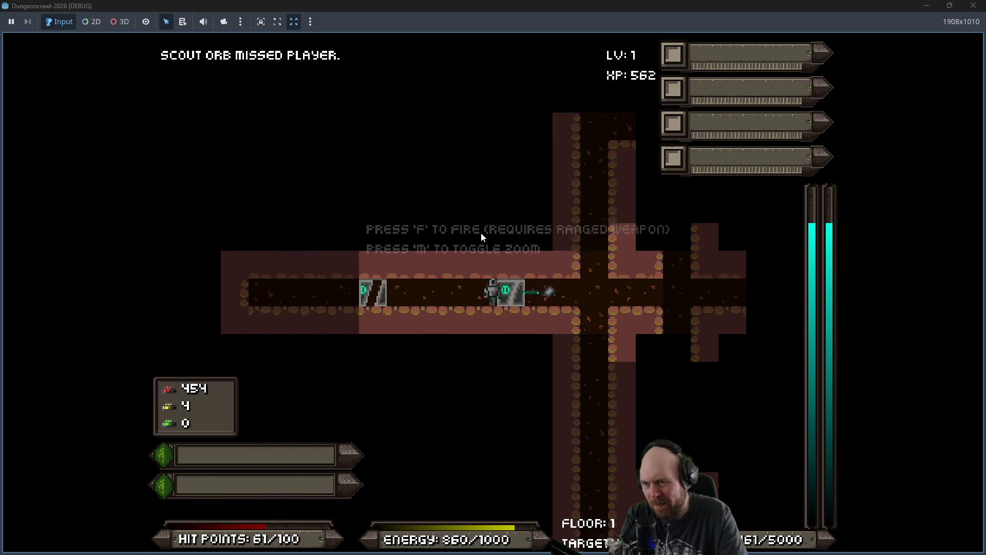
pyautogui.press('Right')
pyautogui.press('Right')
pyautogui.press('Right')
pyautogui.press('Right')
pyautogui.press('Right')
pyautogui.press('Right')
pyautogui.press('Right')
pyautogui.press('Right')
pyautogui.press('Left')
pyautogui.press('Left')
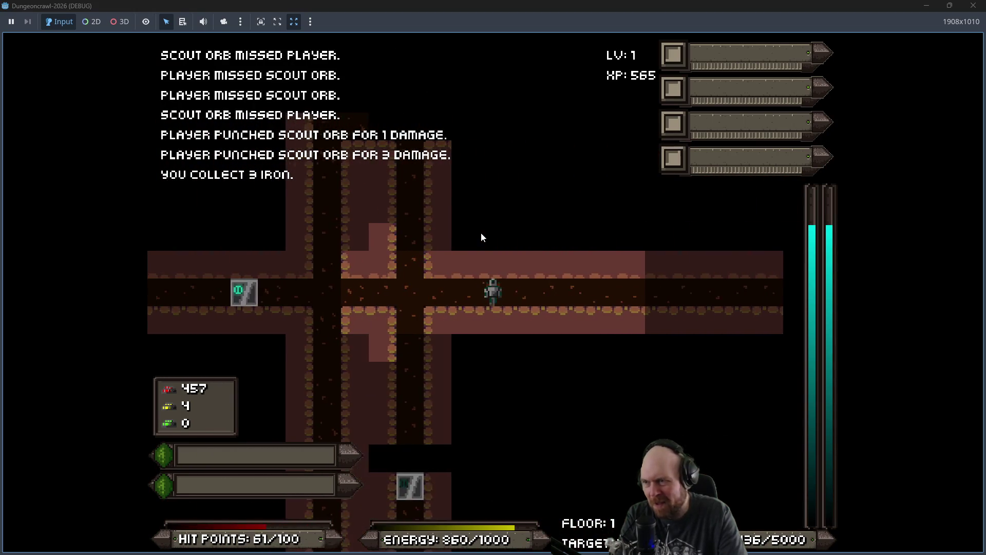
# Step: Fight the Martian moths up the vertical corridor until the entity.gd:186 typed-array error halts the run
pyautogui.press('Left')
pyautogui.press('Left')
pyautogui.press('Up')
pyautogui.press('Up')
pyautogui.press('Up')
pyautogui.press('Up')
pyautogui.press('Up')
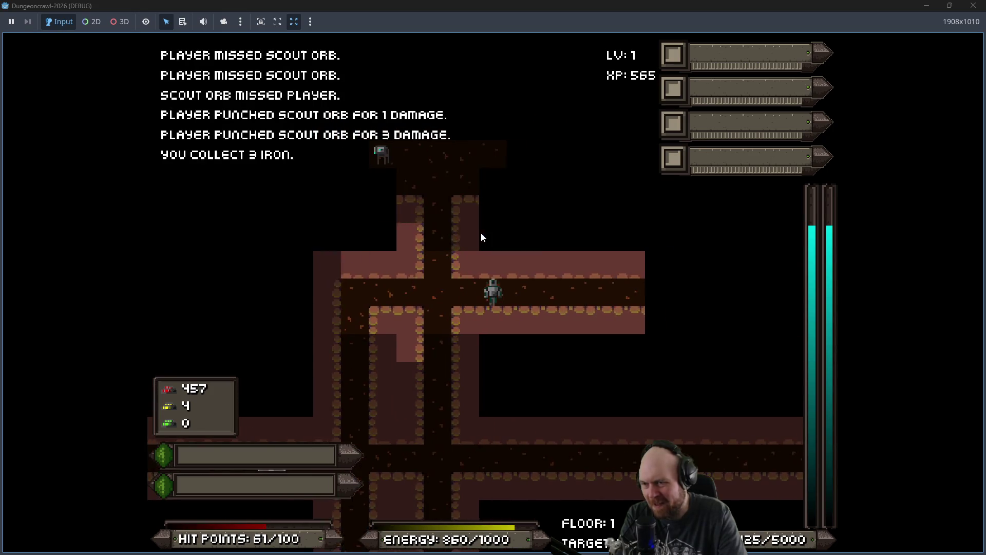
pyautogui.press('Left')
pyautogui.press('Left')
pyautogui.press('Left')
pyautogui.press('Left')
pyautogui.press('Left')
pyautogui.press('Left')
pyautogui.press('Left')
pyautogui.press('Right')
pyautogui.press('Left')
pyautogui.press('Left')
pyautogui.press('Left')
pyautogui.press('Left')
pyautogui.press('Left')
pyautogui.press('Left')
pyautogui.press('Left')
pyautogui.press('Left')
pyautogui.press('Left')
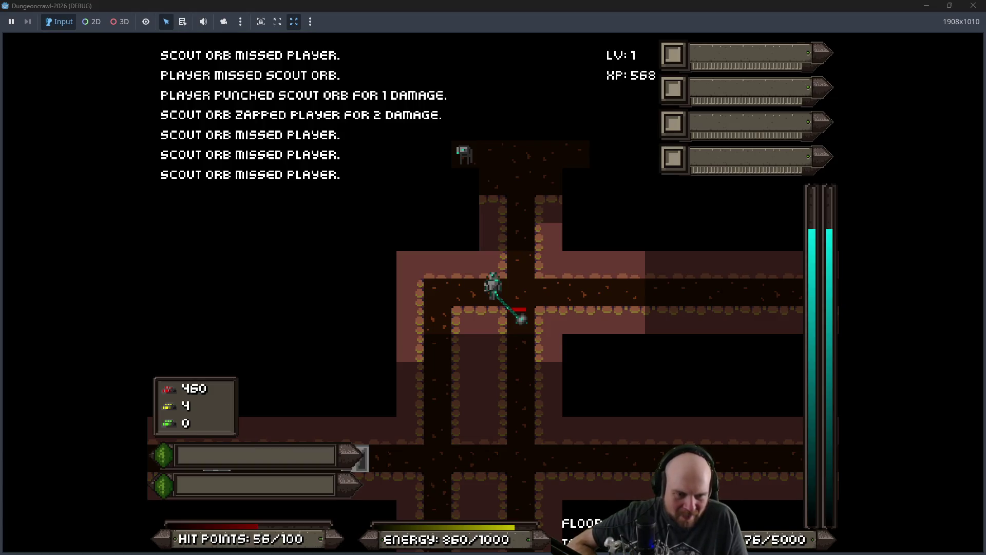
pyautogui.press('Left')
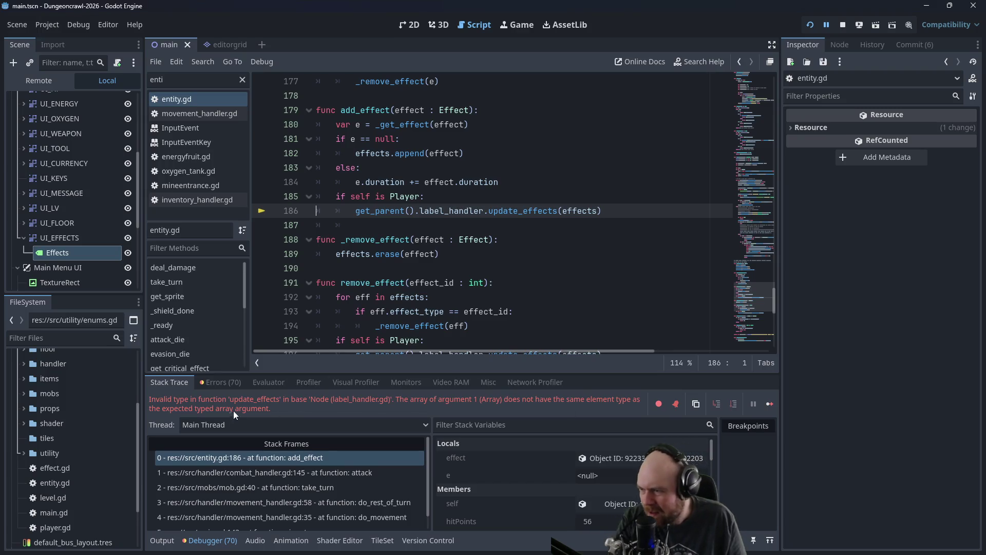
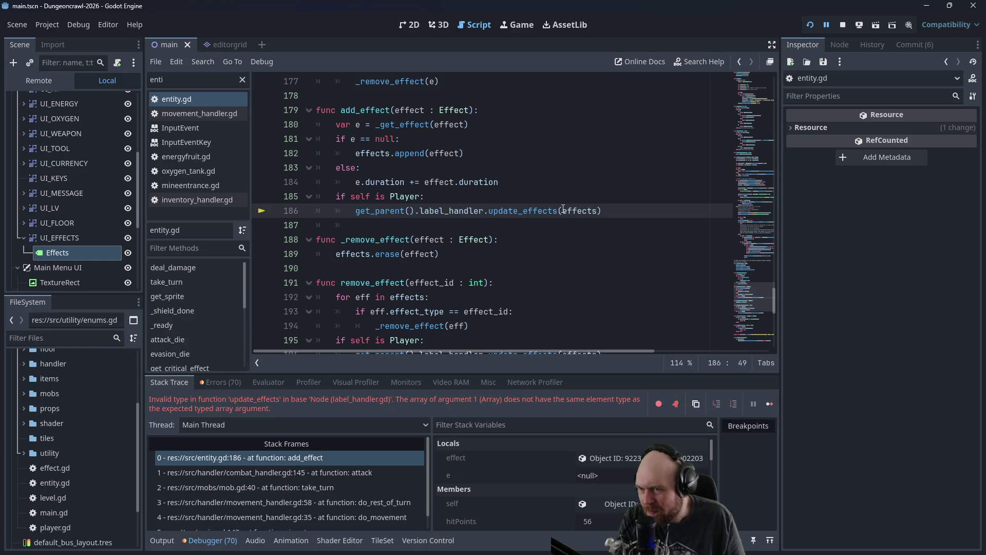
# Step: Inspect the contents of the entity's effects array in the Inspector
pyautogui.scroll(1, 518, 178)
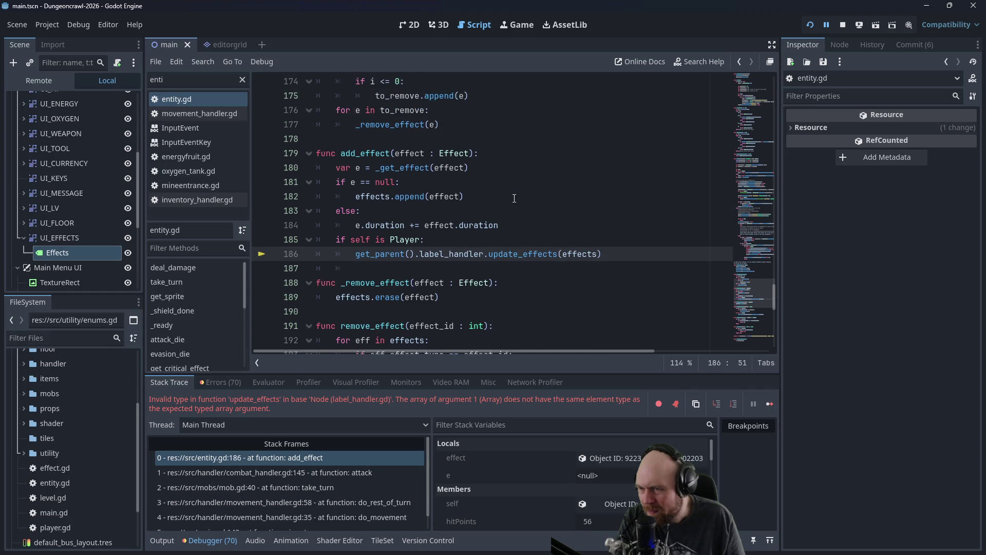
pyautogui.scroll(-1, 494, 212)
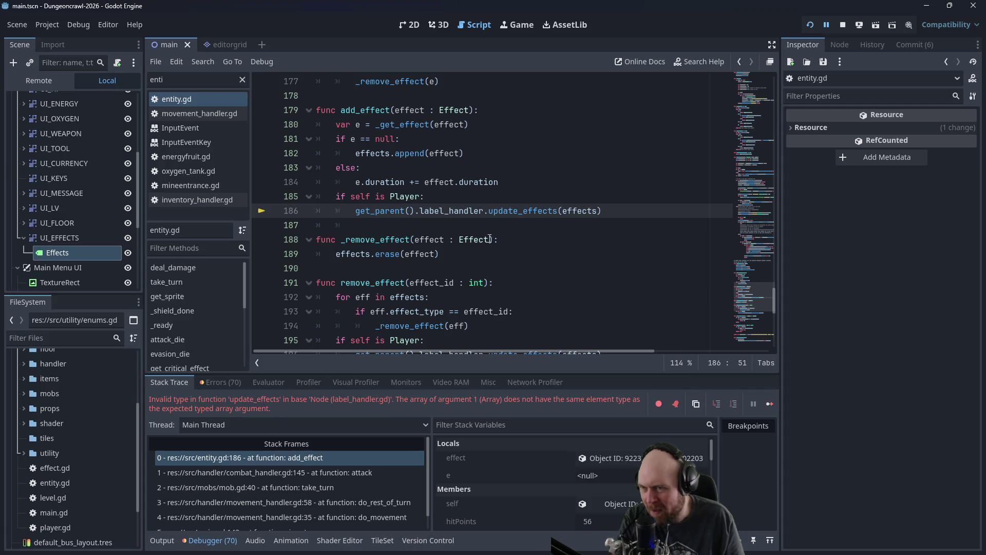
pyautogui.scroll(1, 489, 239)
pyautogui.scroll(-2, 483, 243)
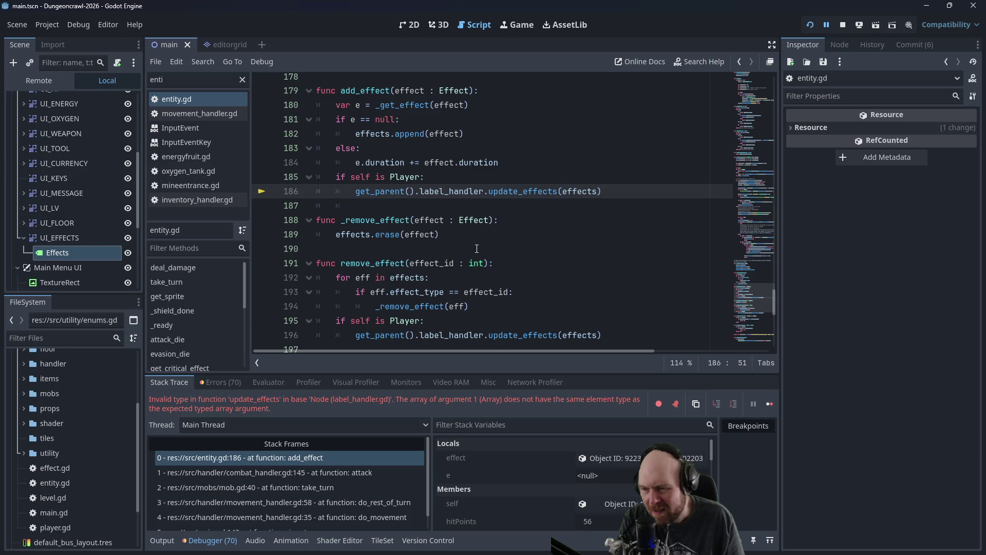
pyautogui.scroll(-1, 473, 251)
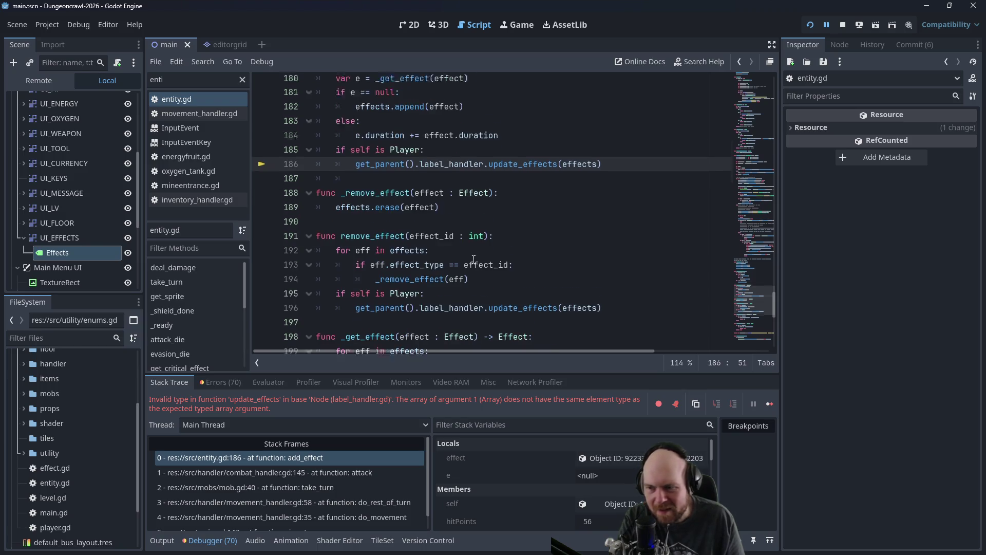
pyautogui.scroll(1, 480, 302)
pyautogui.scroll(-5, 542, 470)
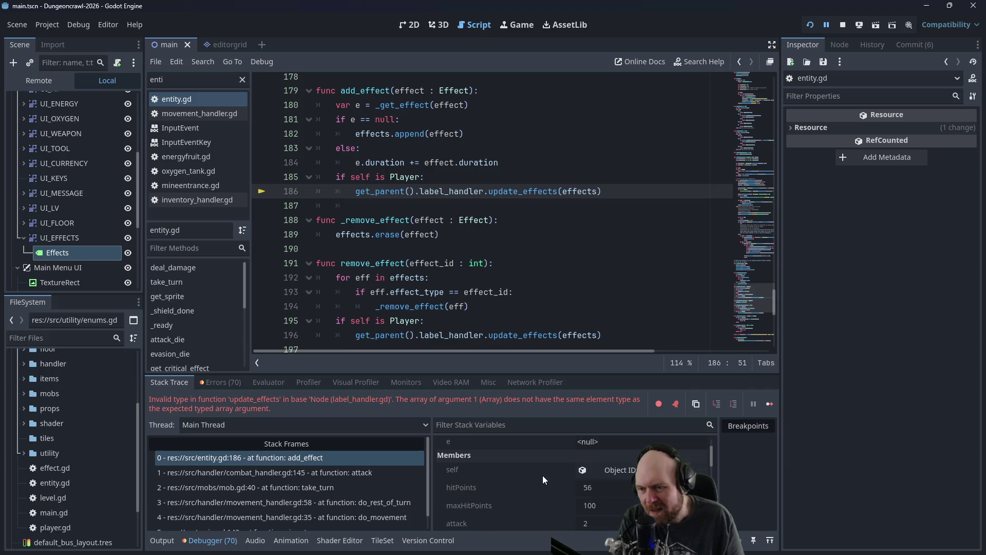
pyautogui.scroll(-3, 585, 470)
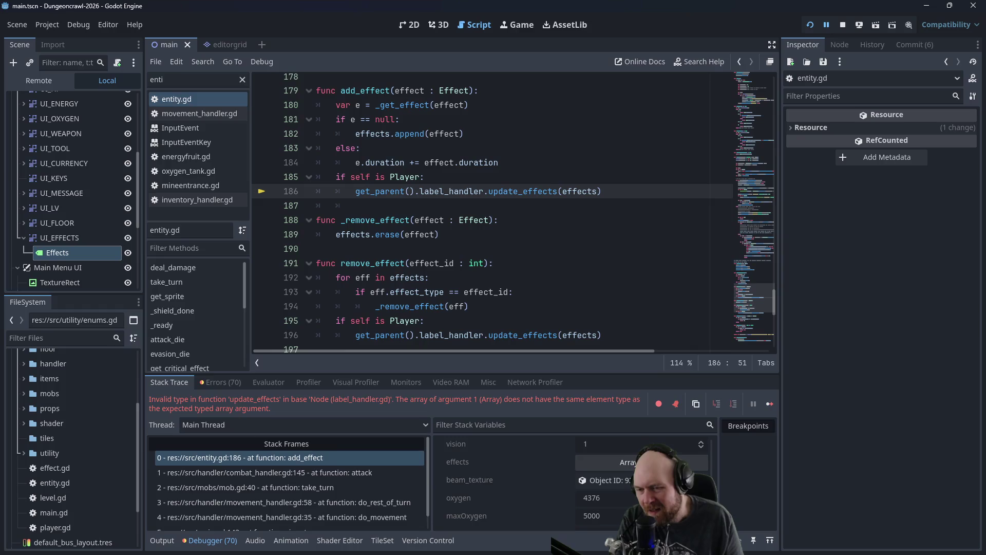
pyautogui.click(606, 462)
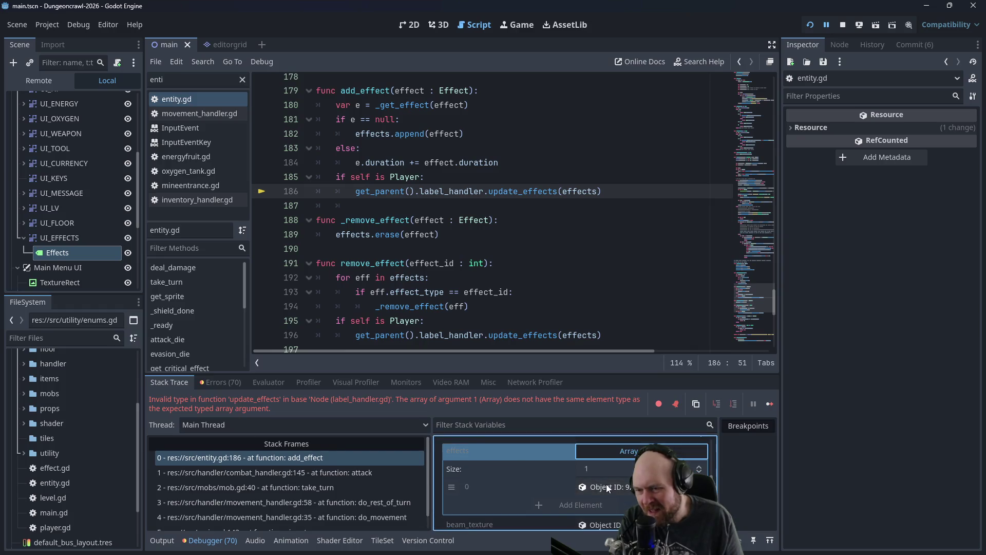
pyautogui.click(594, 455)
pyautogui.scroll(1, 540, 460)
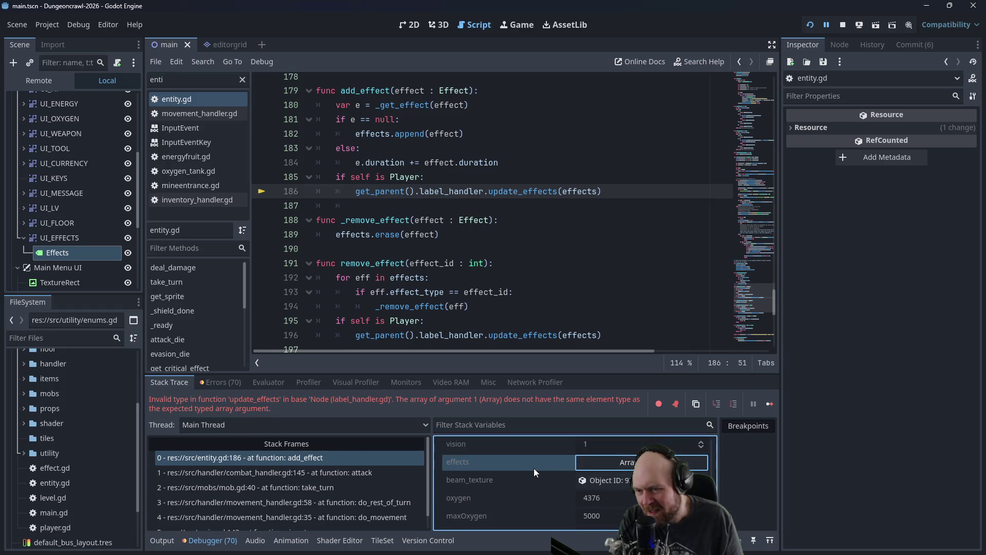
# Step: Change line 38 of entity.gd to 'var effects : Array[Effect] = []', save, and restart the project
pyautogui.click(444, 254)
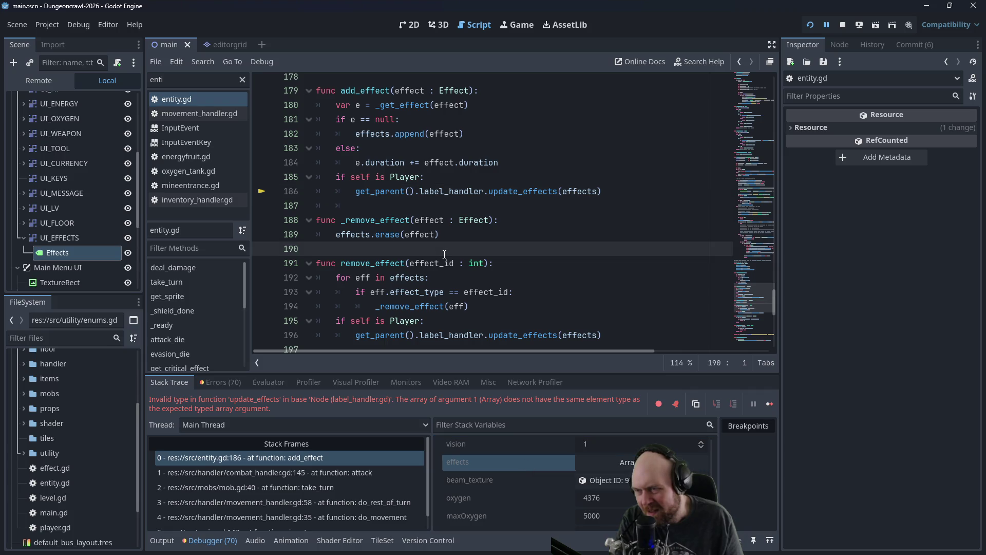
pyautogui.scroll(3, 444, 253)
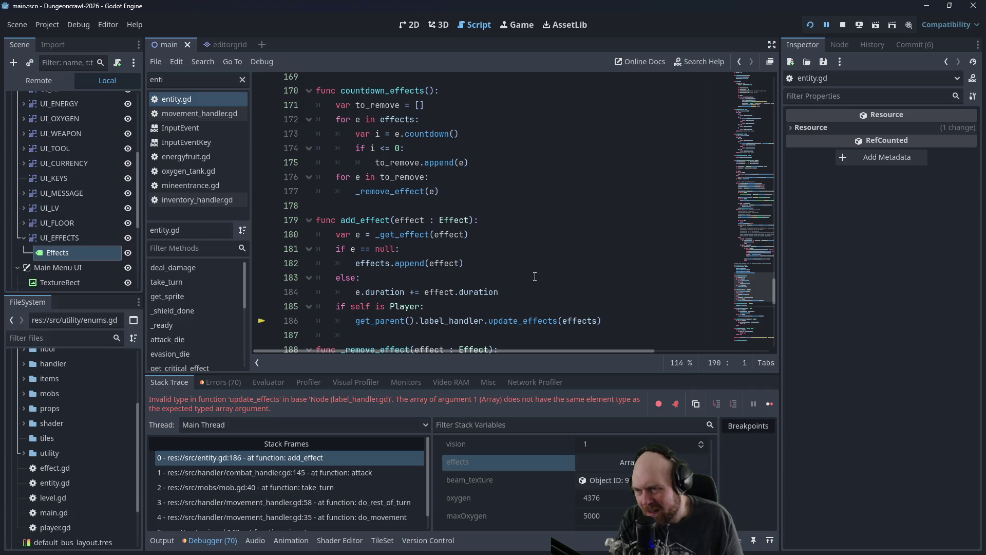
pyautogui.scroll(1, 528, 274)
pyautogui.scroll(4, 470, 259)
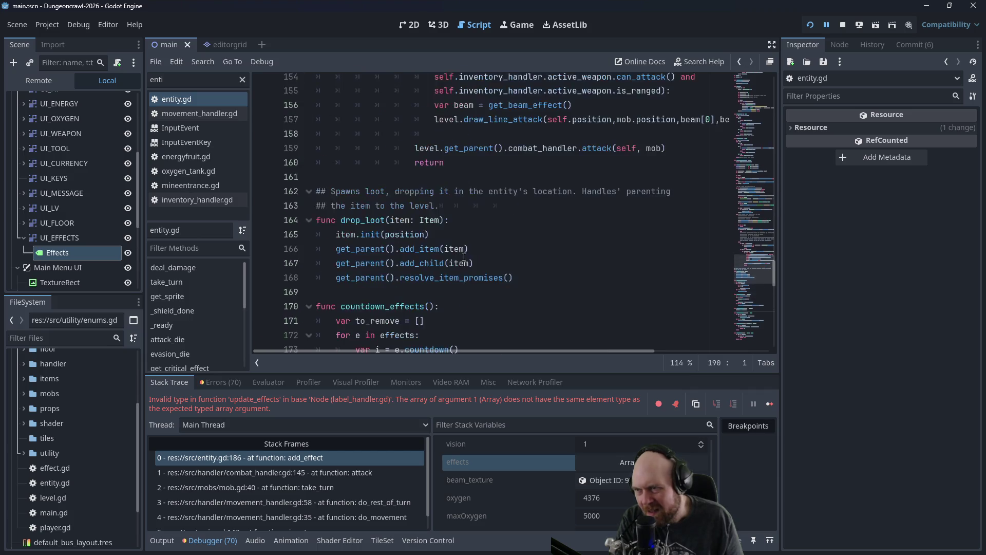
pyautogui.scroll(-7, 628, 285)
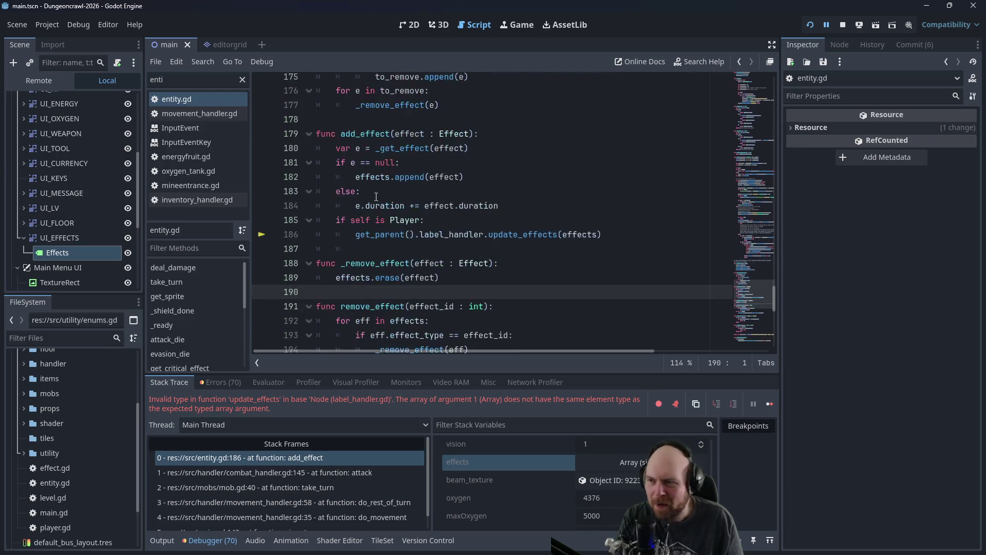
pyautogui.click(355, 134)
pyautogui.moveTo(774, 290)
pyautogui.mouseDown()
pyautogui.moveTo(736, 47)
pyautogui.moveTo(740, 122)
pyautogui.mouseUp()
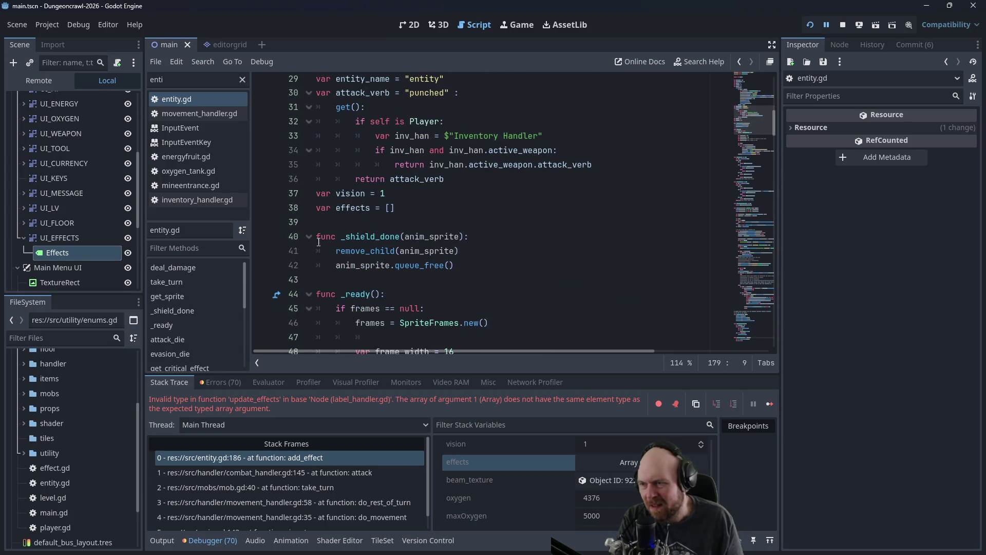
pyautogui.click(371, 207)
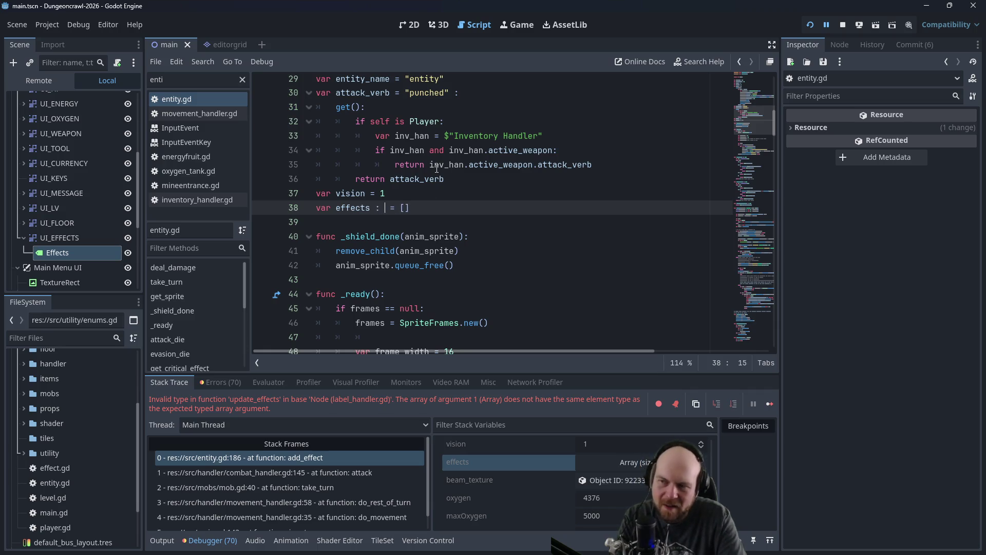
pyautogui.write('f')
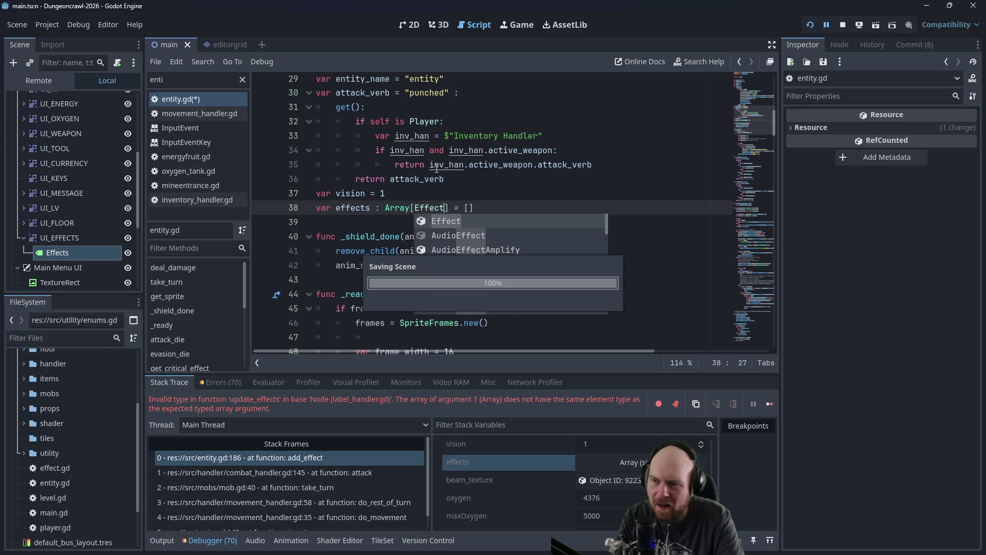
pyautogui.click(465, 150)
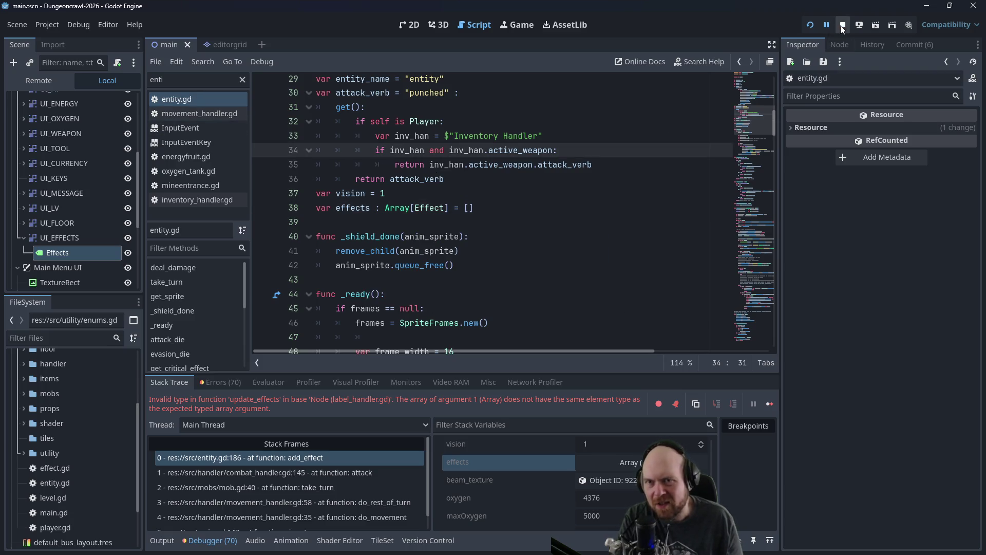
pyautogui.click(810, 28)
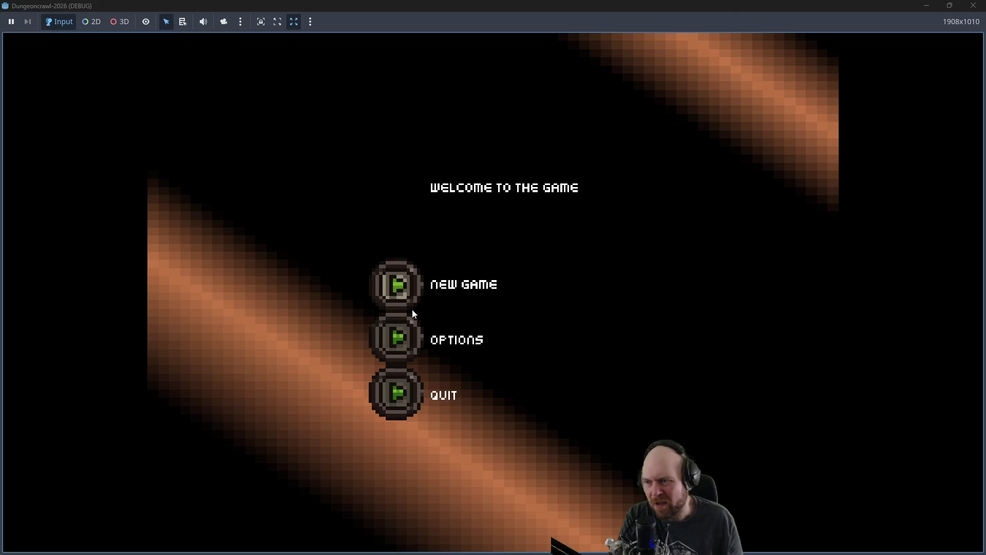
# Step: Start a new game, collect iron, the mine key and oxygen tank, and unlock Mine Alpha
pyautogui.click(398, 286)
pyautogui.press('Up')
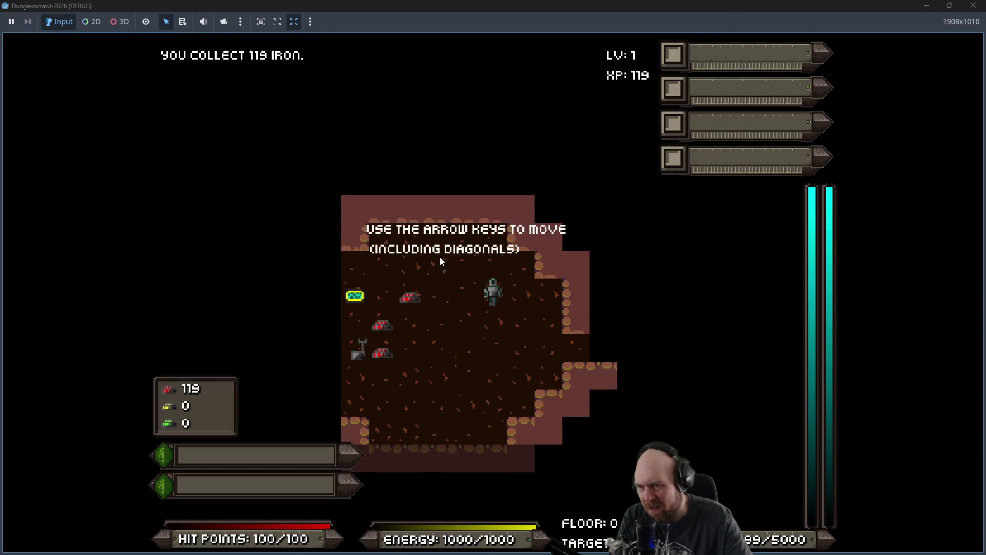
pyautogui.press('Left')
pyautogui.press('Left')
pyautogui.press('Left')
pyautogui.press('Down')
pyautogui.press('Left')
pyautogui.press('Down')
pyautogui.press('Up')
pyautogui.press('Up')
pyautogui.press('Left')
pyautogui.press('Down')
pyautogui.press('Down')
pyautogui.press('Right')
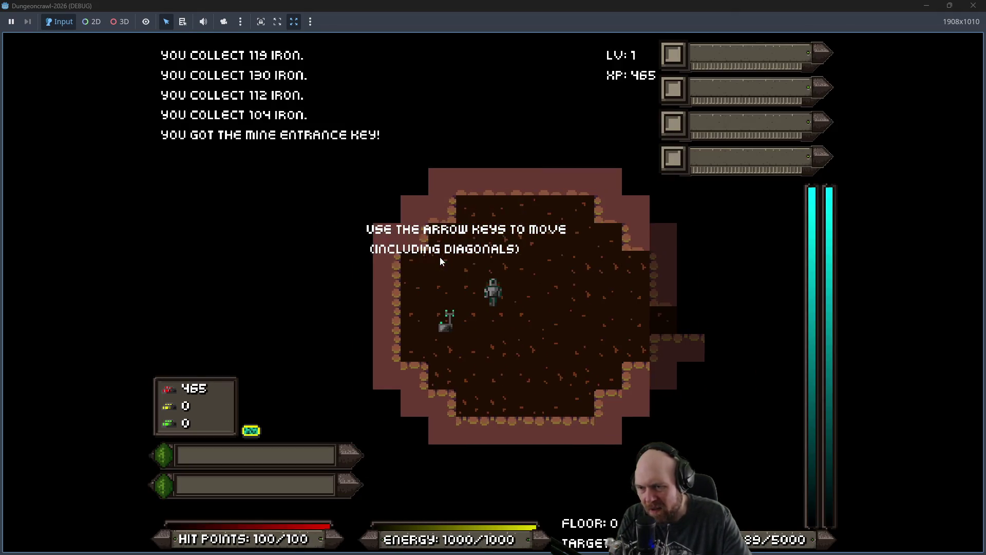
pyautogui.press('Right')
pyautogui.press('Right')
pyautogui.press('Right')
pyautogui.press('Right')
pyautogui.press('Right')
pyautogui.press('Right')
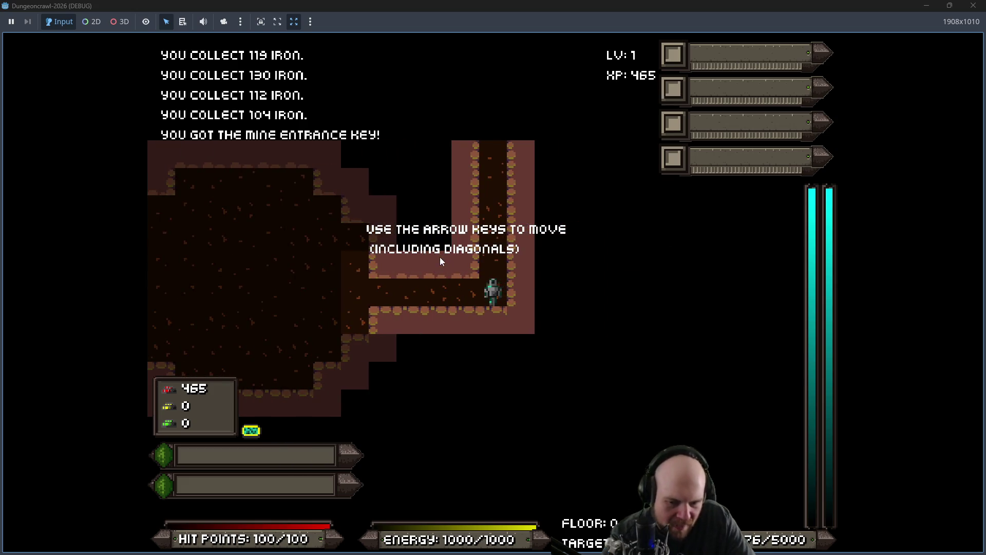
pyautogui.press('Up')
pyautogui.press('Up')
pyautogui.press('Up')
pyautogui.press('Up')
pyautogui.press('Up')
pyautogui.press('Up')
pyautogui.press('Up')
pyautogui.press('Left')
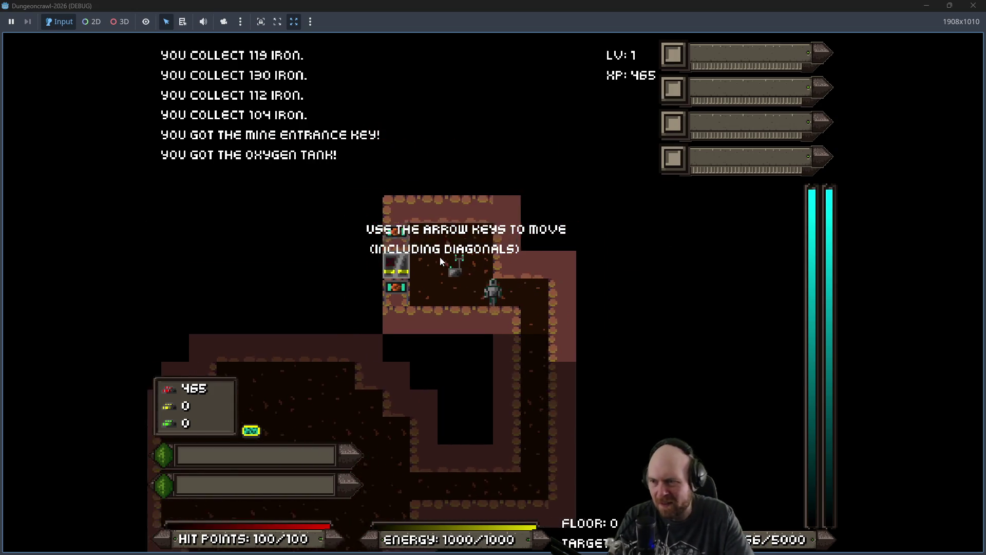
pyautogui.press('Left')
pyautogui.press('Left')
pyautogui.press('Left')
pyautogui.press('Left')
pyautogui.press('Left')
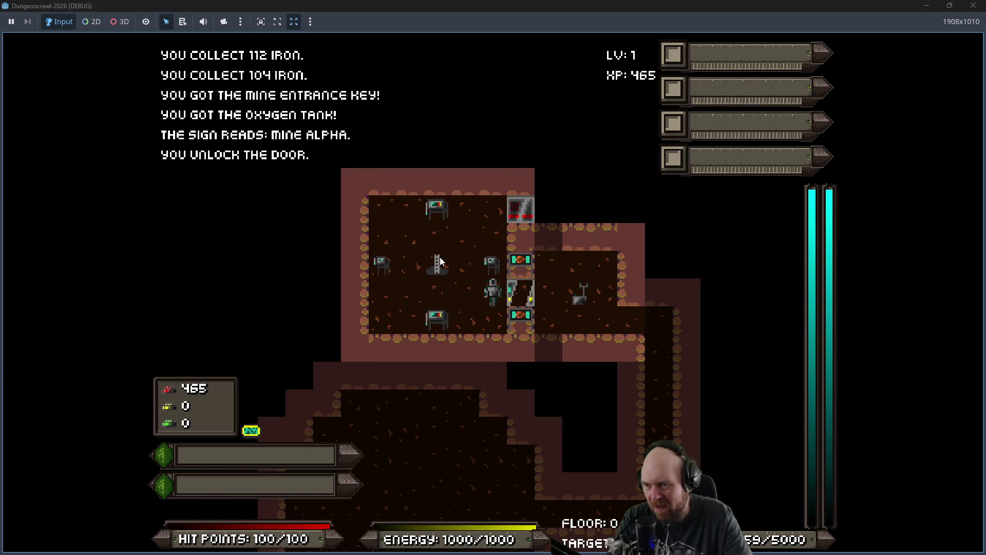
pyautogui.press('Left')
# Step: Build and equip the Mil-Stun Baton at the replicator, then descend to Floor 1
pyautogui.press('Up')
pyautogui.press('y')
pyautogui.press('i')
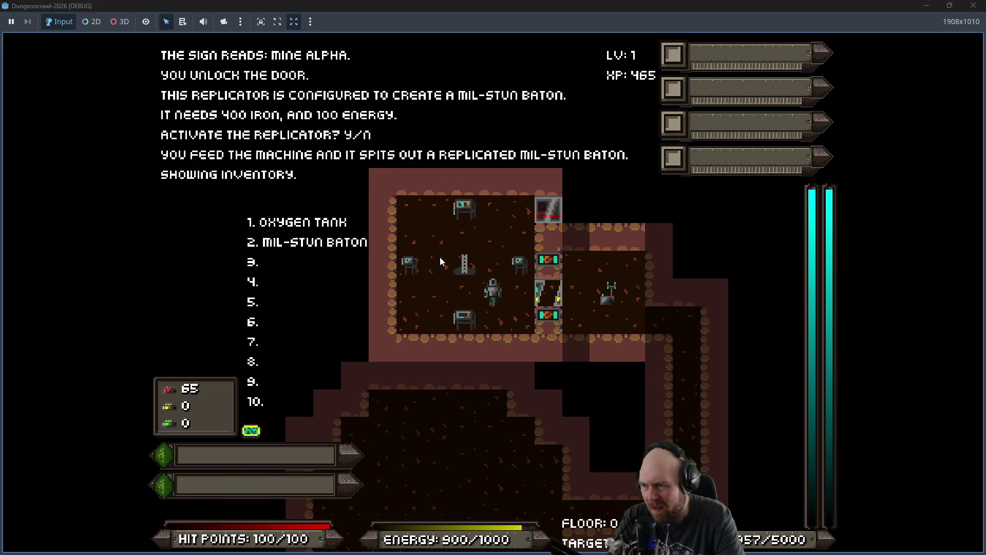
pyautogui.press('2')
pyautogui.press('Left')
pyautogui.press('Up')
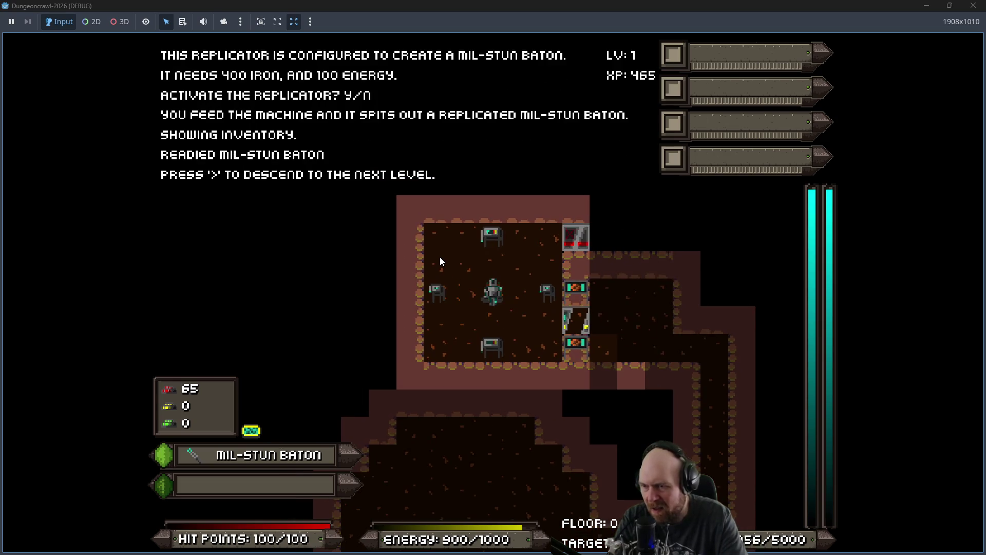
pyautogui.hotkey('shift', '.')
# Step: Grab the hydro cell and fight down the corridor, destroying the Martian Moth and Rogue Eye
pyautogui.press('Right')
pyautogui.press('Up')
pyautogui.press('Left')
pyautogui.press('Down')
pyautogui.press('Down')
pyautogui.press('Down')
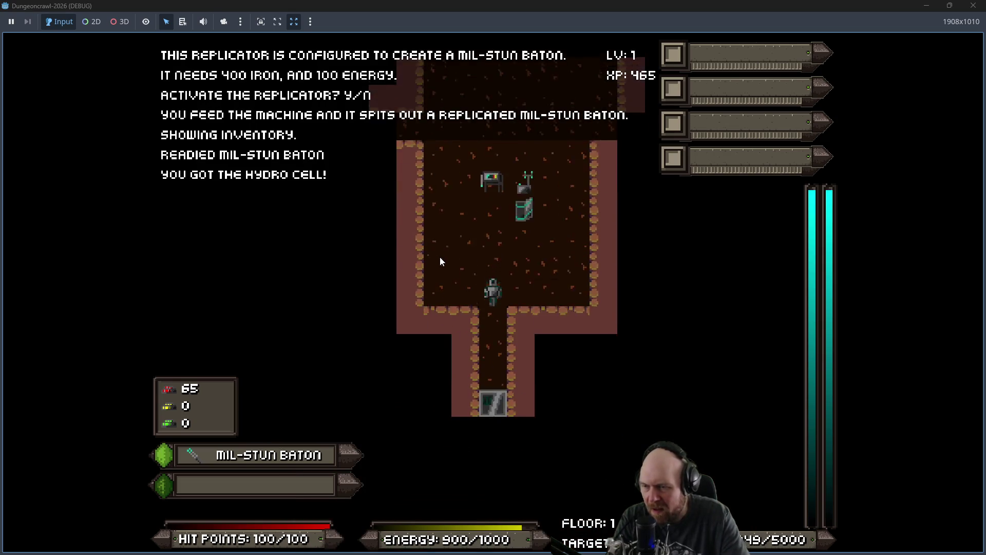
pyautogui.press('Down')
pyautogui.press('Down')
pyautogui.press('Down')
pyautogui.press('Down')
pyautogui.press('Down')
pyautogui.press('Down')
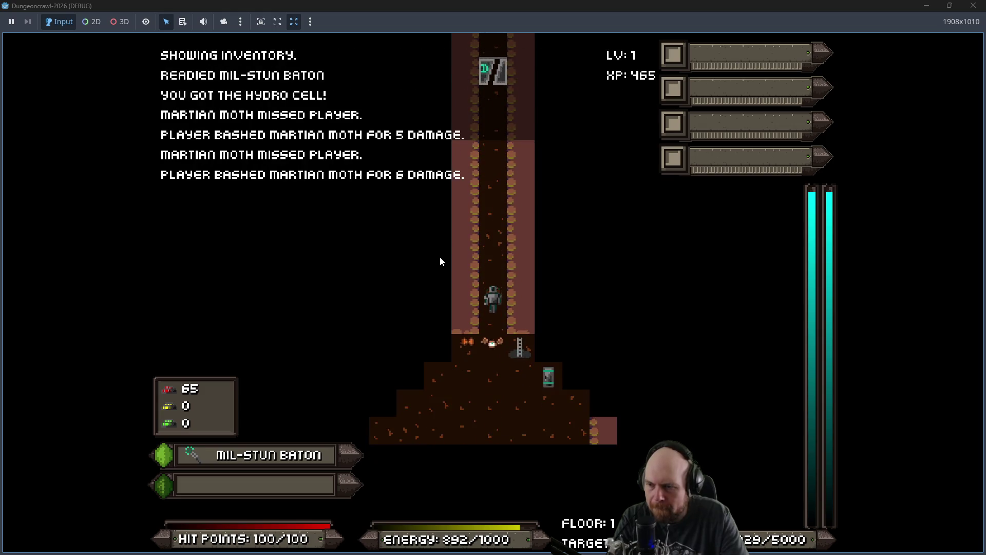
pyautogui.press('Up')
pyautogui.press('Up')
pyautogui.press('Up')
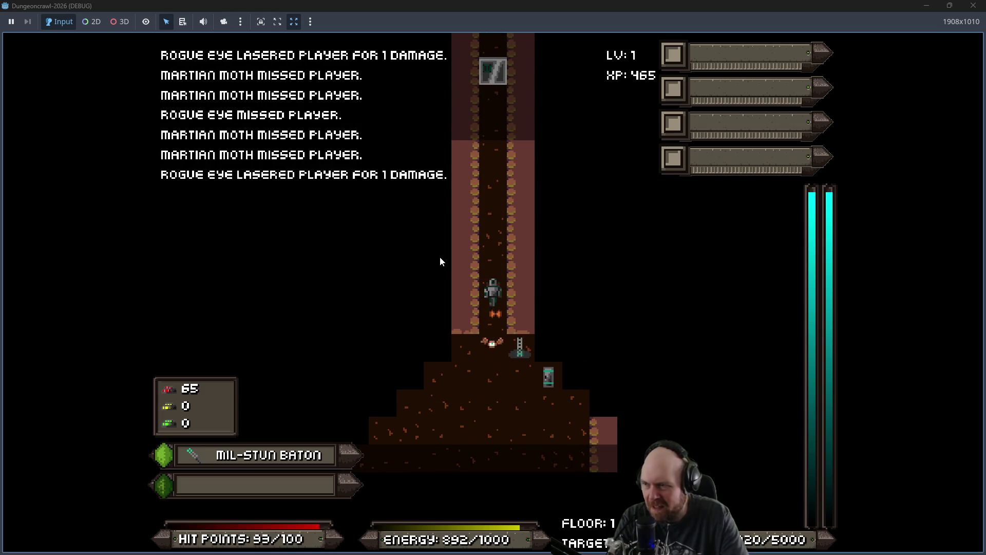
pyautogui.press('Up')
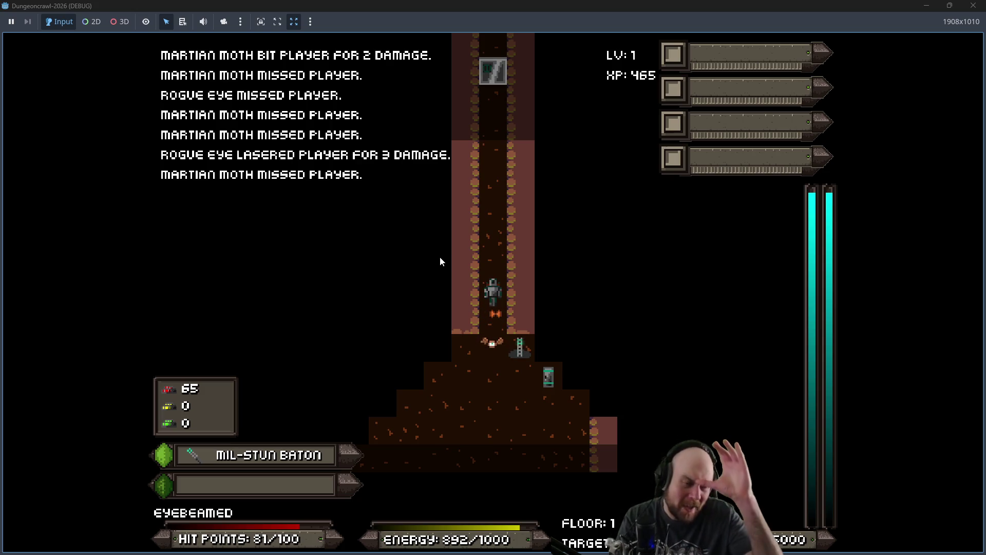
pyautogui.press('Down')
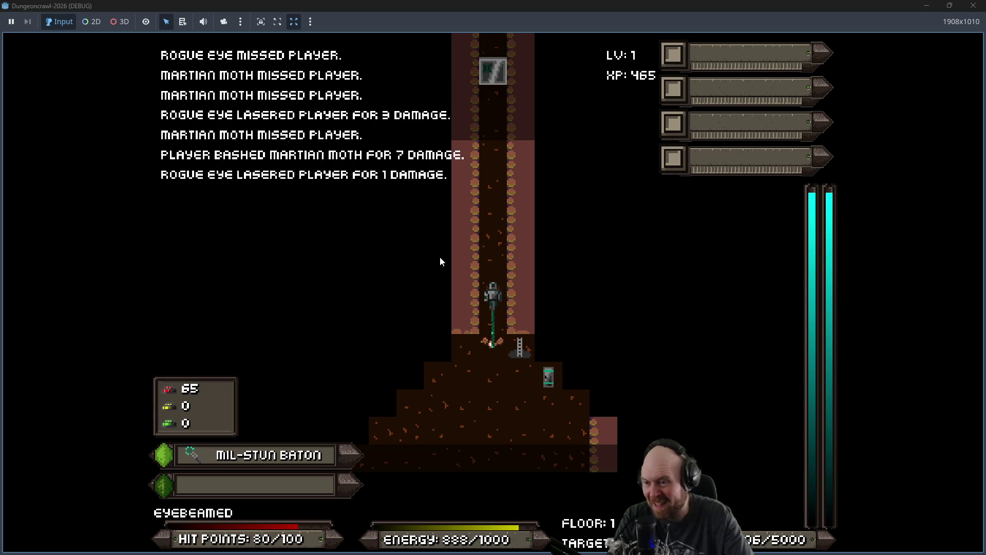
pyautogui.press('Up')
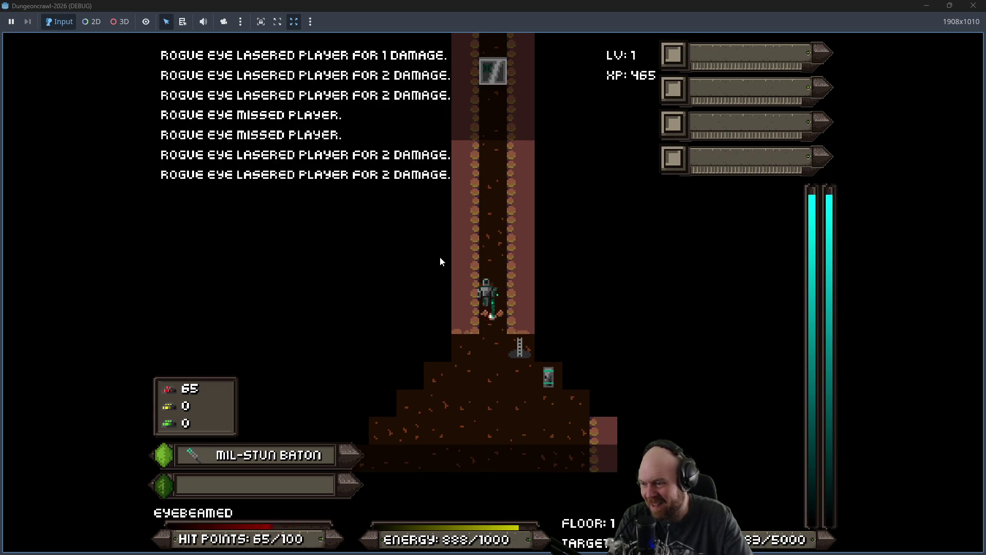
pyautogui.press('Up')
pyautogui.press('Down')
pyautogui.press('Down')
pyautogui.press('Down')
pyautogui.press('Down')
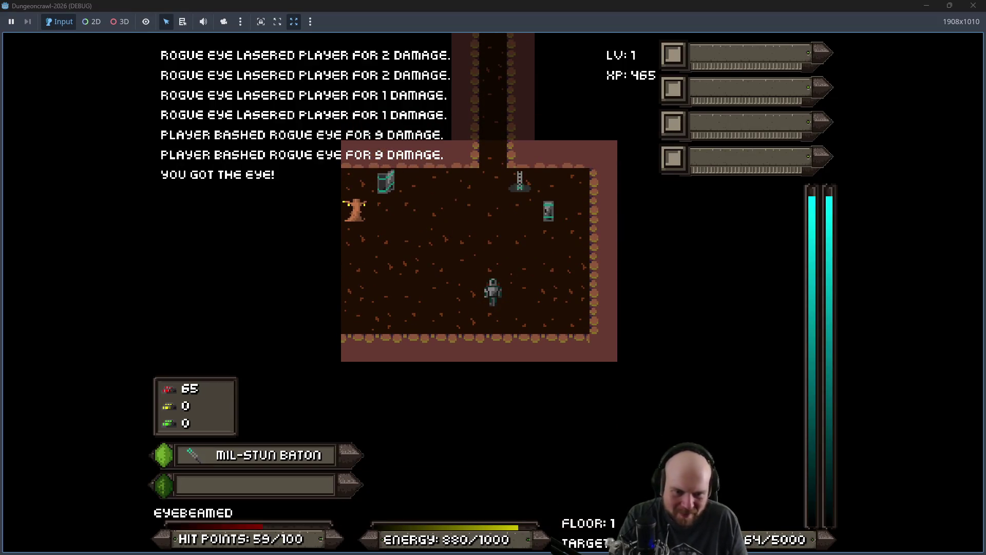
pyautogui.hotkey('alt', 'Tab')
# Step: Browse the Level Design, Floors, Consumables, Baseline, Tools and Weapons notes, ending on Mobs
pyautogui.scroll(6, 347, 341)
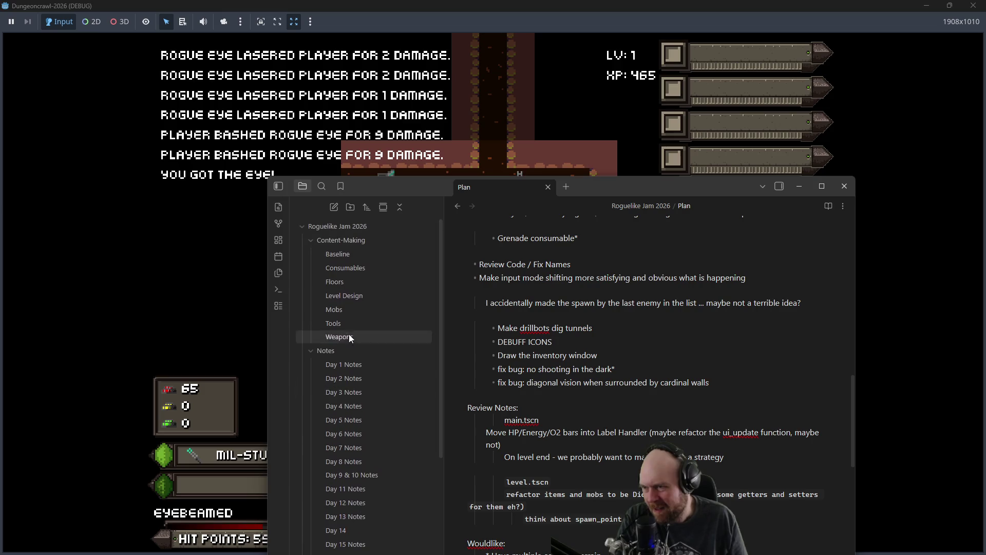
pyautogui.click(344, 293)
pyautogui.click(343, 282)
pyautogui.click(343, 267)
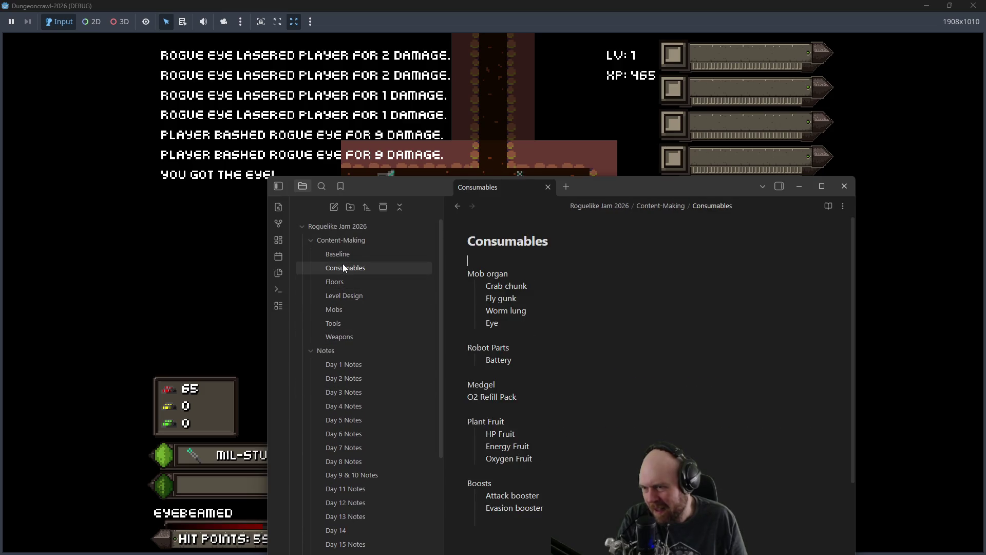
pyautogui.click(343, 252)
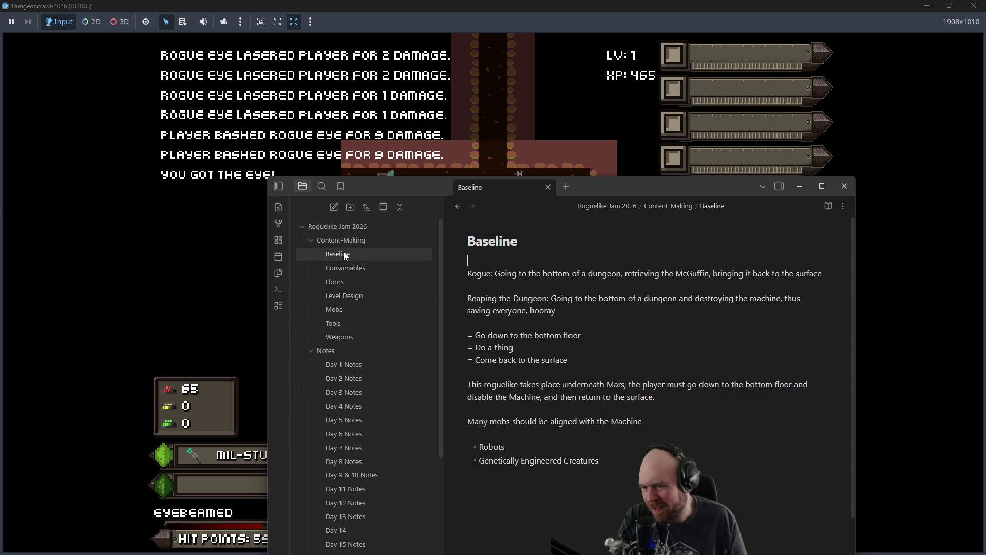
pyautogui.click(341, 294)
pyautogui.click(343, 309)
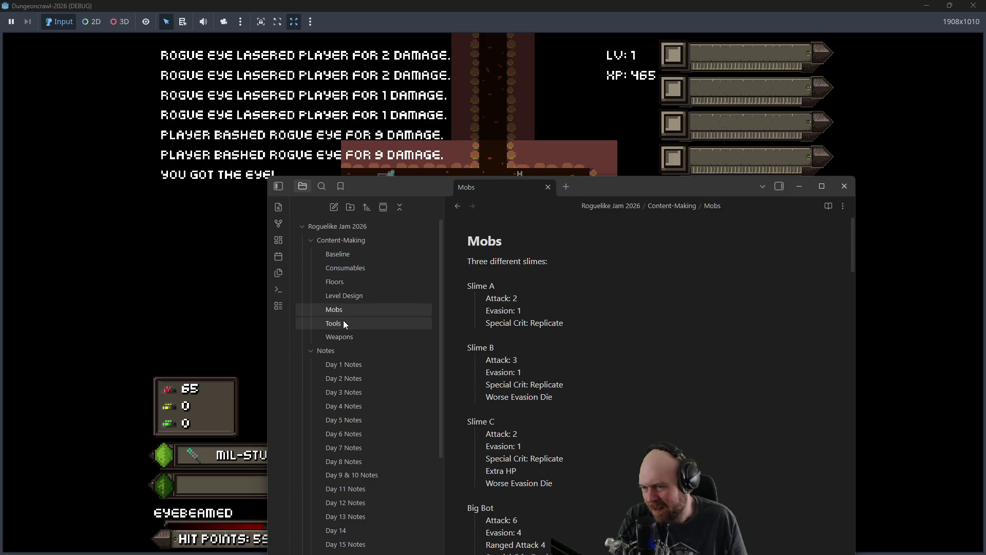
pyautogui.click(343, 322)
pyautogui.click(343, 337)
pyautogui.click(340, 322)
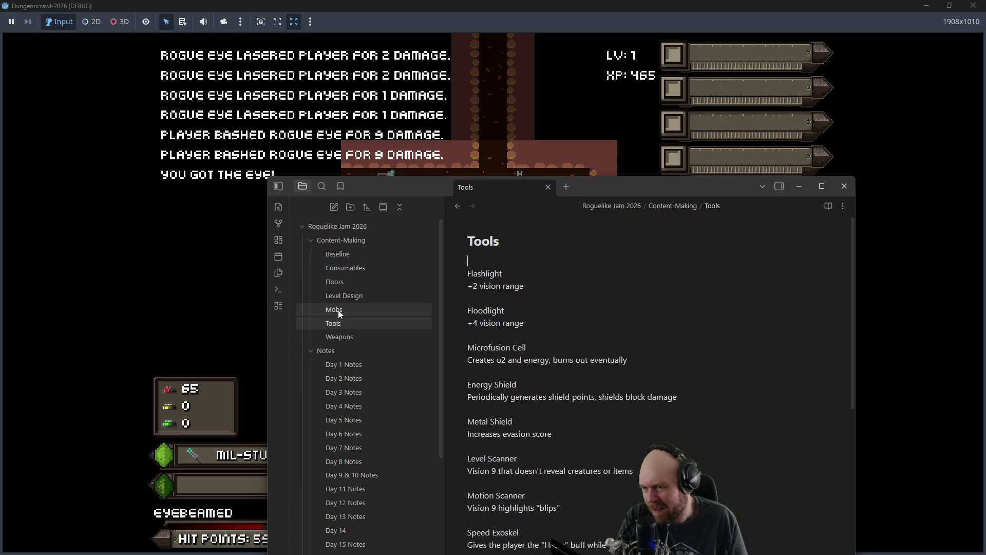
pyautogui.click(372, 310)
# Step: Scroll the Mobs note down to the rogue eye, then move the player left in the game
pyautogui.scroll(-3, 551, 299)
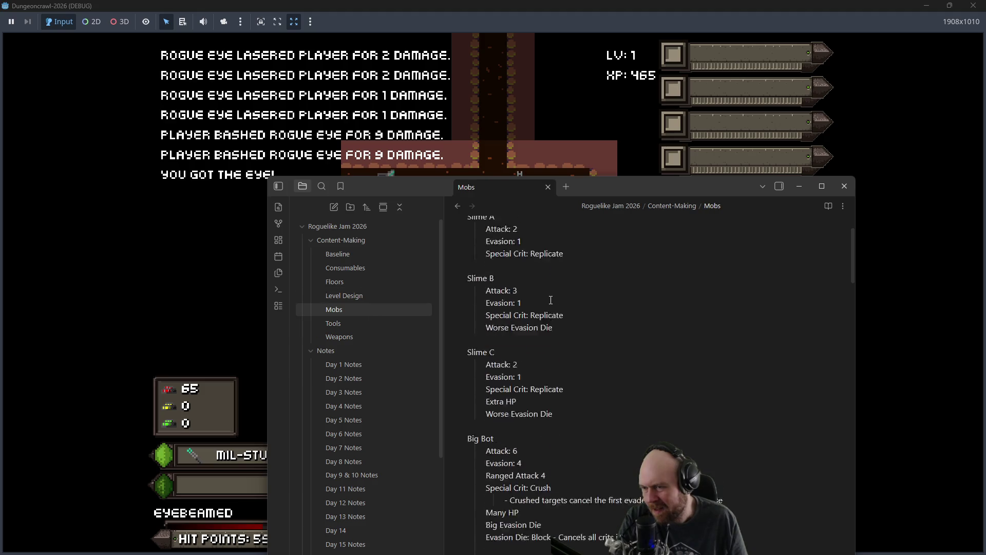
pyautogui.scroll(-10, 580, 300)
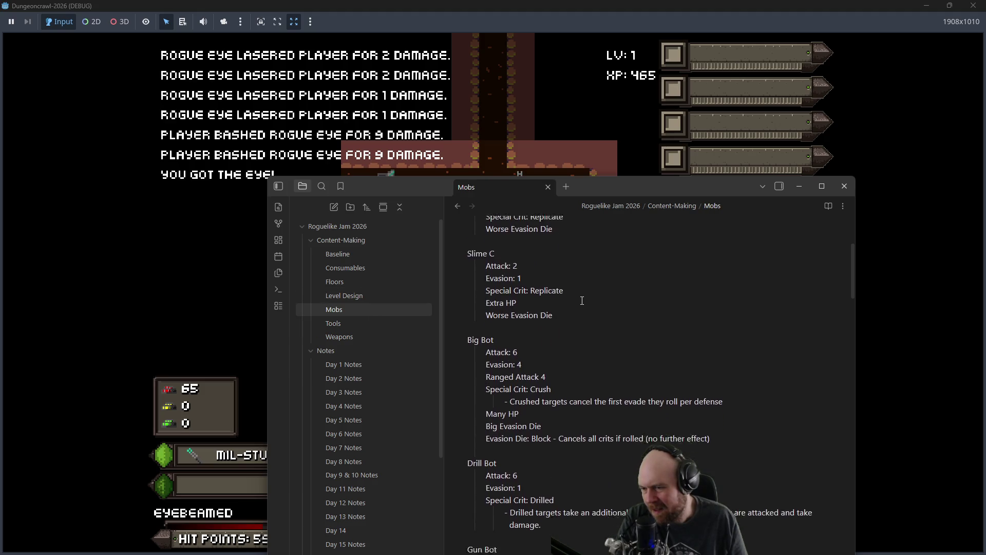
pyautogui.scroll(-12, 587, 301)
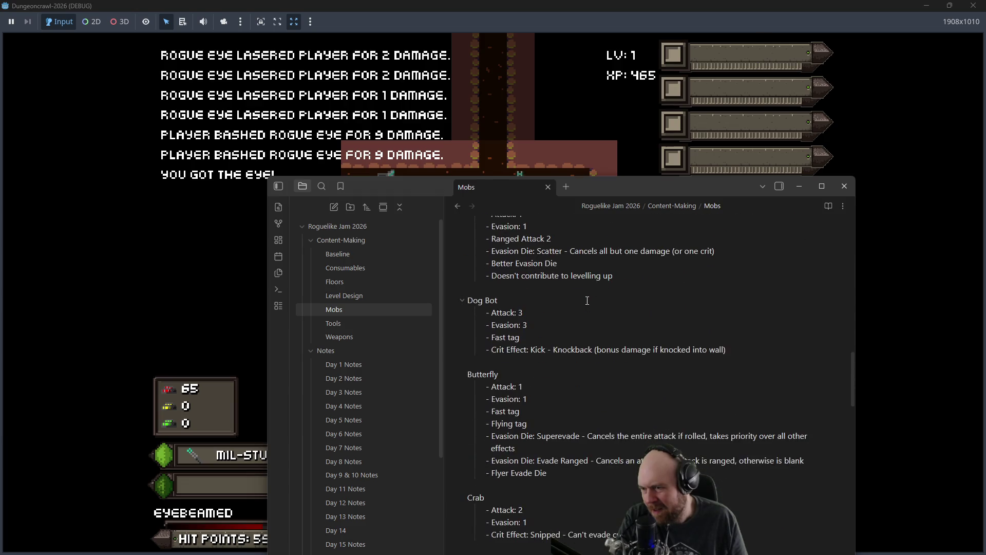
pyautogui.scroll(-5, 585, 300)
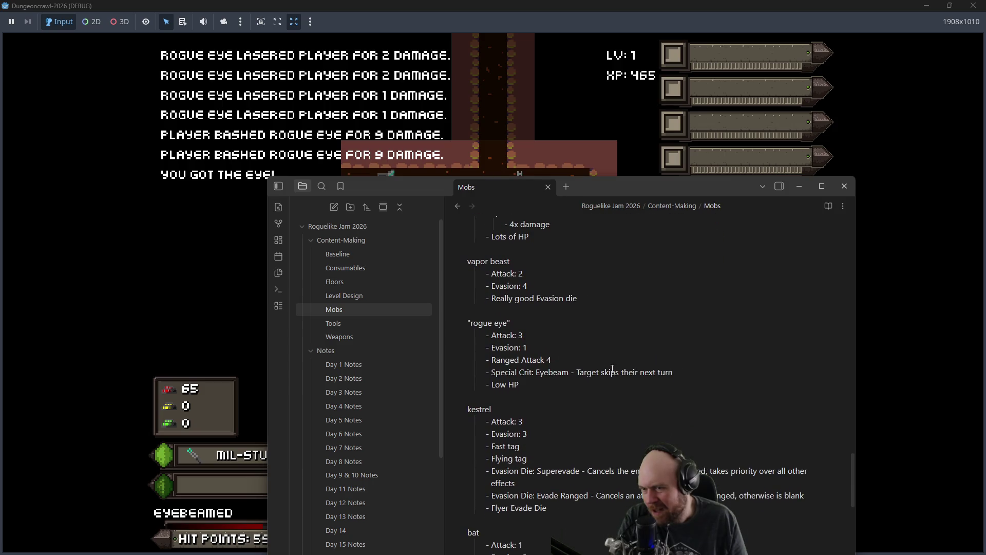
pyautogui.click(545, 151)
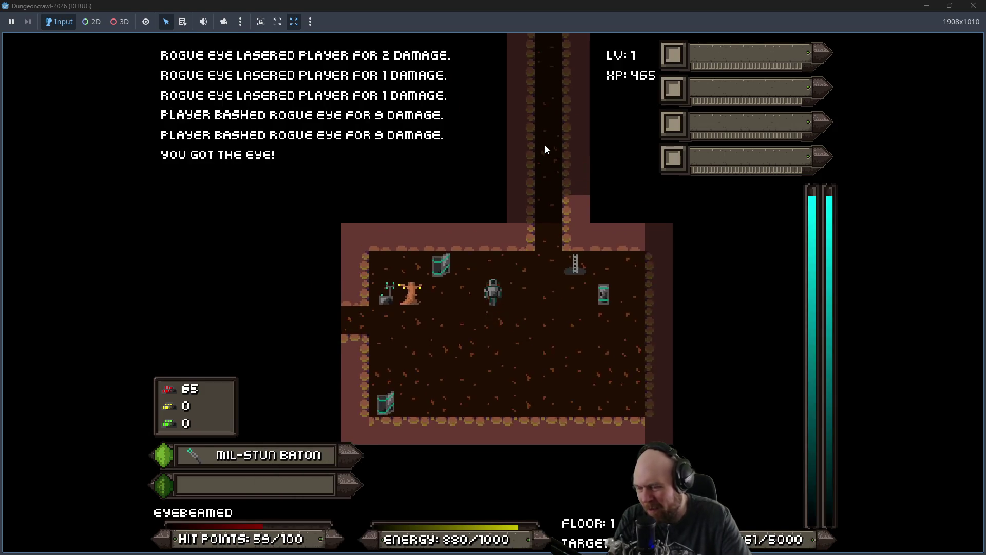
pyautogui.press('Left')
pyautogui.press('Left')
pyautogui.press('Left')
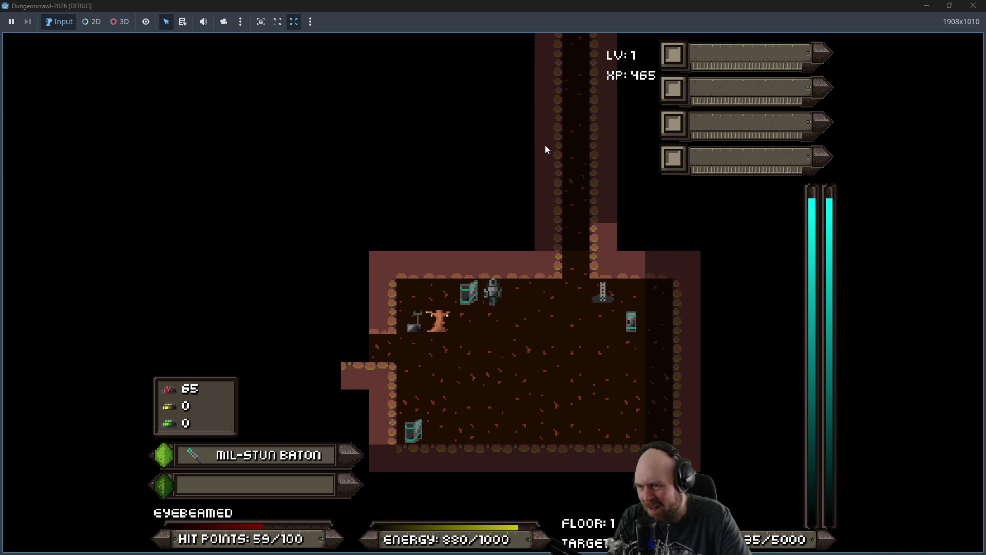
# Step: Kill the marsbat and slime, gather iron, and activate the medgel replicator
pyautogui.press('Down')
pyautogui.press('Down')
pyautogui.press('Left')
pyautogui.press('Left')
pyautogui.press('Left')
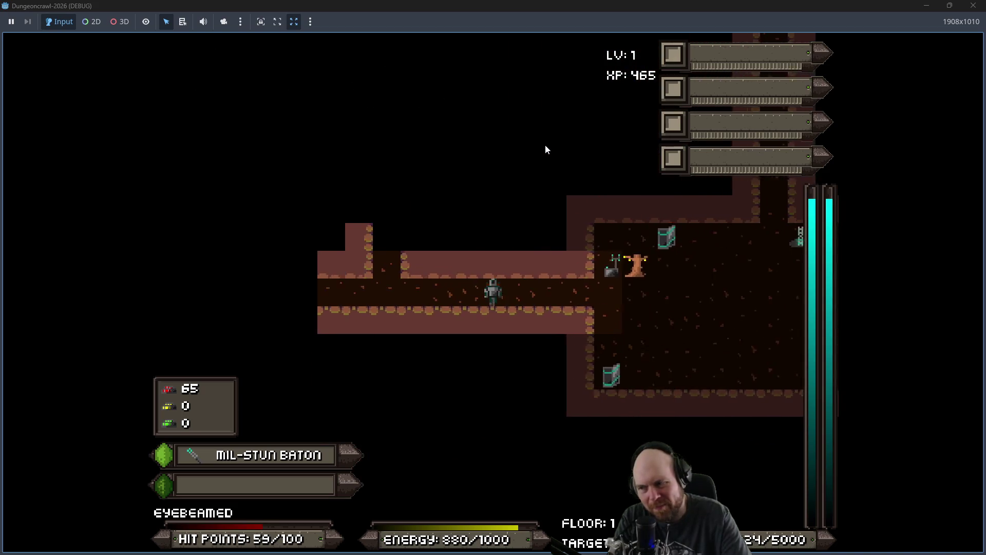
pyautogui.press('Right')
pyautogui.press('Down')
pyautogui.press('Down')
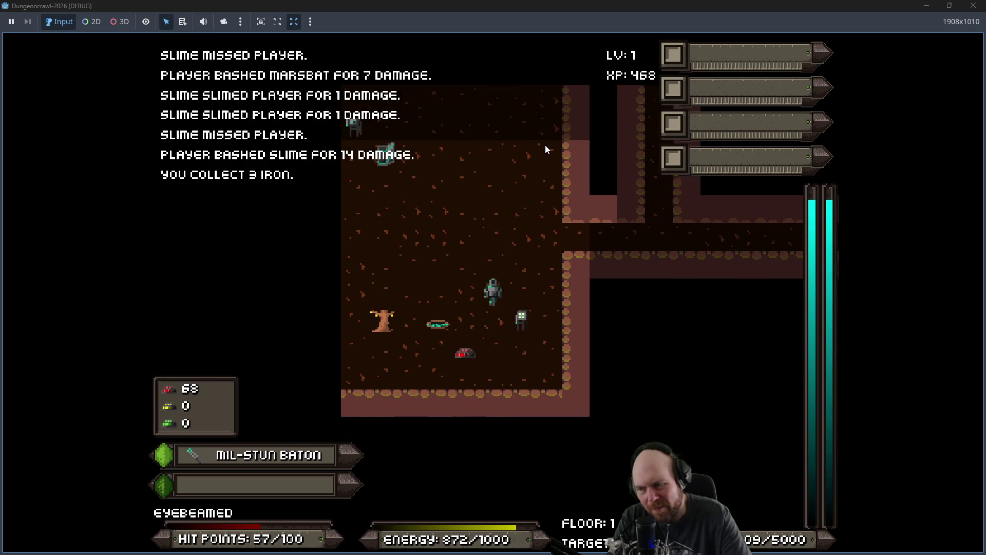
pyautogui.press('Up')
pyautogui.press('Up')
pyautogui.press('Up')
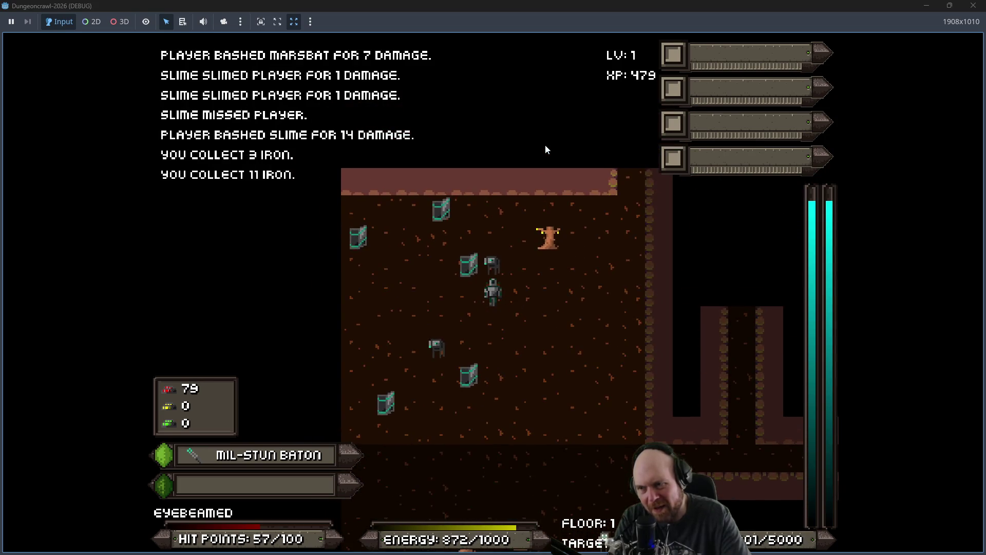
pyautogui.press('Left')
pyautogui.press('Left')
pyautogui.press('Left')
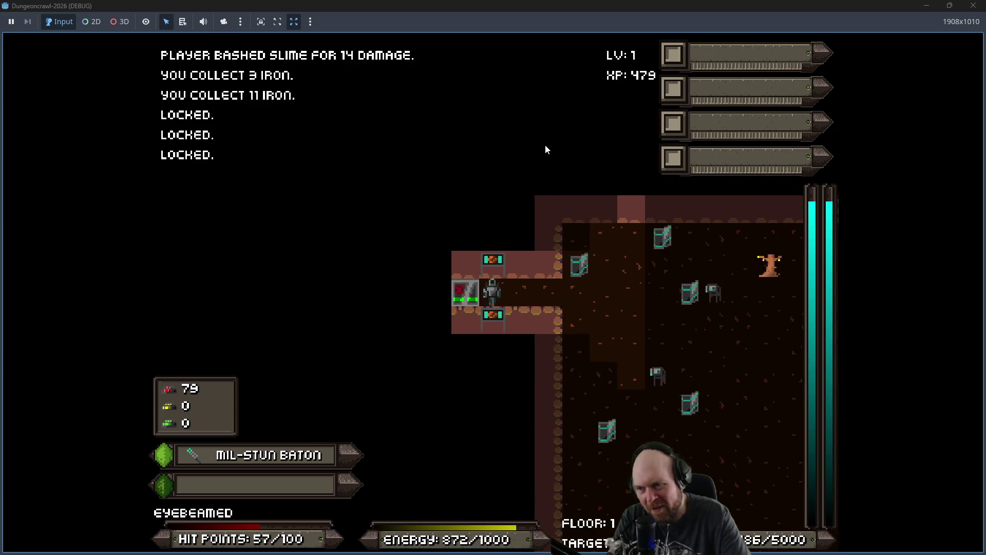
pyautogui.press('Up')
pyautogui.press('Up')
pyautogui.press('n')
pyautogui.press('Down')
pyautogui.press('Down')
pyautogui.press('Down')
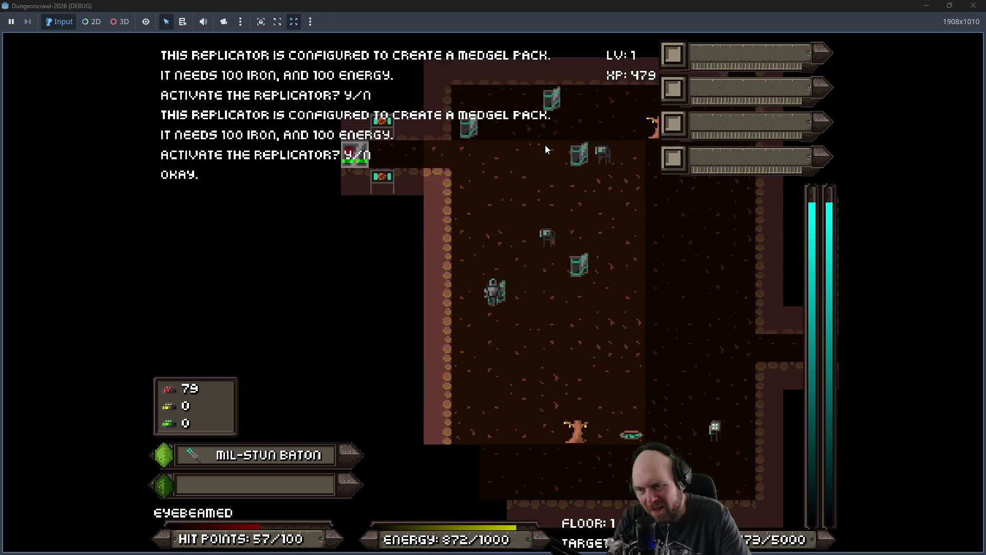
# Step: Collect gold and iron, then connect 25 energy to the medical dispenser
pyautogui.press('Right')
pyautogui.press('Down')
pyautogui.press('Down')
pyautogui.press('Up')
pyautogui.press('Right')
pyautogui.press('Right')
pyautogui.press('Right')
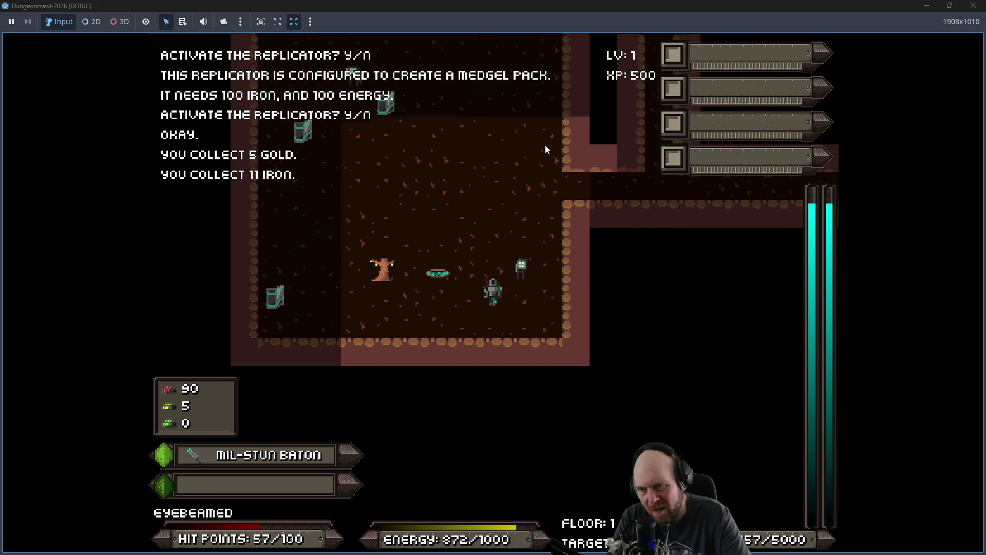
pyautogui.press('Up')
pyautogui.press('Up')
pyautogui.press('Up')
pyautogui.press('Right')
pyautogui.press('Down')
pyautogui.press('Down')
pyautogui.press('Down')
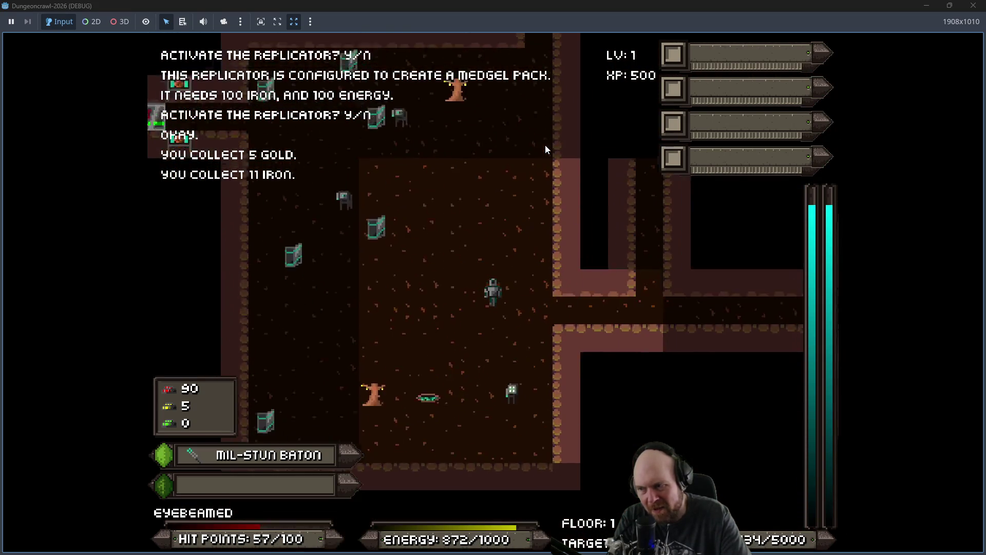
pyautogui.press('Down')
pyautogui.press('y')
# Step: Heal to 100 HP while bashing the marsbat and Martian moth and collecting iron
pyautogui.press('Up')
pyautogui.press('Up')
pyautogui.press('Up')
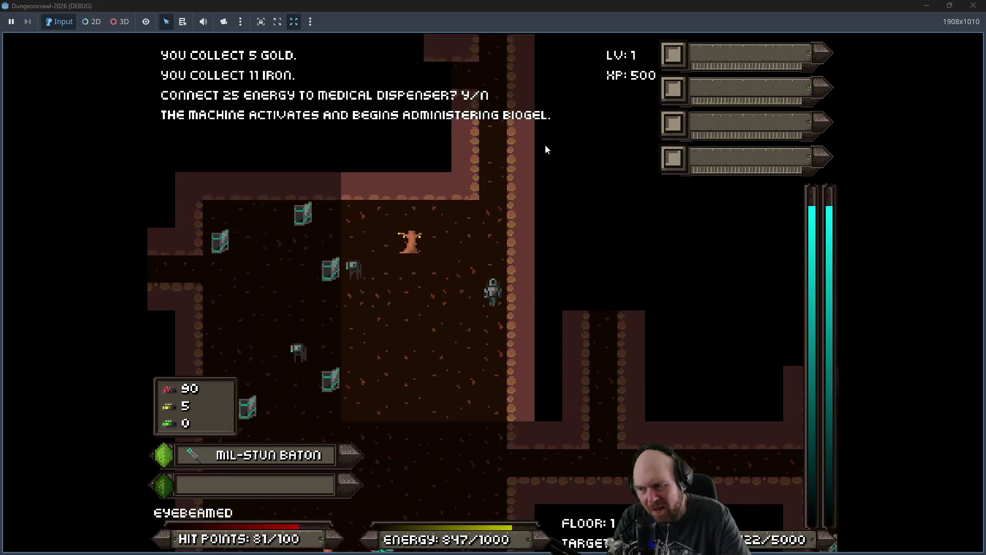
pyautogui.press('Up')
pyautogui.press('Left')
pyautogui.press('Left')
pyautogui.press('Left')
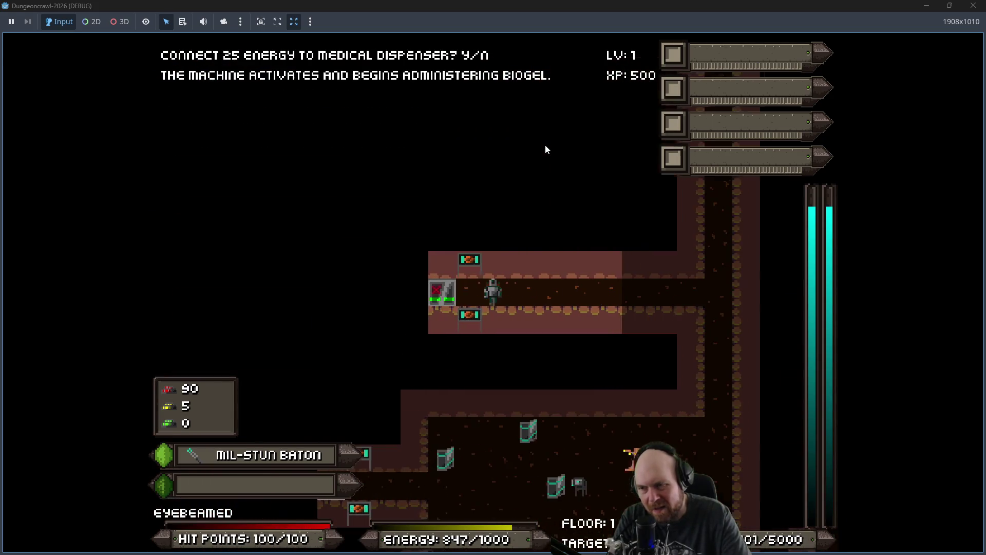
pyautogui.press('Right')
pyautogui.press('Right')
pyautogui.press('Right')
pyautogui.press('Up')
pyautogui.press('Up')
pyautogui.press('Up')
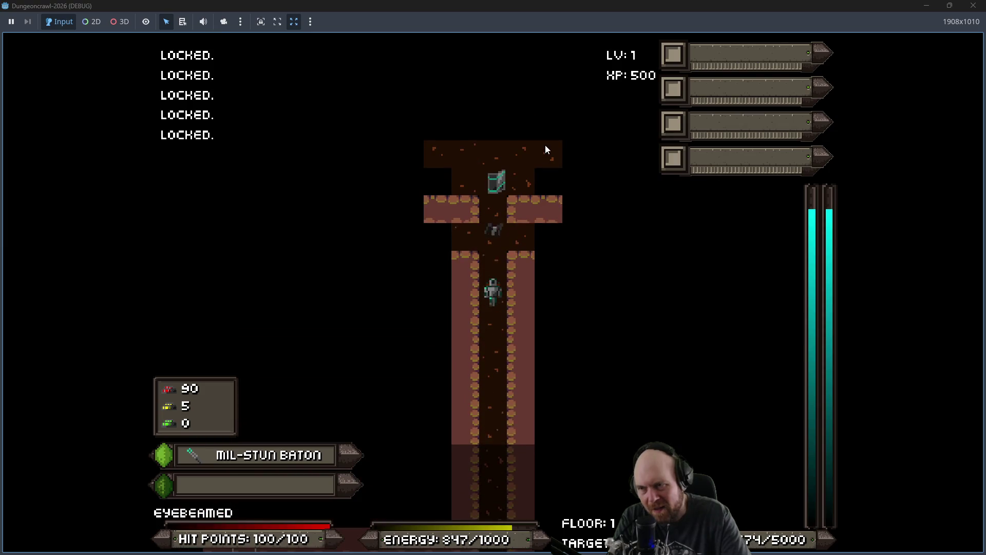
pyautogui.press('Down')
pyautogui.press('Down')
pyautogui.press('Down')
pyautogui.press('Left')
pyautogui.press('Left')
pyautogui.press('Left')
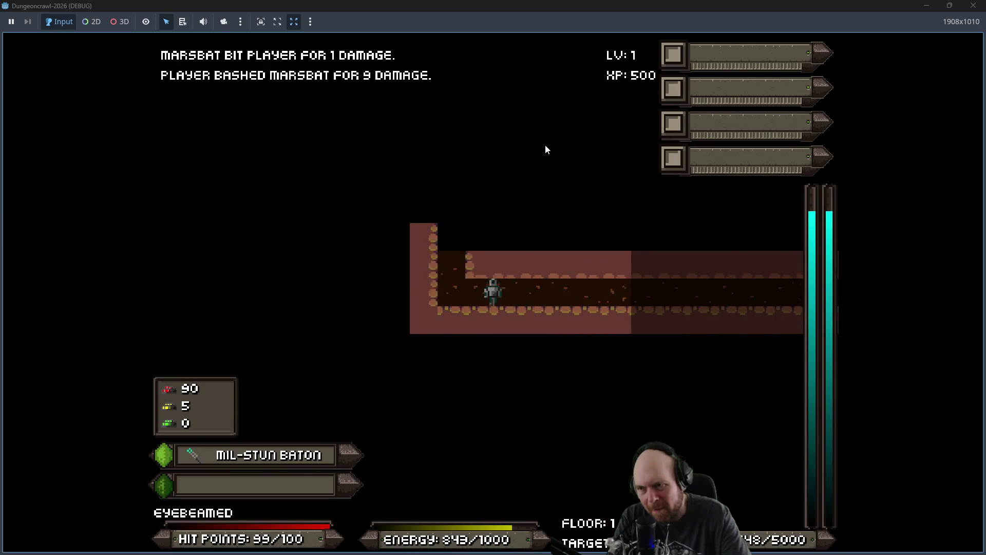
pyautogui.press('Up')
pyautogui.press('Up')
pyautogui.press('Up')
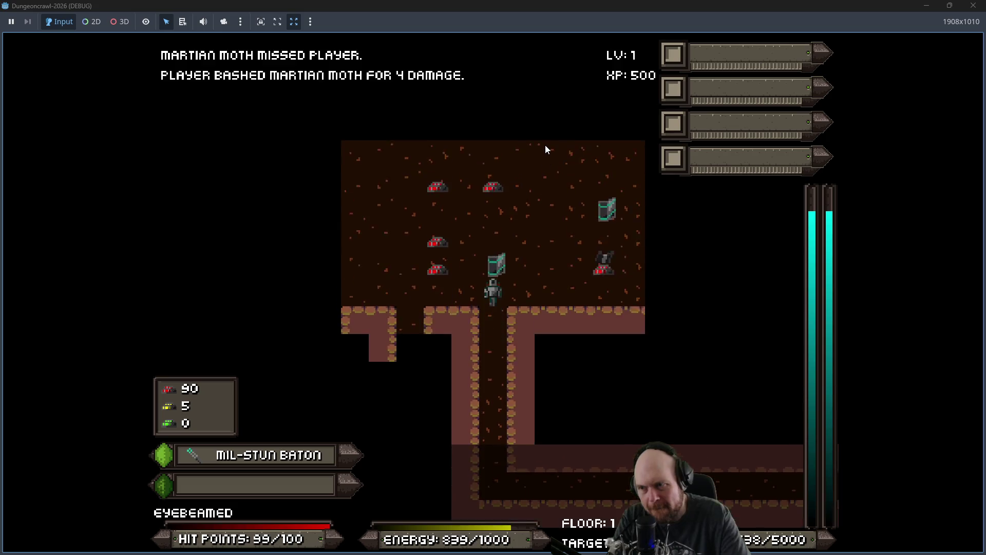
pyautogui.press('Up')
pyautogui.press('Up')
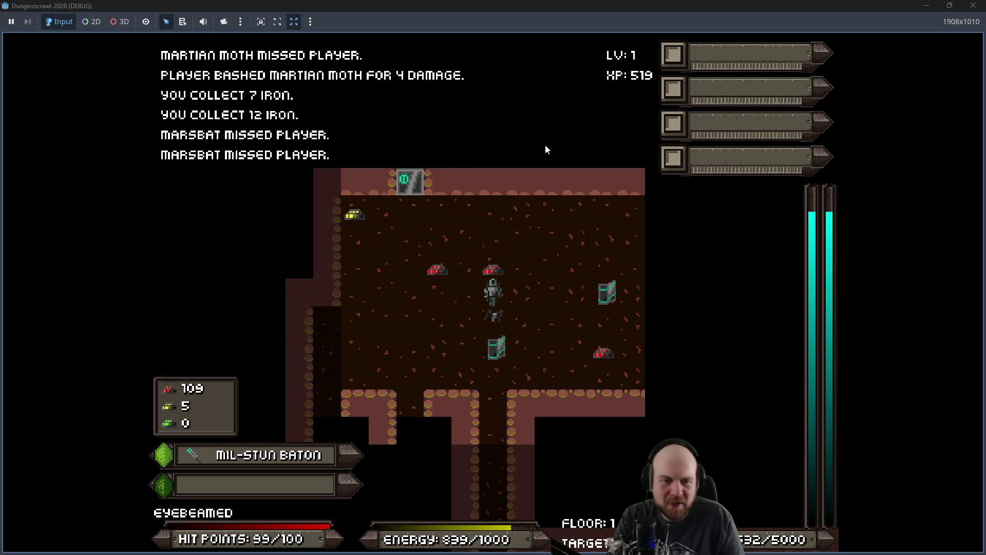
pyautogui.hotkey('alt', 'Tab')
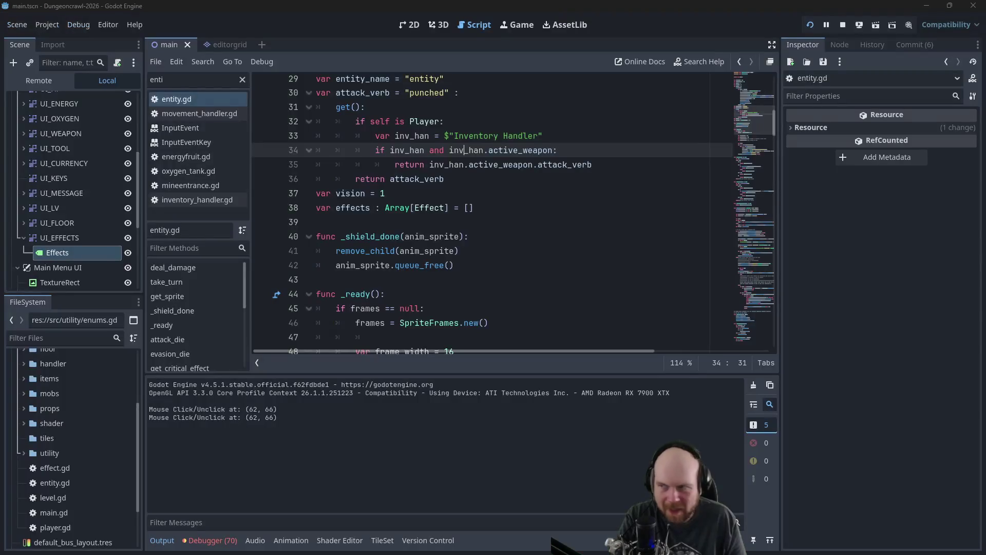
# Step: Select the running Player node in the Remote scene tree to show its live properties
pyautogui.click(45, 50)
pyautogui.click(33, 47)
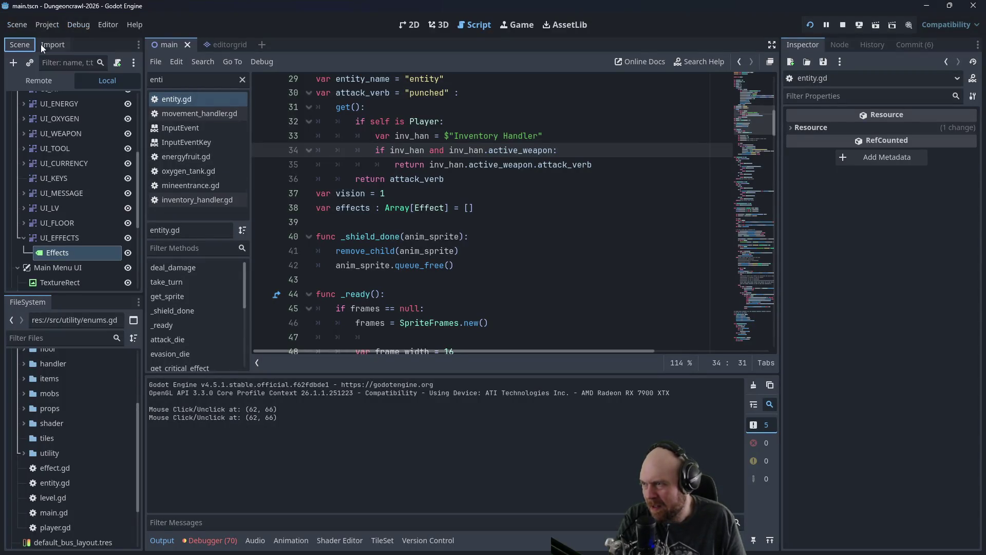
pyautogui.click(38, 80)
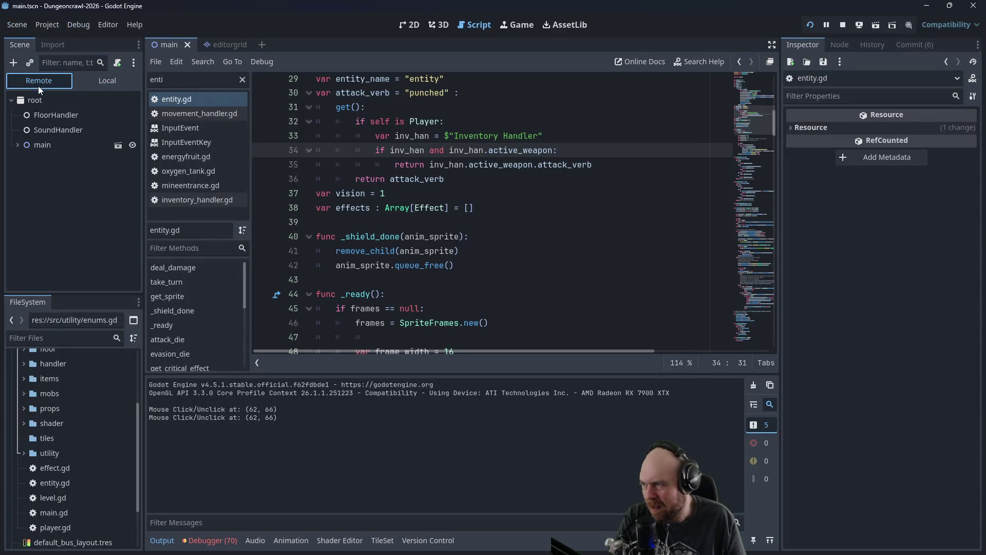
pyautogui.click(17, 144)
pyautogui.click(21, 160)
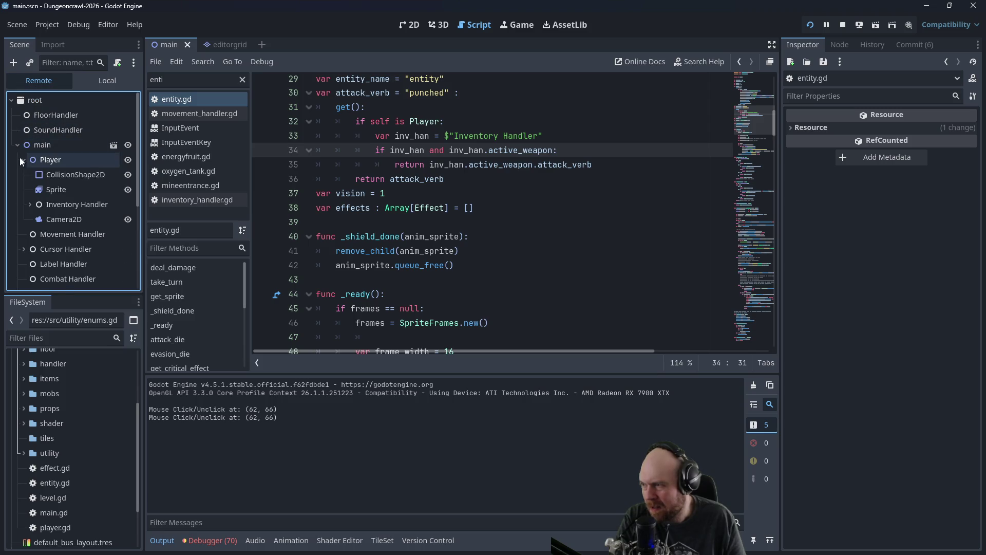
pyautogui.click(53, 165)
# Step: Confirm the Player's Effects array has size 0, then open effect.gd from FileSystem
pyautogui.scroll(-3, 847, 180)
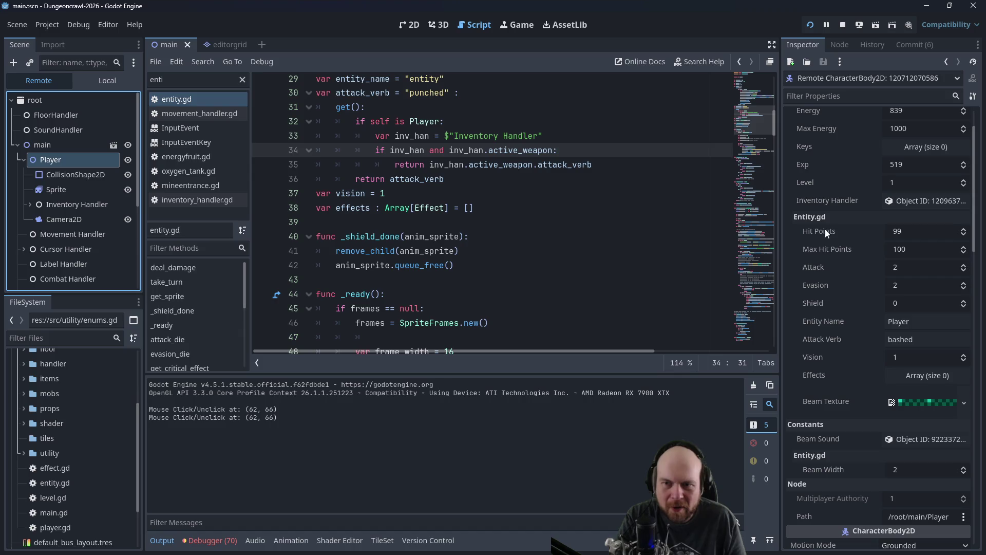
pyautogui.scroll(3, 823, 235)
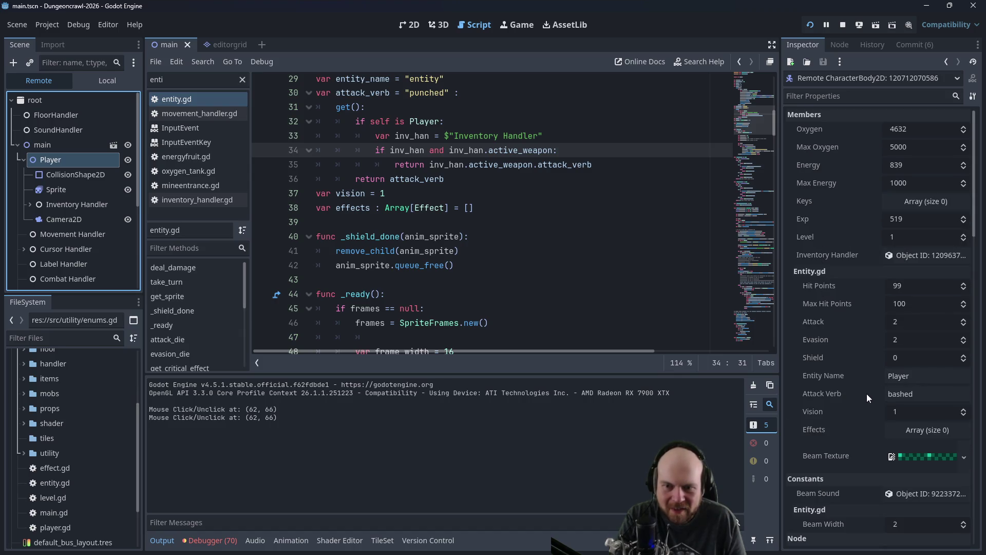
pyautogui.click(910, 432)
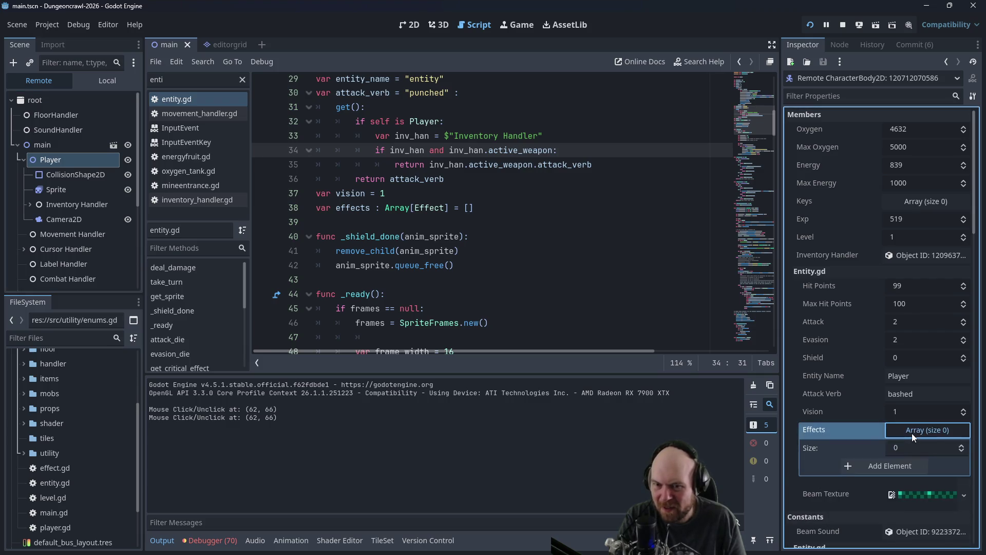
pyautogui.click(911, 433)
pyautogui.scroll(-2, 495, 264)
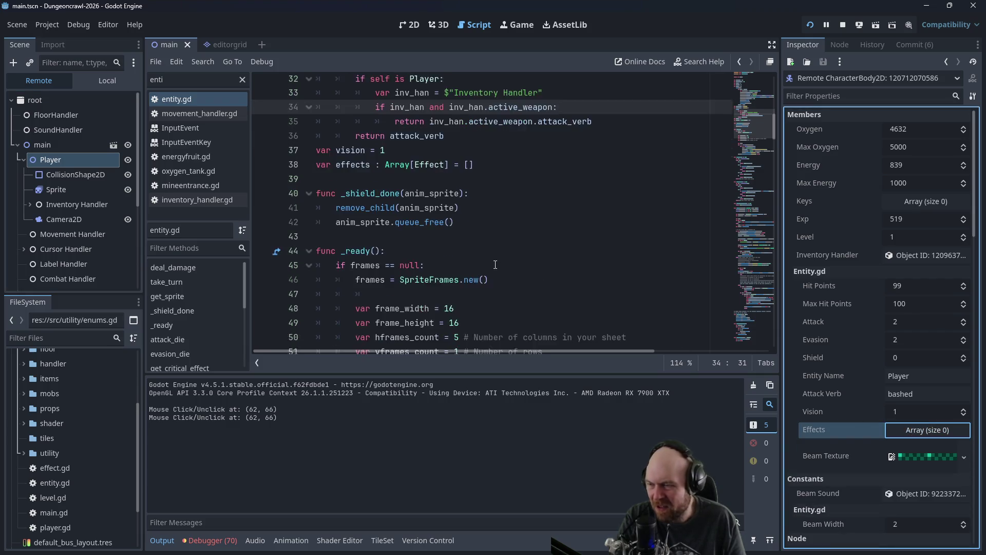
pyautogui.scroll(2, 496, 264)
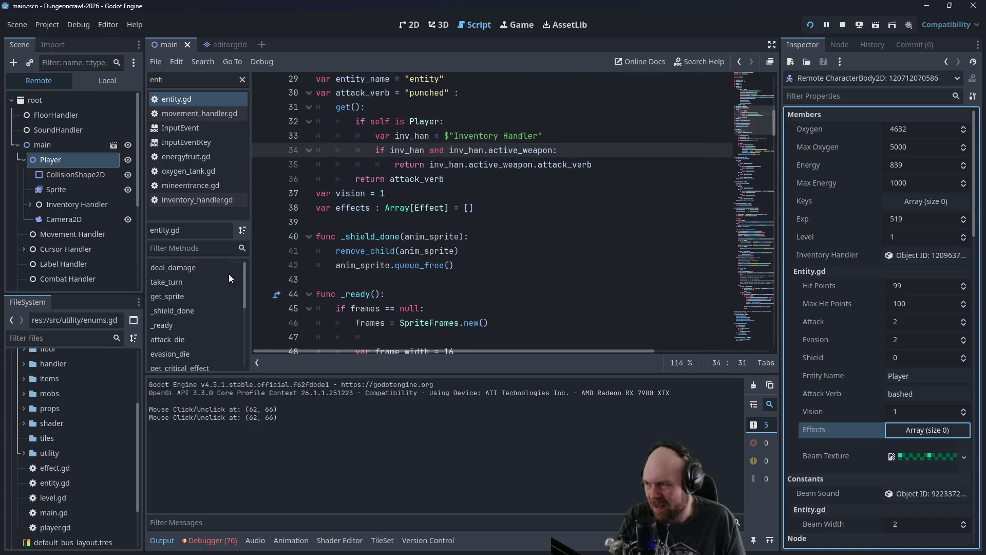
pyautogui.scroll(3, 85, 390)
pyautogui.scroll(-2, 90, 385)
pyautogui.scroll(1, 88, 388)
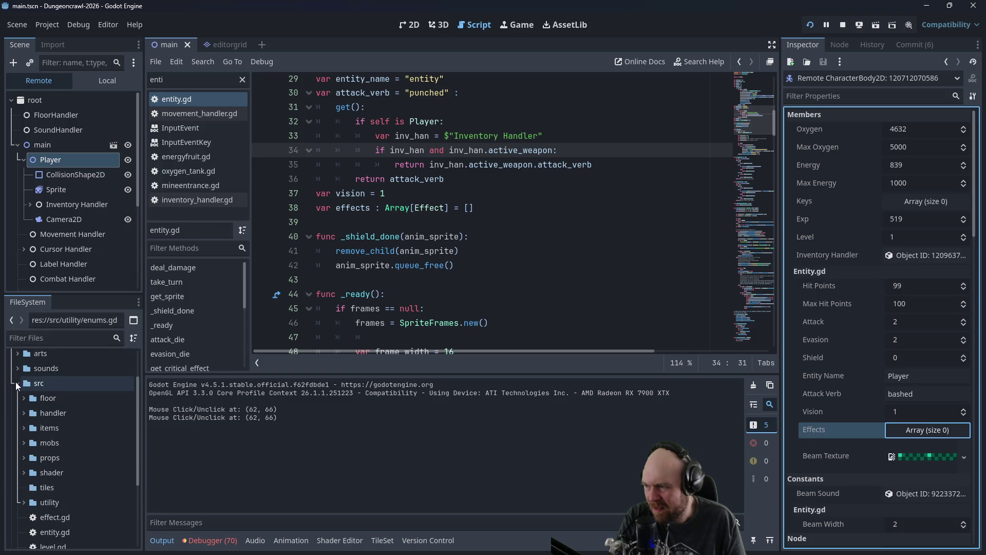
pyautogui.doubleClick(45, 468)
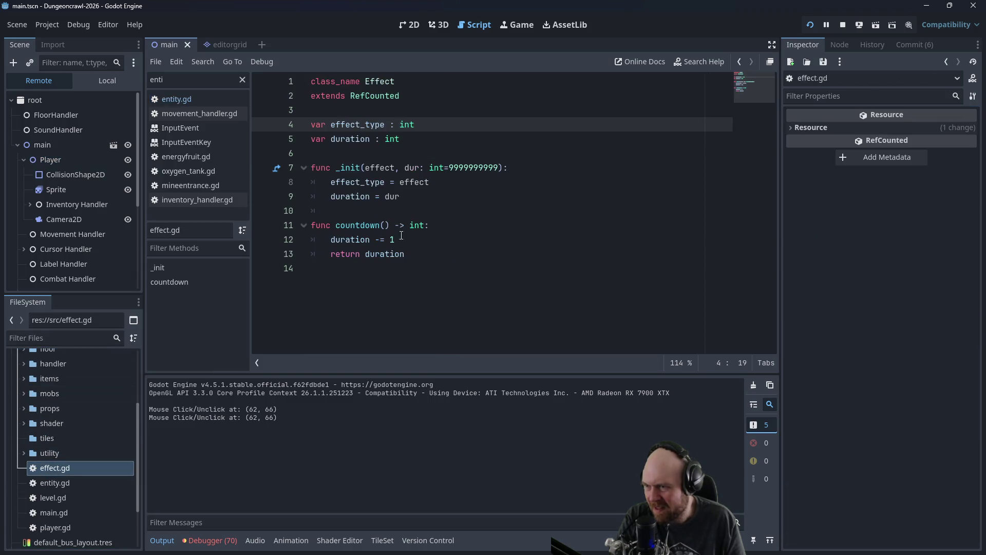
# Step: Review the Effect constructor in effect.gd, including the duration parameter's default value
pyautogui.click(428, 225)
pyautogui.click(429, 196)
pyautogui.click(428, 168)
pyautogui.click(428, 139)
pyautogui.click(428, 167)
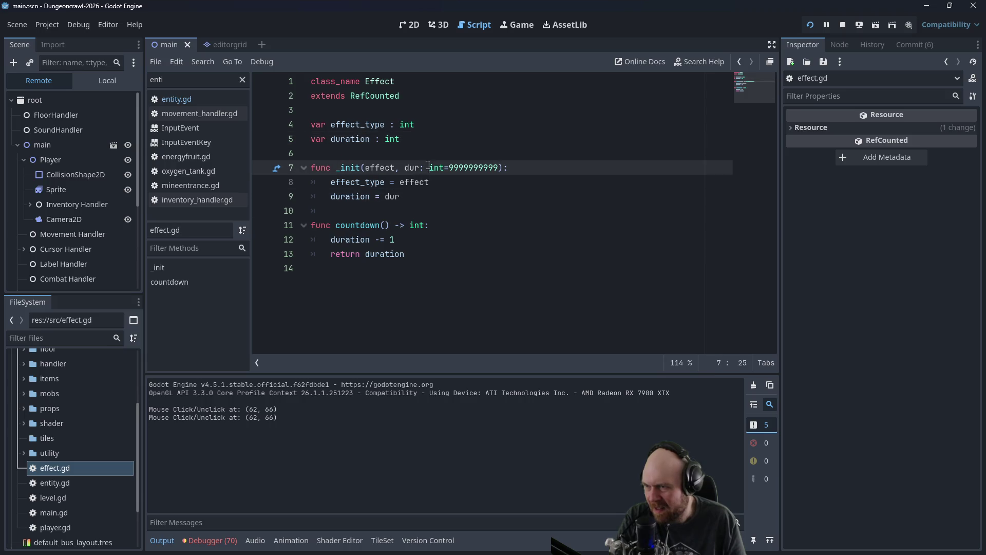
pyautogui.click(404, 196)
# Step: Open entity.gd and search for remove_effect to locate the player label-update lines
pyautogui.doubleClick(39, 485)
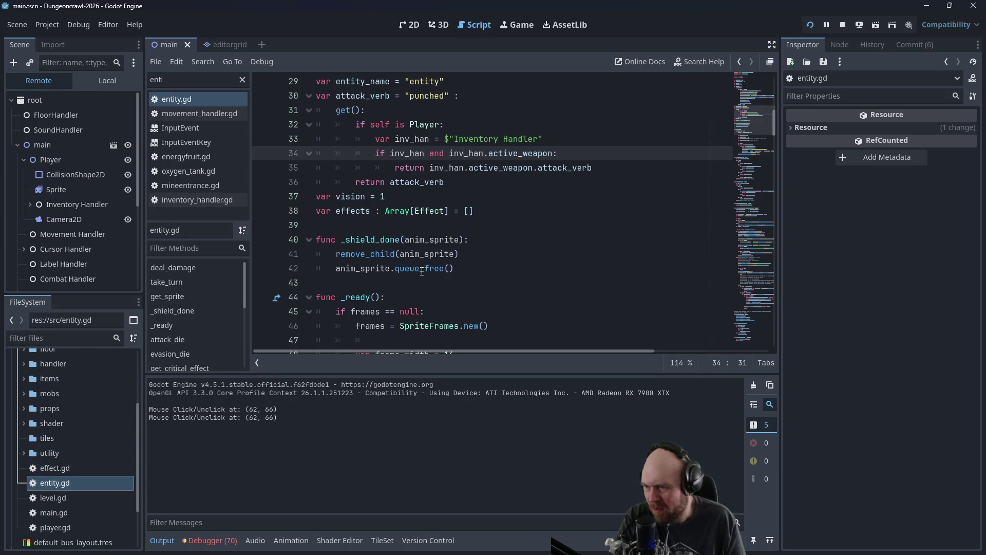
pyautogui.scroll(-3, 422, 271)
pyautogui.moveTo(774, 139); pyautogui.dragTo(771, 314)
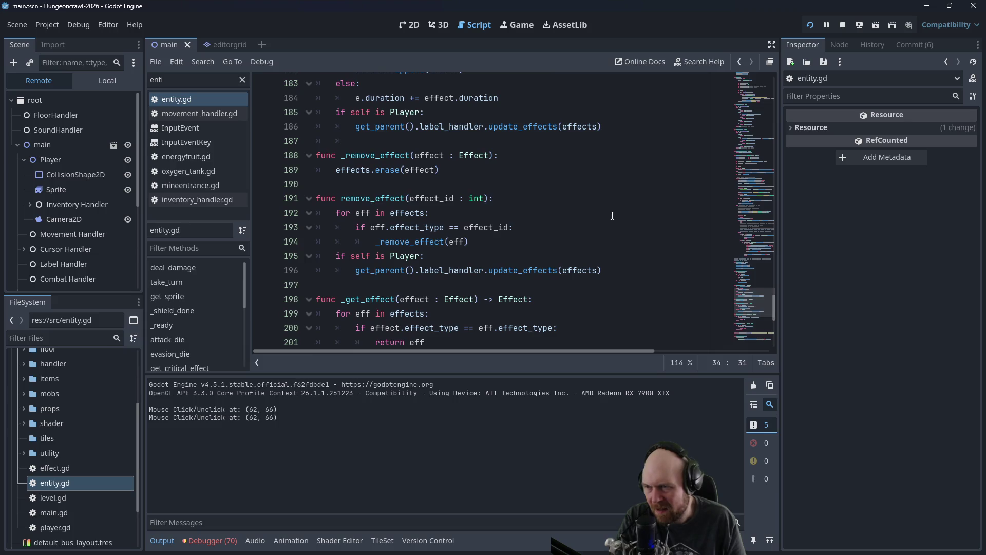
pyautogui.click(558, 173)
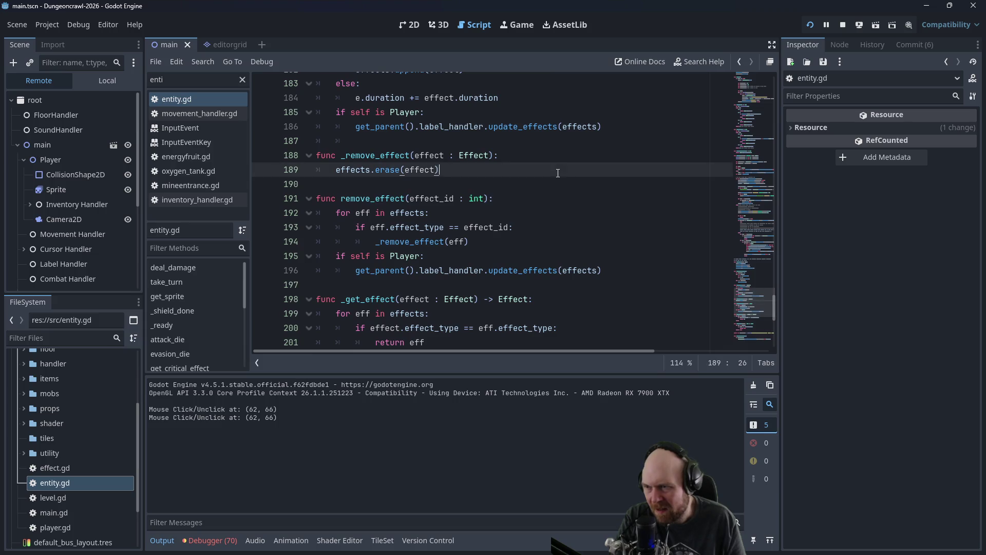
pyautogui.click(514, 197)
pyautogui.hotkey('ctrl', 'f')
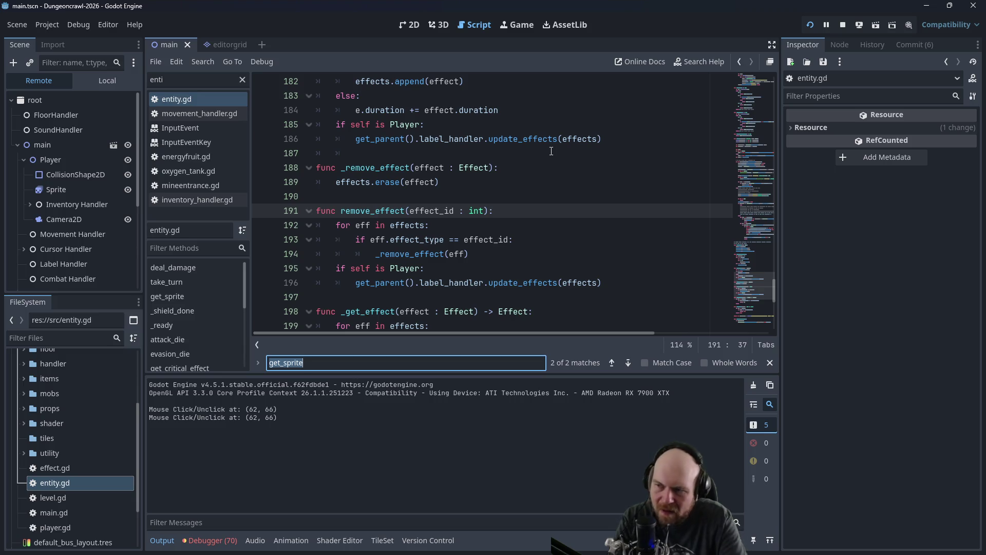
pyautogui.write('remove_effect')
pyautogui.press('Return')
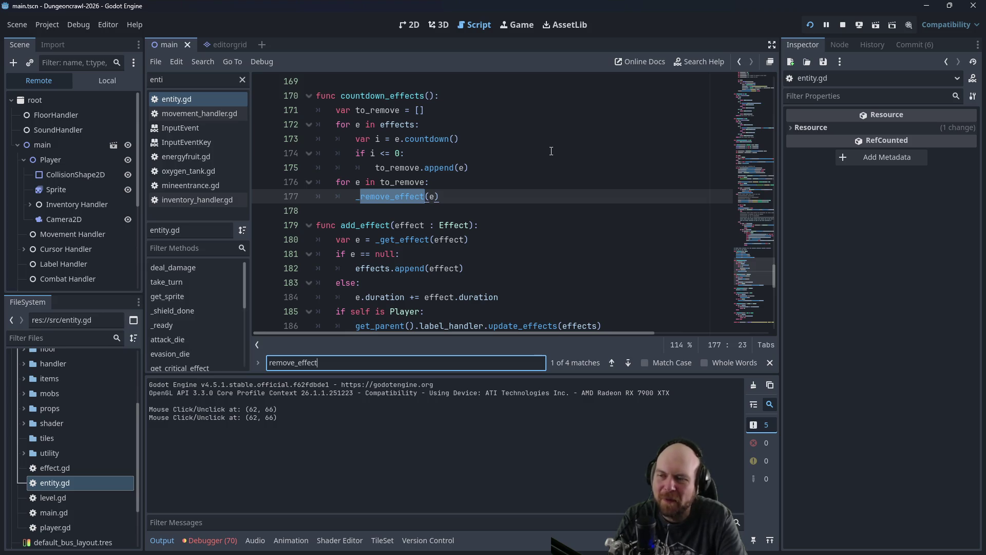
pyautogui.press('Return')
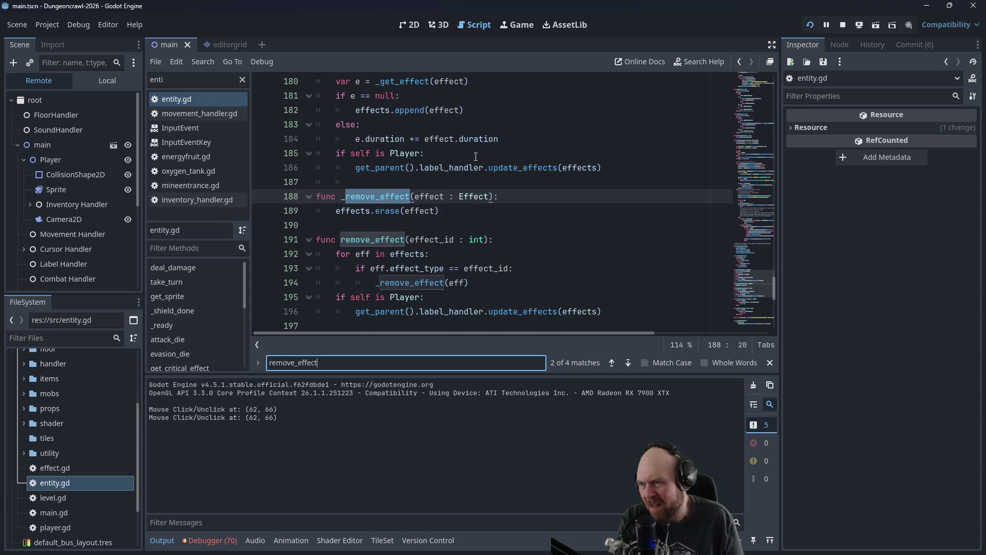
pyautogui.click(434, 182)
# Step: Move the 'if self is Player' update_effects lines after effects.erase(effect) in _remove_effect and save
pyautogui.moveTo(606, 311)
pyautogui.mouseDown()
pyautogui.moveTo(319, 311)
pyautogui.moveTo(376, 294)
pyautogui.mouseUp()
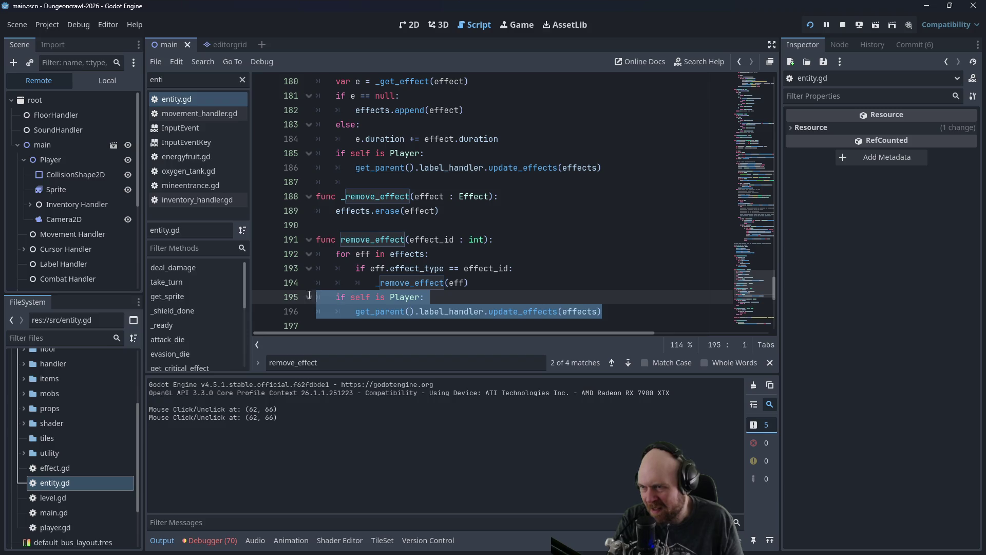
pyautogui.press('BackSpace')
pyautogui.click(496, 206)
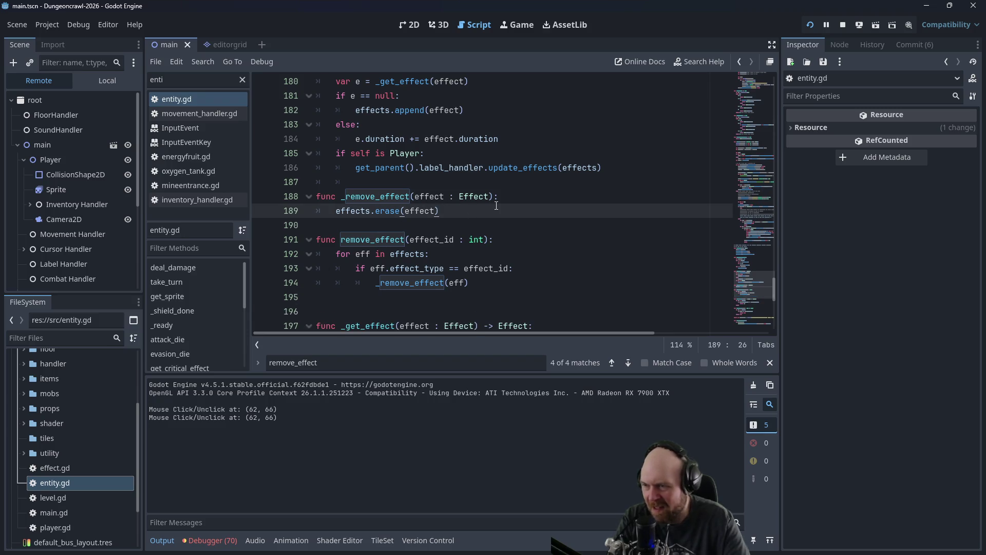
pyautogui.press('Return')
pyautogui.write('if self is Player: \t\tget_parent().label_handler.update_effects(effects)')
pyautogui.press('Up')
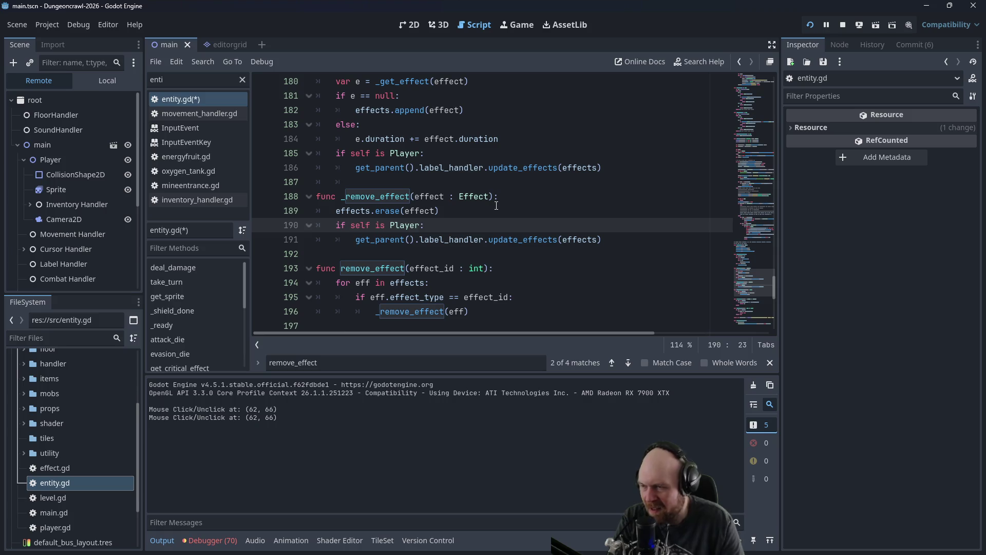
pyautogui.hotkey('ctrl', 's')
# Step: Check the edited remove_effect code, then restart the running game with the new script
pyautogui.scroll(2, 512, 179)
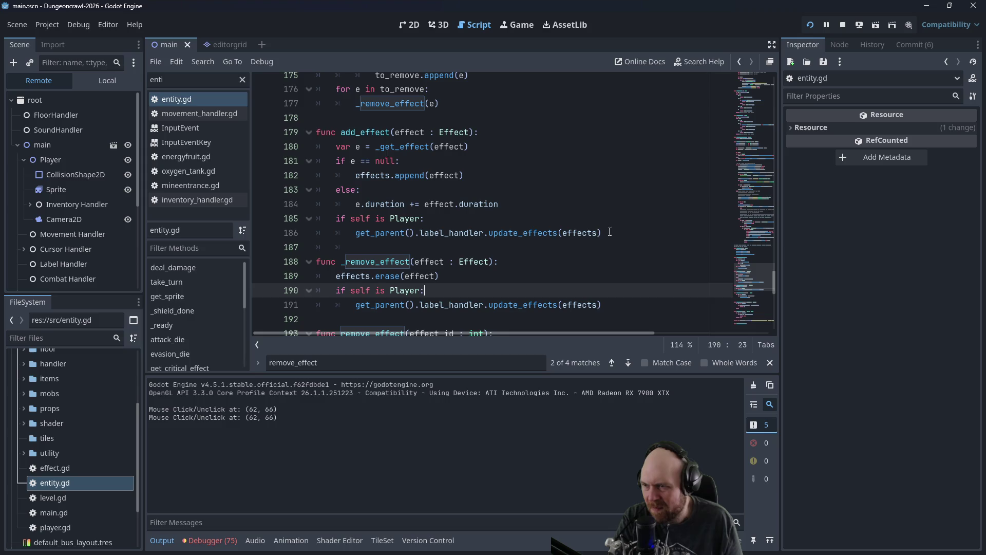
pyautogui.scroll(4, 610, 232)
pyautogui.scroll(-7, 571, 221)
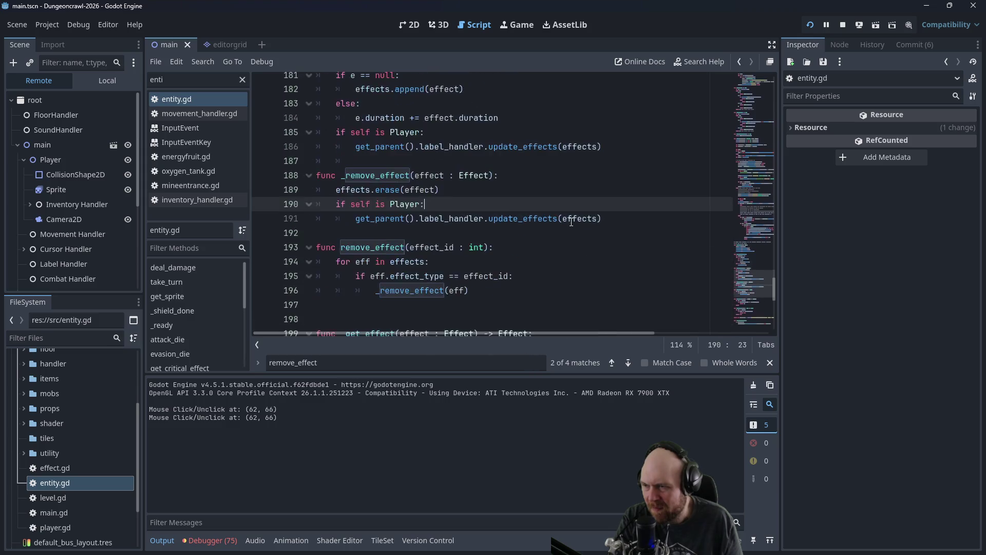
pyautogui.scroll(-3, 571, 222)
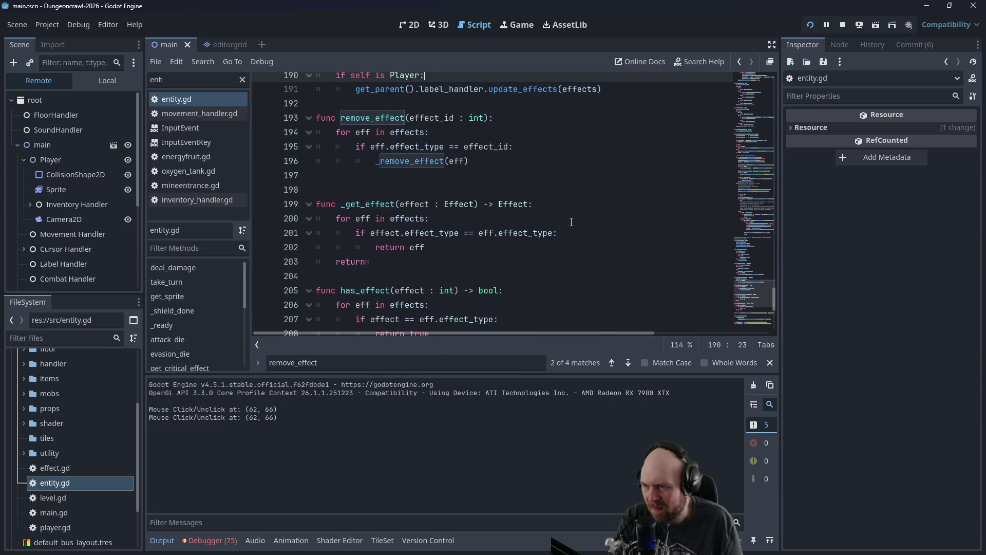
pyautogui.scroll(1, 500, 207)
pyautogui.click(498, 206)
pyautogui.click(810, 25)
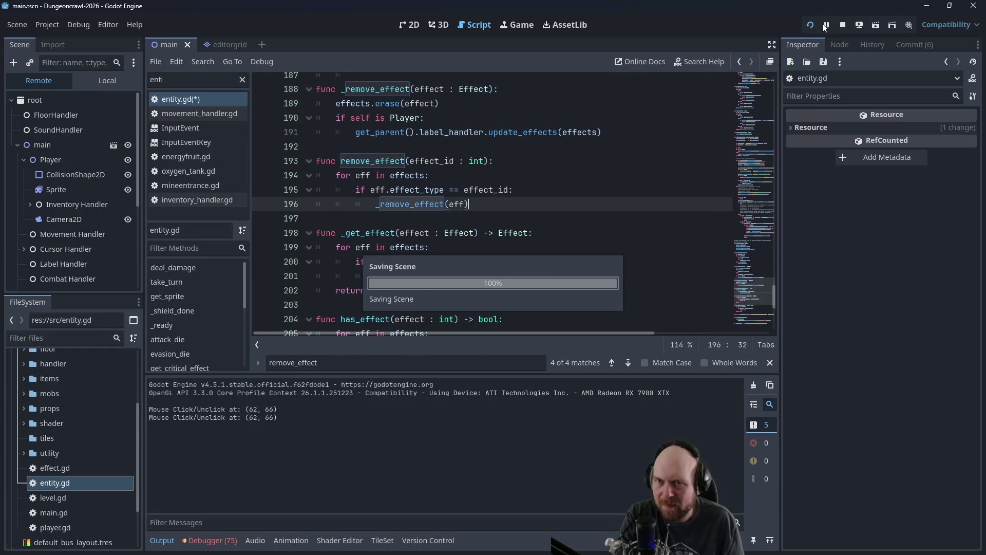
# Step: Fight the Marsbat, collect ore, and walk through the top door up the corridor
pyautogui.click(926, 10)
pyautogui.press('Down')
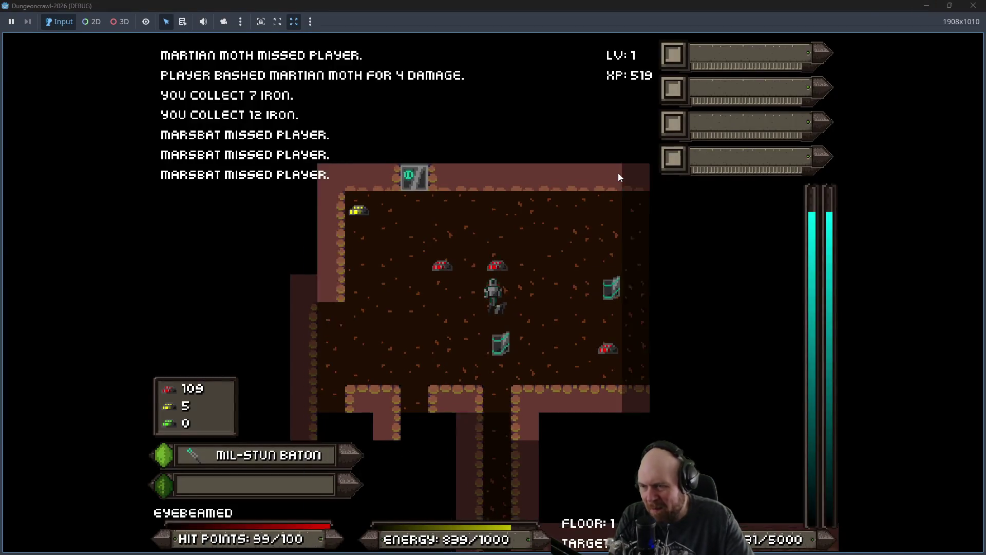
pyautogui.press('Up')
pyautogui.press('Up')
pyautogui.press('Left')
pyautogui.press('Left')
pyautogui.press('Left')
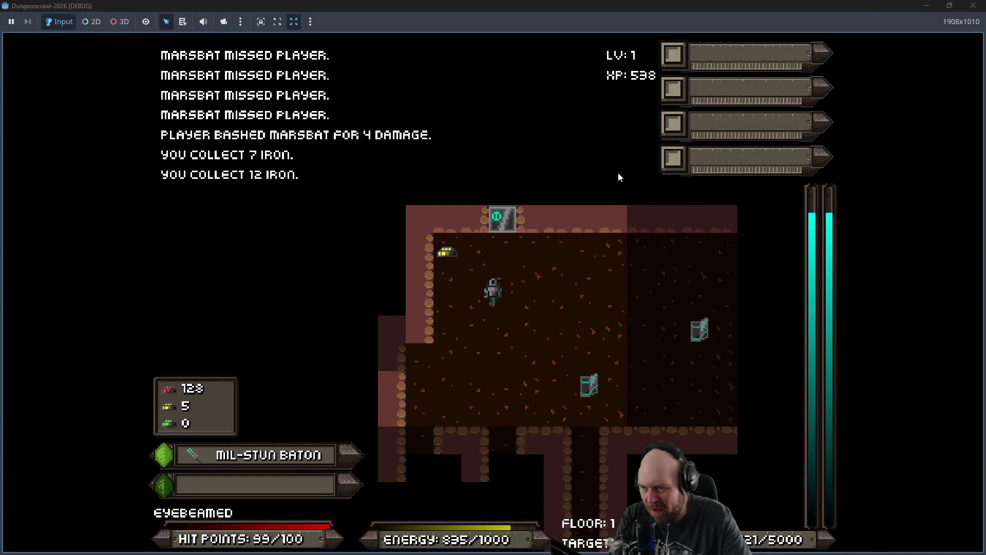
pyautogui.press('Left')
pyautogui.press('Left')
pyautogui.press('Up')
pyautogui.press('Up')
pyautogui.press('Right')
pyautogui.press('Right')
pyautogui.press('Up')
pyautogui.press('Up')
pyautogui.press('Up')
pyautogui.press('Up')
pyautogui.press('Up')
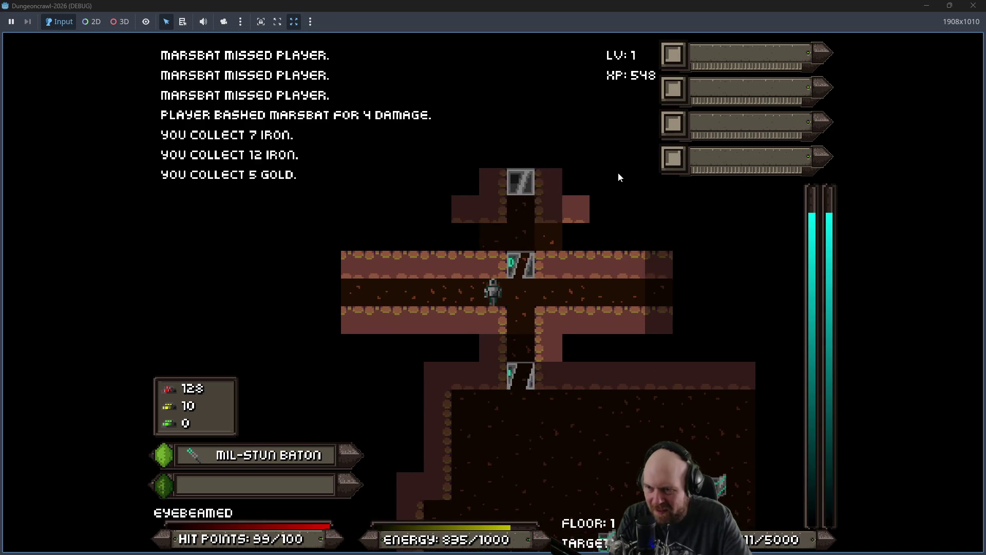
pyautogui.press('Up')
pyautogui.press('Left')
pyautogui.press('Left')
pyautogui.press('Left')
pyautogui.press('Left')
pyautogui.press('Left')
pyautogui.press('Left')
pyautogui.press('Right')
pyautogui.press('Right')
pyautogui.press('Right')
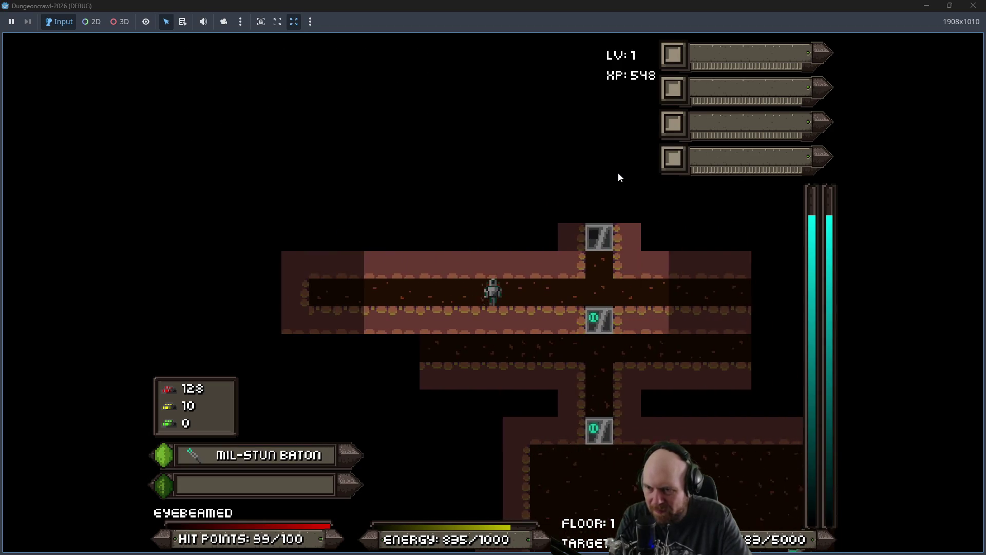
pyautogui.press('Right')
pyautogui.press('Right')
pyautogui.press('Right')
pyautogui.press('Right')
pyautogui.press('Up')
pyautogui.press('Up')
pyautogui.press('Up')
# Step: Turn the game's sound volume up to maximum in the settings menu
pyautogui.press('Escape')
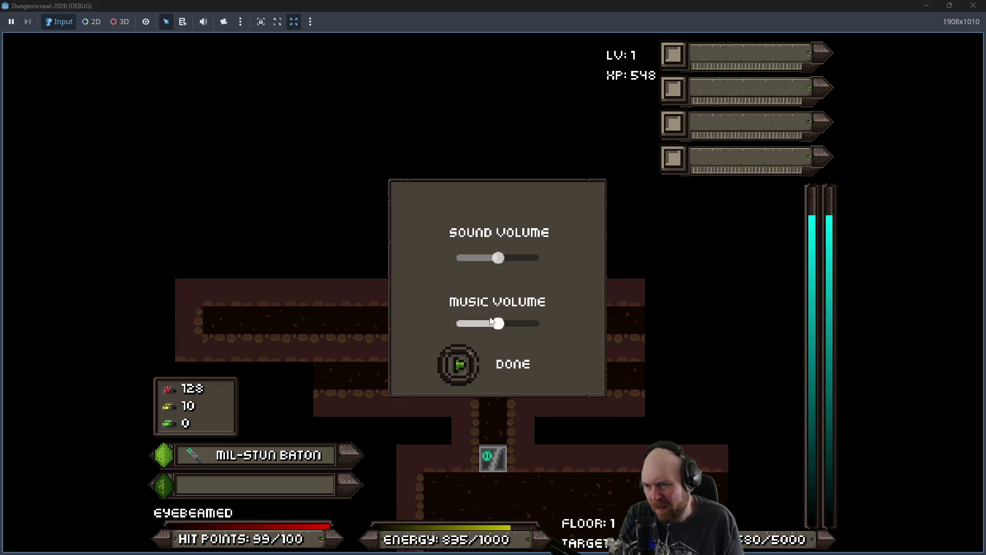
pyautogui.moveTo(497, 257); pyautogui.dragTo(531, 253)
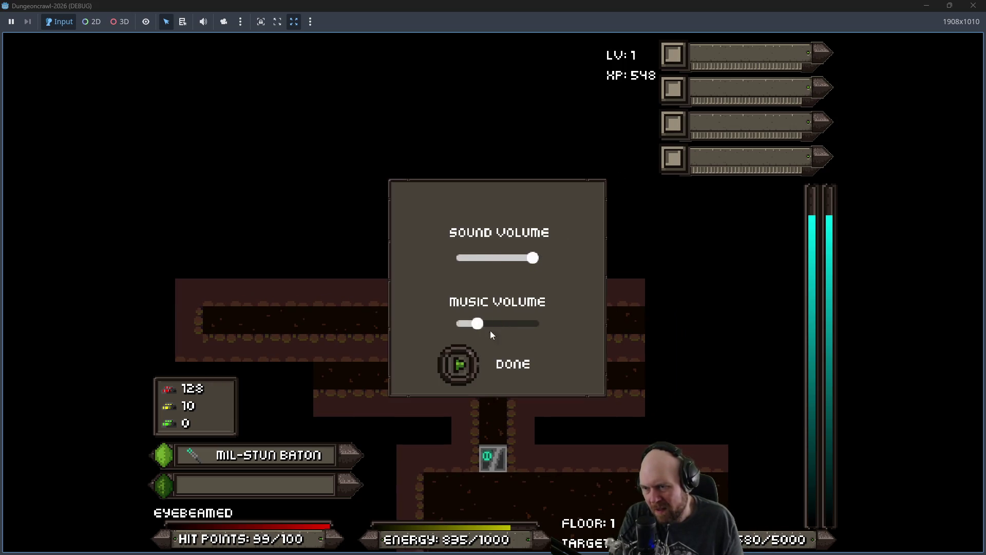
pyautogui.click(474, 355)
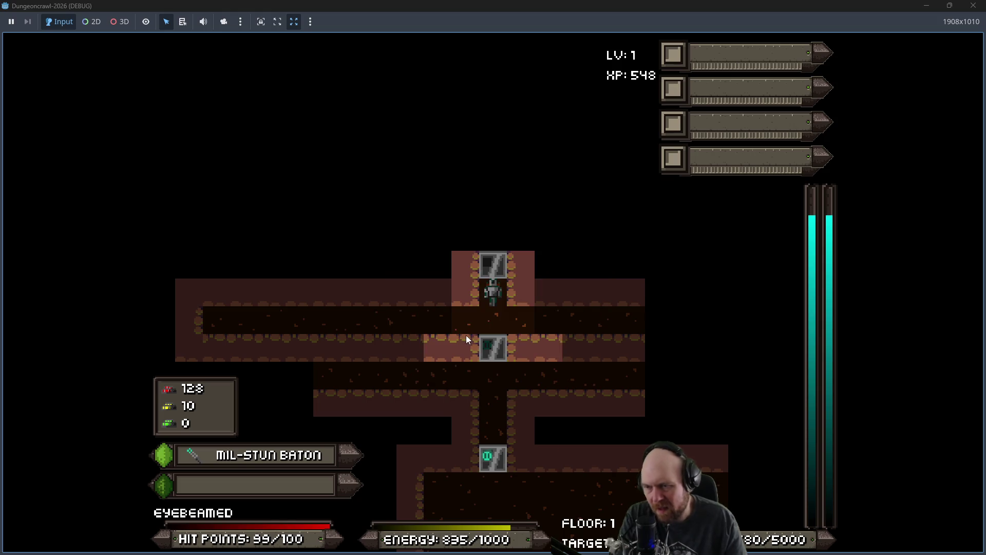
# Step: Fight the slimes, marsbat, Martian Moth and scout orb, then climb the shaft into the room
pyautogui.press('Down')
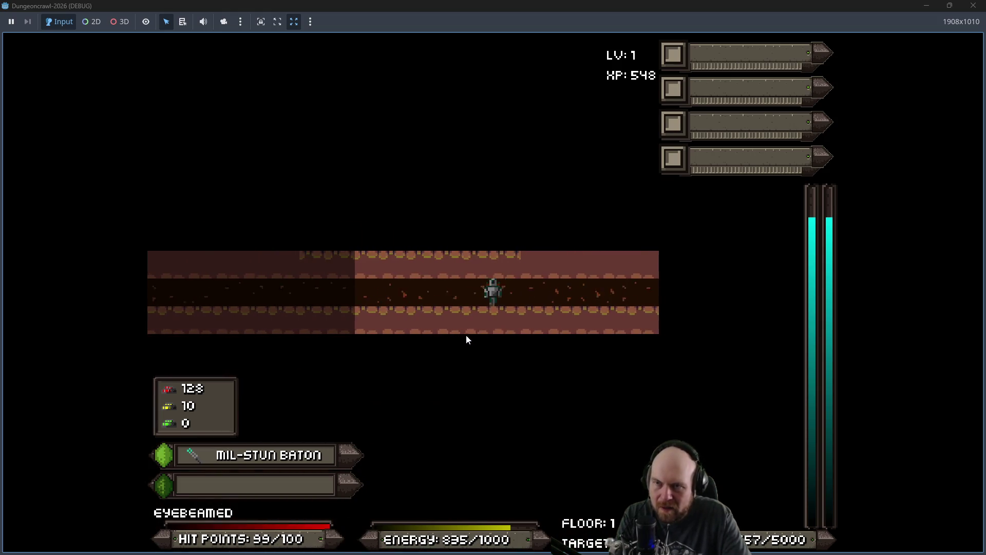
pyautogui.press('Right')
pyautogui.press('Right')
pyautogui.press('Left')
pyautogui.press('Left')
pyautogui.press('Left')
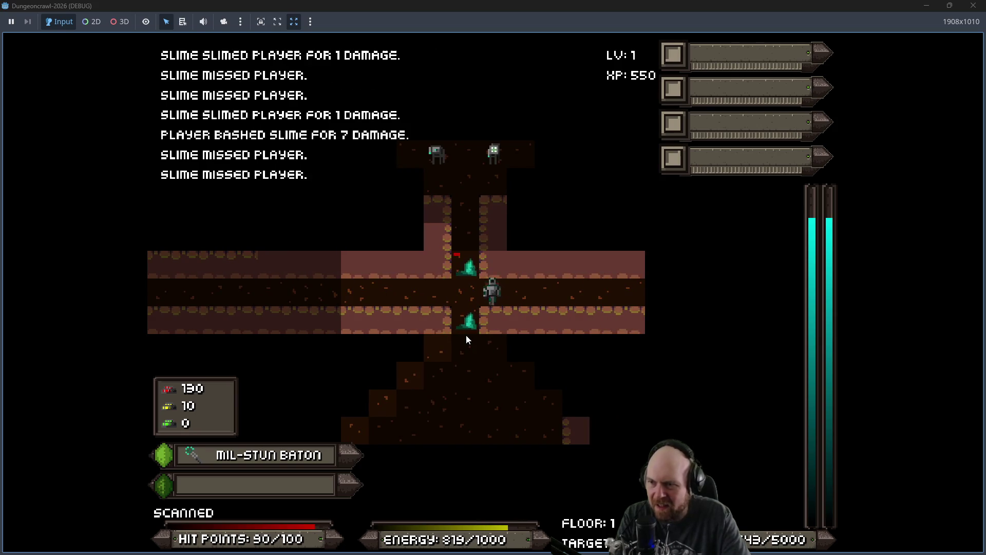
pyautogui.press('Left')
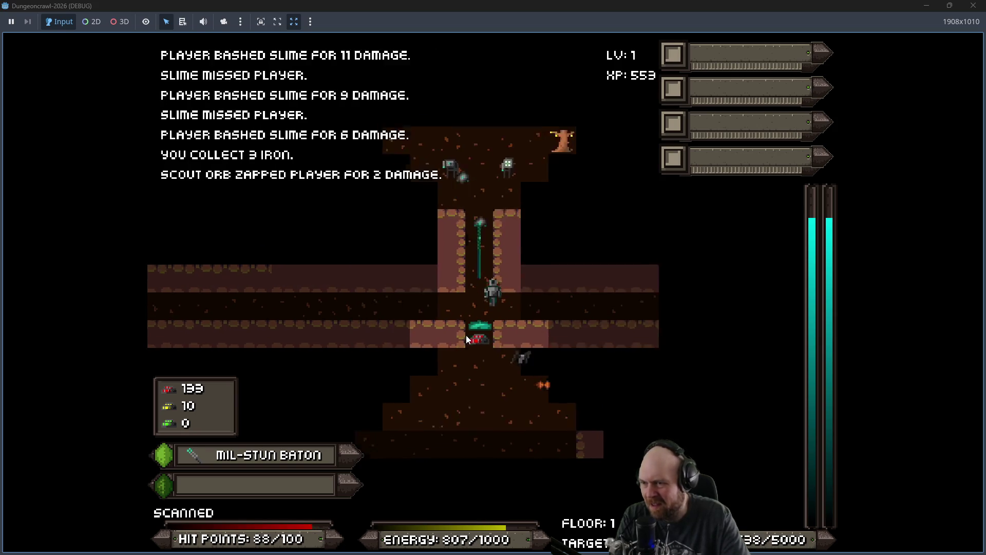
pyautogui.press('Up')
pyautogui.press('Up')
pyautogui.press('Up')
pyautogui.press('Left')
pyautogui.press('Left')
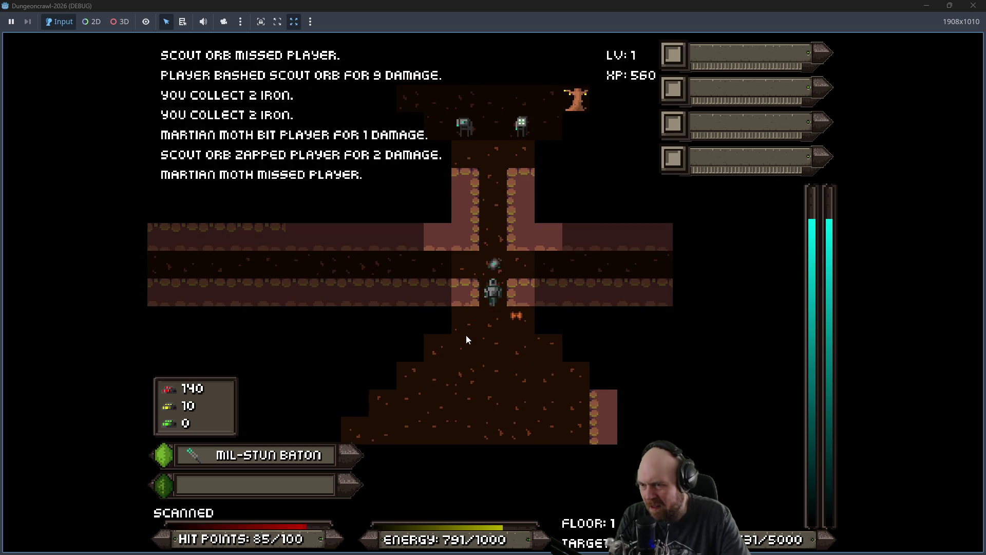
pyautogui.press('Left')
pyautogui.press('Left')
pyautogui.press('Right')
pyautogui.press('Left')
pyautogui.press('Left')
pyautogui.press('Left')
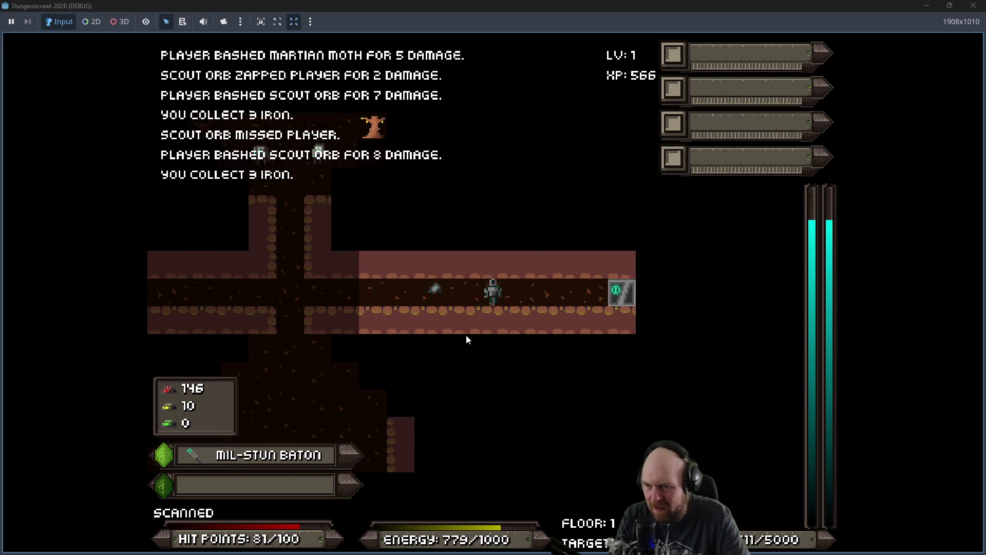
pyautogui.press('Right')
pyautogui.press('Right')
pyautogui.press('Right')
pyautogui.press('Up')
pyautogui.press('Up')
pyautogui.press('Up')
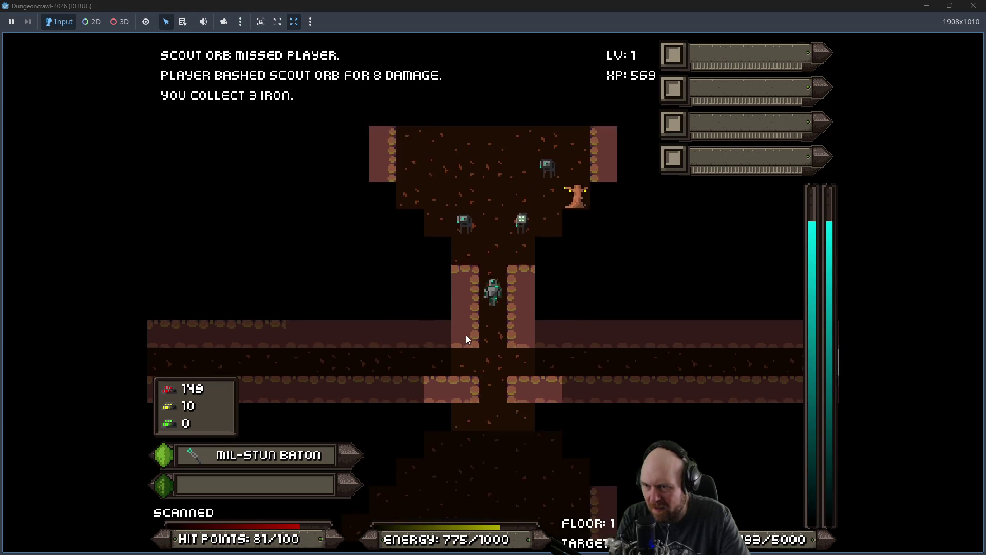
# Step: Defeat the slime and scout orb and collect the iron in the room
pyautogui.press('Right')
pyautogui.press('Right')
pyautogui.press('Right')
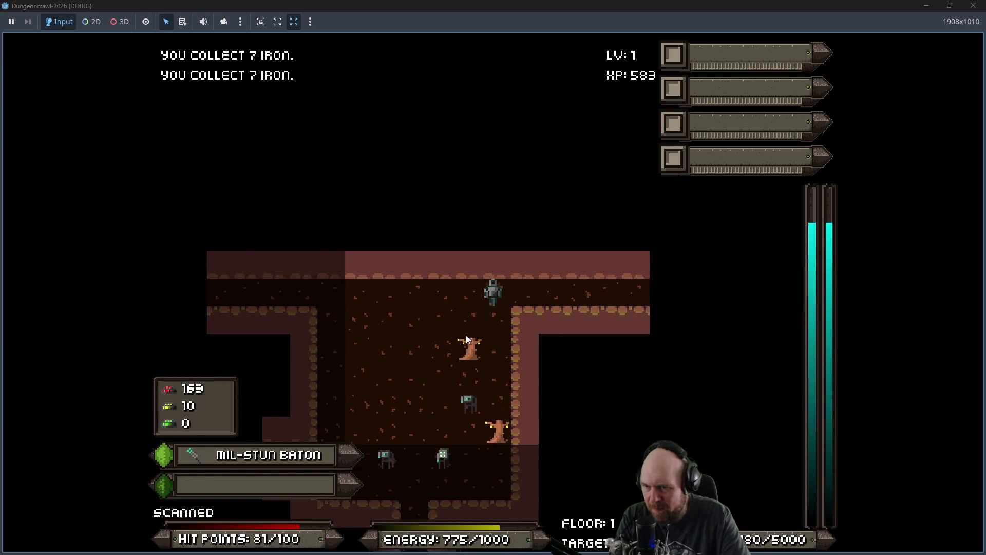
pyautogui.press('Right')
pyautogui.press('Right')
pyautogui.press('Right')
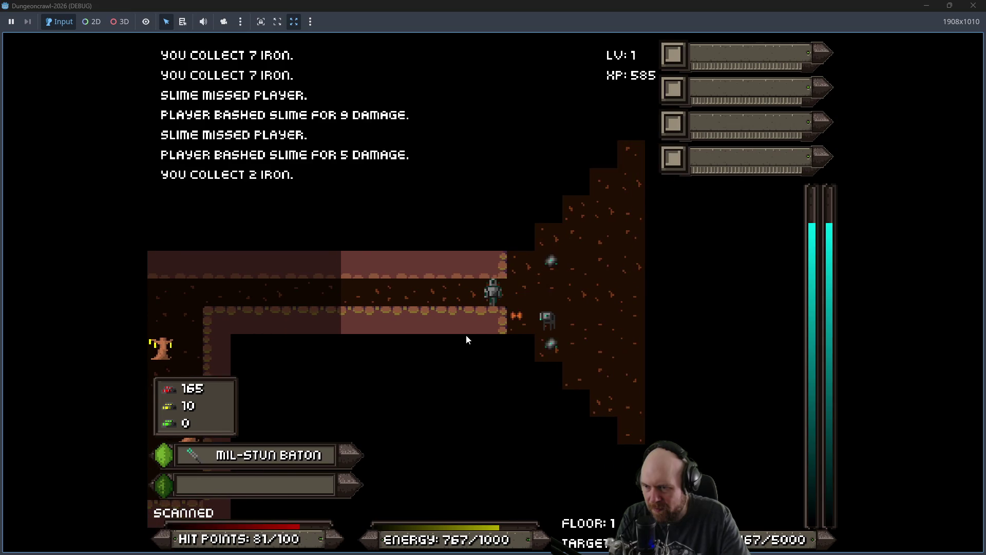
pyautogui.press('Right')
pyautogui.press('Right')
pyautogui.press('Right')
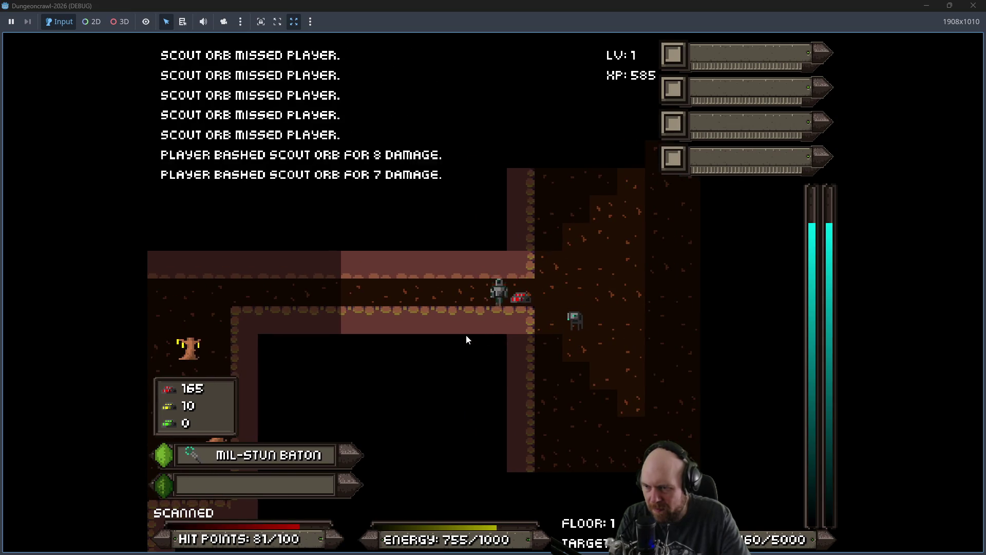
pyautogui.press('Up')
pyautogui.press('Up')
pyautogui.press('Up')
pyautogui.press('Right')
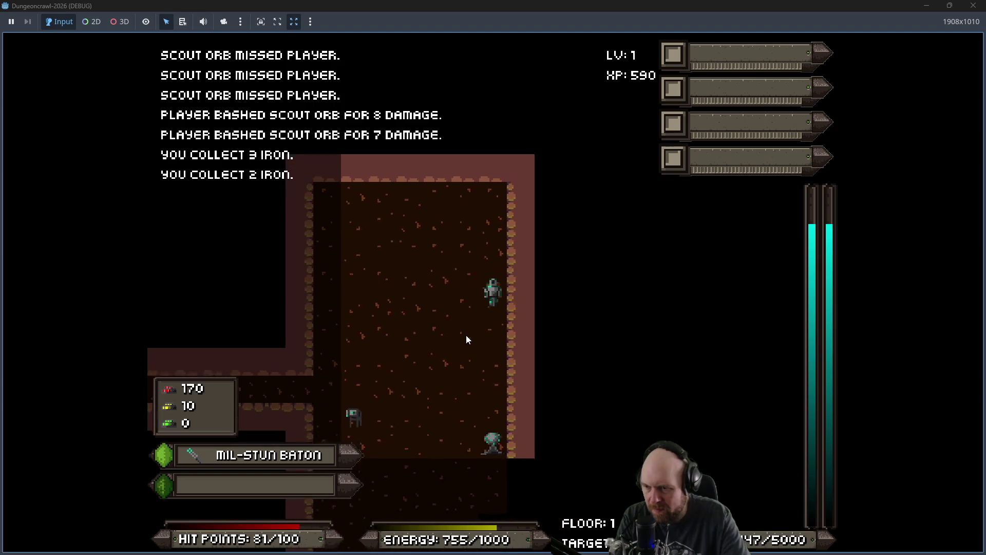
pyautogui.press('Down')
pyautogui.press('Down')
pyautogui.press('Down')
pyautogui.press('Down')
pyautogui.press('Down')
pyautogui.press('Down')
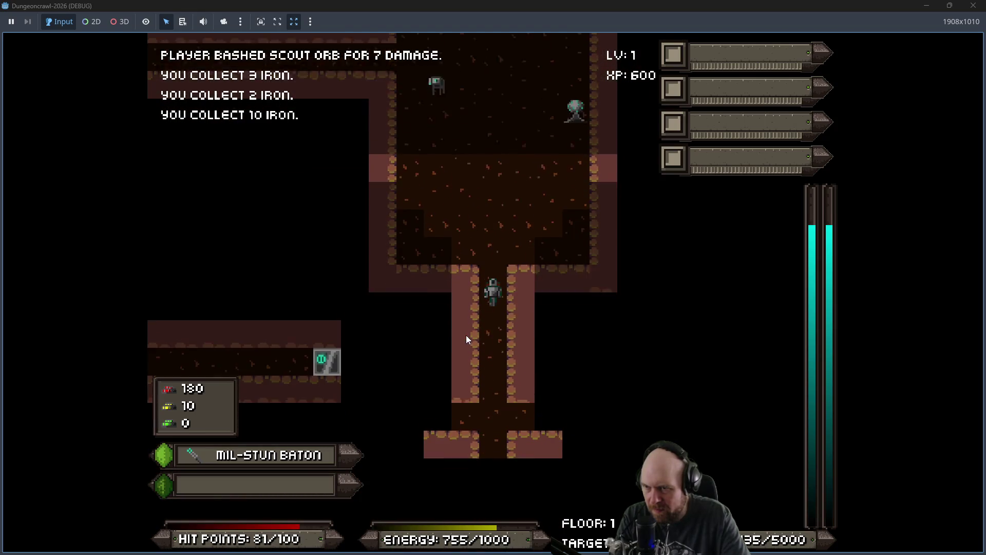
pyautogui.press('Up')
pyautogui.press('Up')
pyautogui.press('Up')
pyautogui.press('Left')
pyautogui.press('Left')
pyautogui.press('Left')
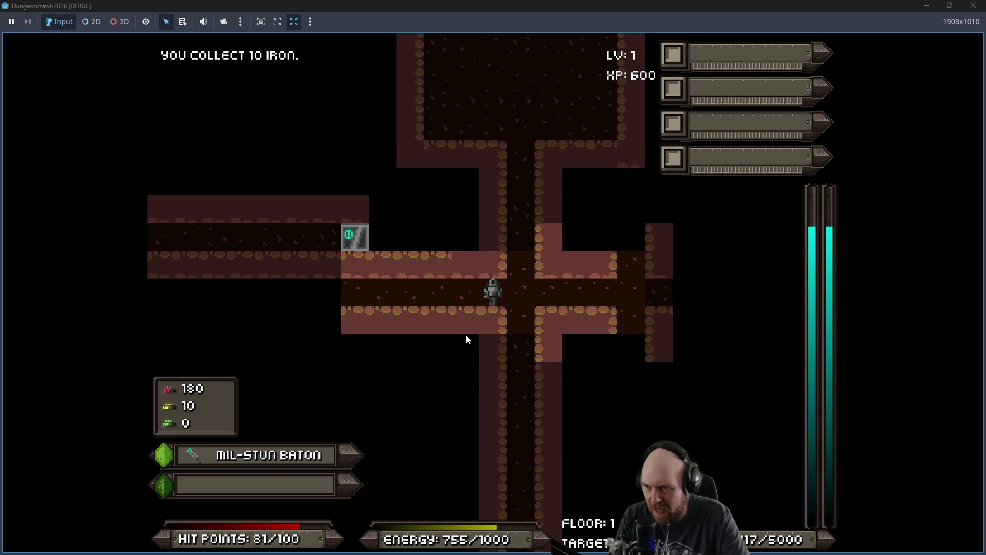
pyautogui.press('Right')
pyautogui.press('Right')
pyautogui.press('Right')
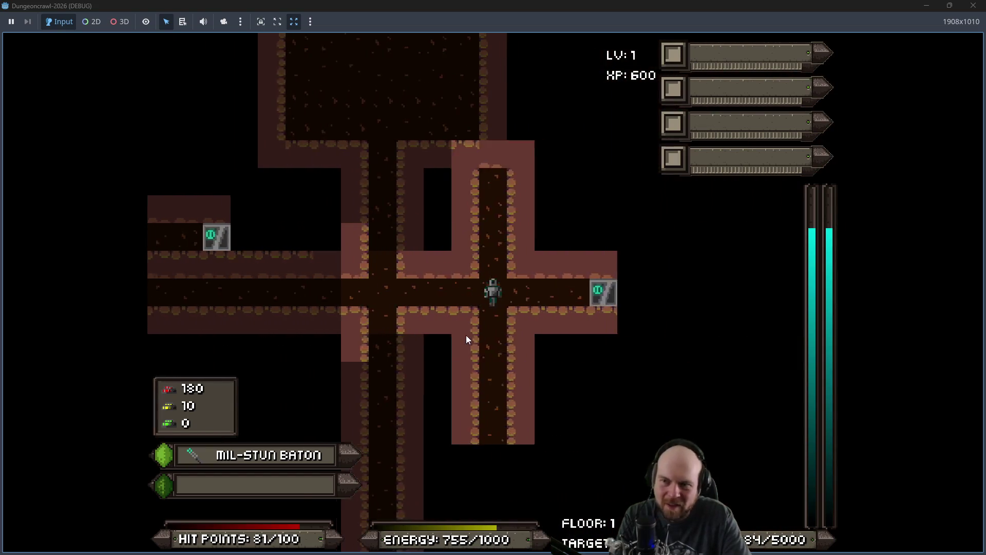
pyautogui.press('Left')
pyautogui.press('Left')
pyautogui.press('Left')
pyautogui.scroll(-3, 466, 335)
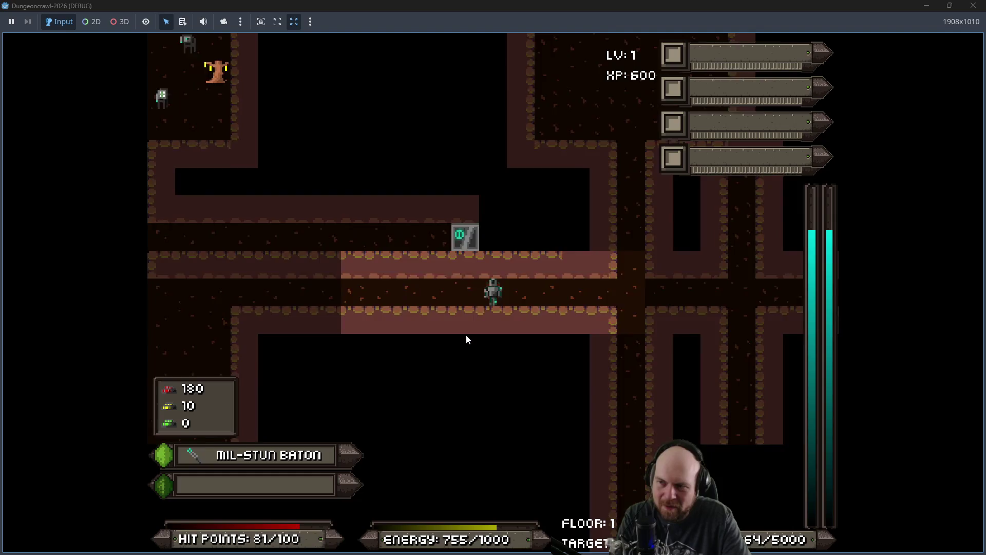
# Step: Head down the southern corridor into the large room, killing a scout orb and slime
pyautogui.press('Left')
pyautogui.press('Left')
pyautogui.press('Left')
pyautogui.press('Down')
pyautogui.press('Down')
pyautogui.press('Down')
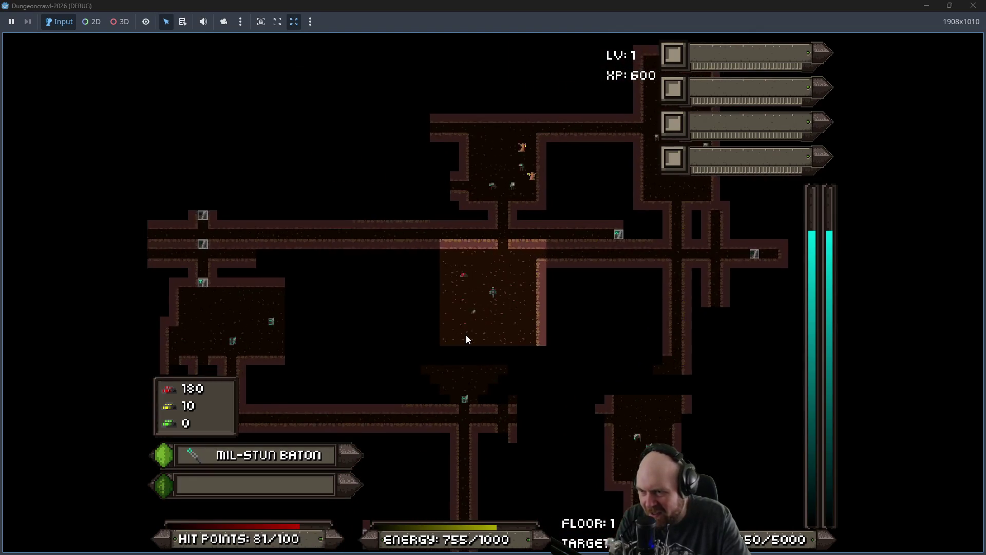
pyautogui.press('Right')
pyautogui.press('Right')
pyautogui.press('Down')
pyautogui.press('Down')
pyautogui.press('Down')
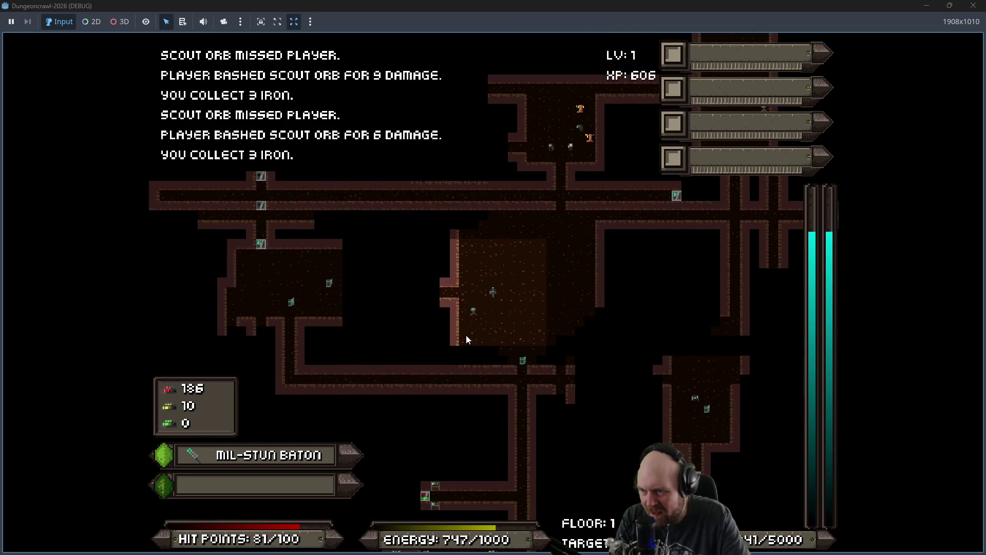
pyautogui.press('Down')
pyautogui.press('Down')
pyautogui.press('Down')
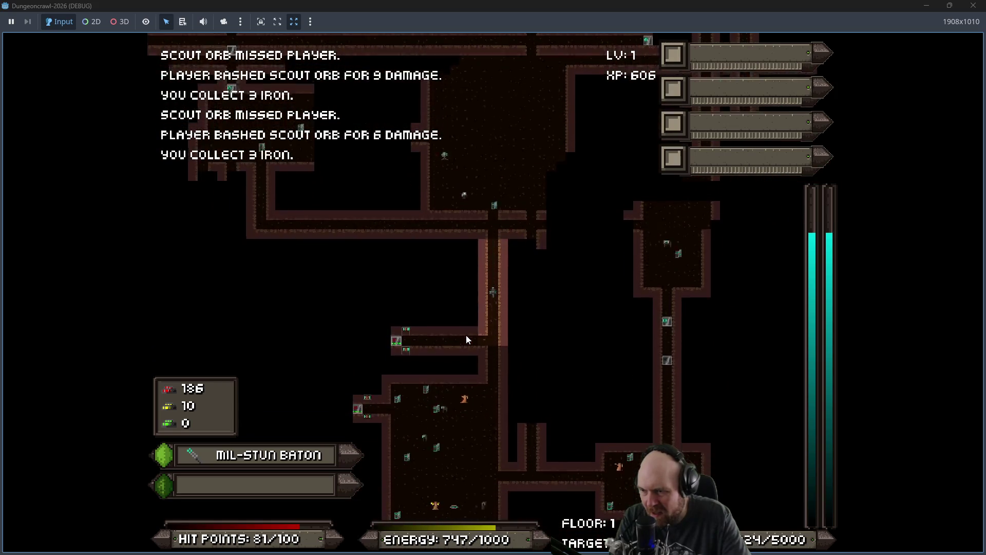
pyautogui.press('Down')
pyautogui.press('Down')
pyautogui.press('Down')
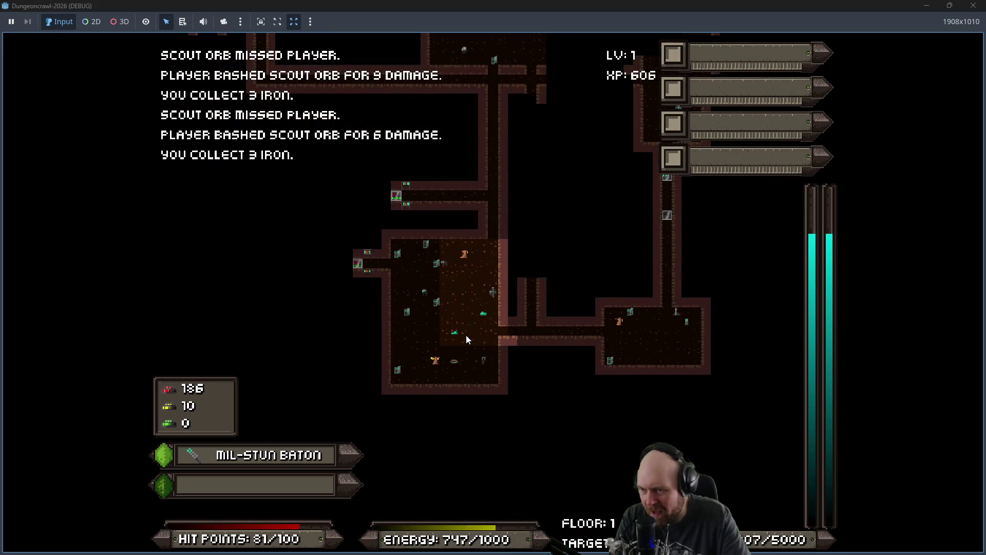
pyautogui.press('Left')
pyautogui.press('Left')
pyautogui.press('Left')
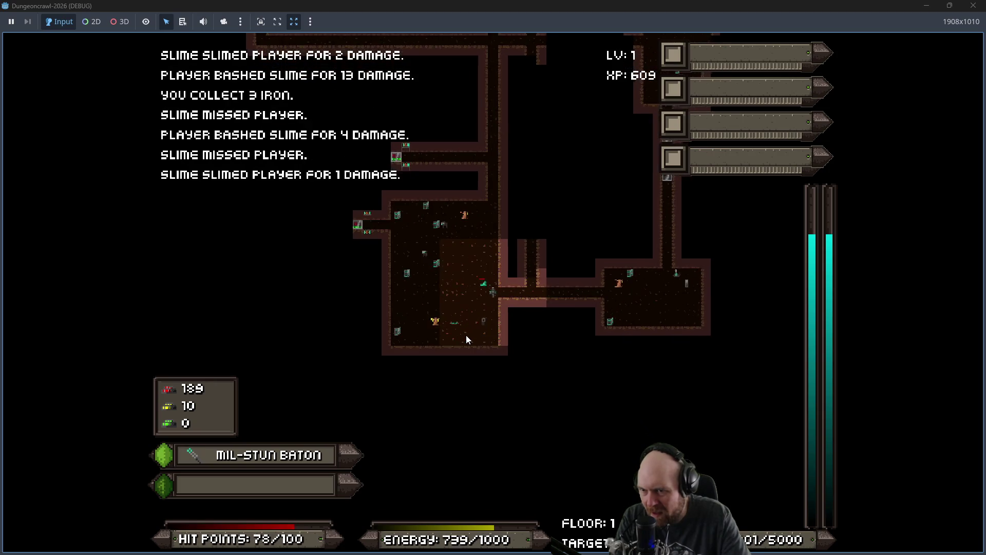
pyautogui.scroll(3, 467, 339)
# Step: Pick up the Medgel Pack in the east room and descend the stairs to Floor 2
pyautogui.press('Right')
pyautogui.press('Right')
pyautogui.press('Right')
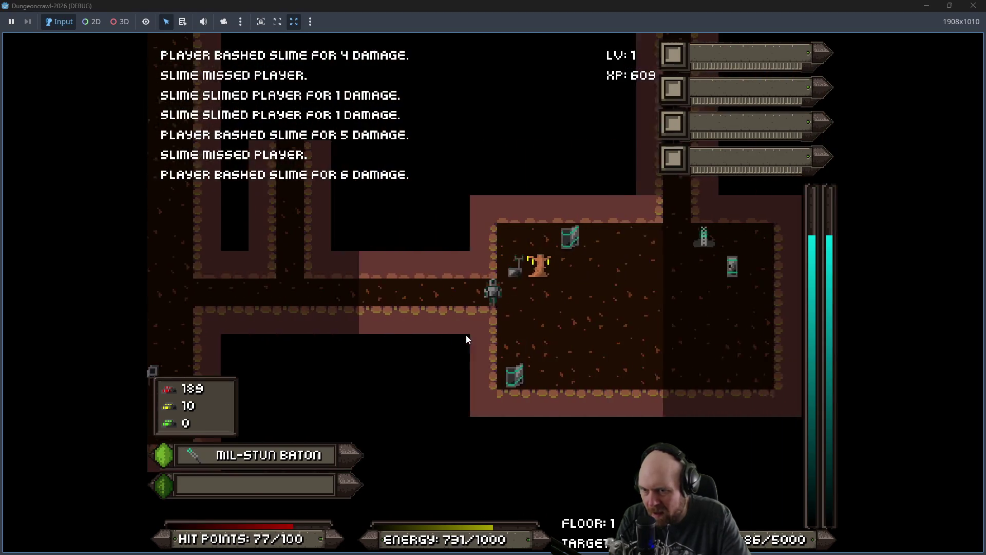
pyautogui.press('Up')
pyautogui.press('Left')
pyautogui.press('Up')
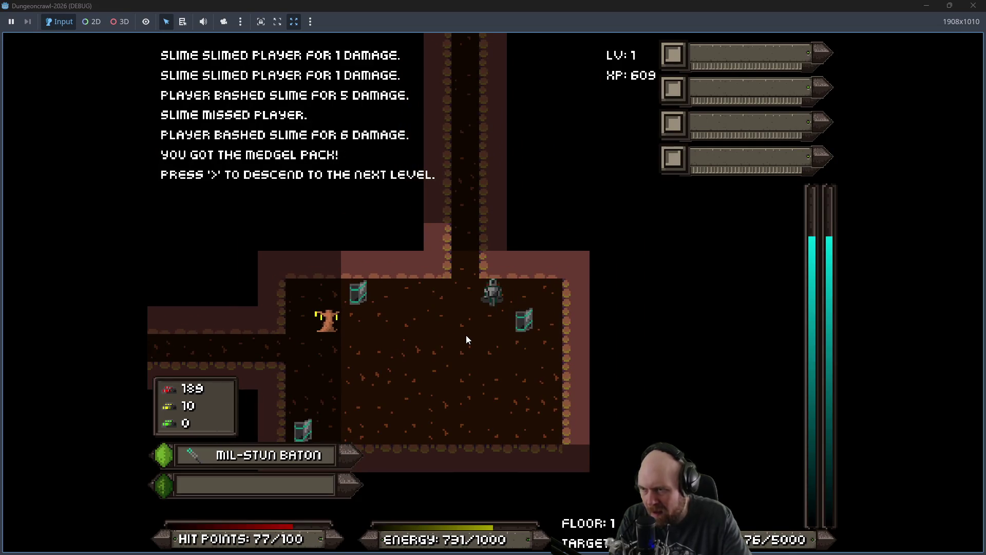
pyautogui.hotkey('shift', '.')
# Step: Collect iron, kill a slime, crab bot and metal slime, then descend the stairs to Floor 3
pyautogui.press('Left')
pyautogui.press('Left')
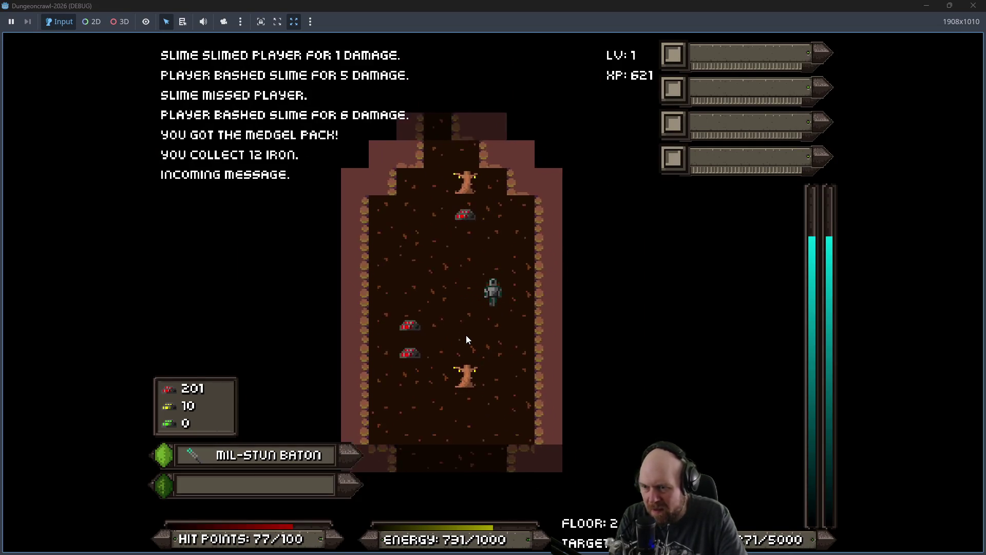
pyautogui.press('Down')
pyautogui.press('Down')
pyautogui.press('Down')
pyautogui.press('Up')
pyautogui.press('Up')
pyautogui.press('Up')
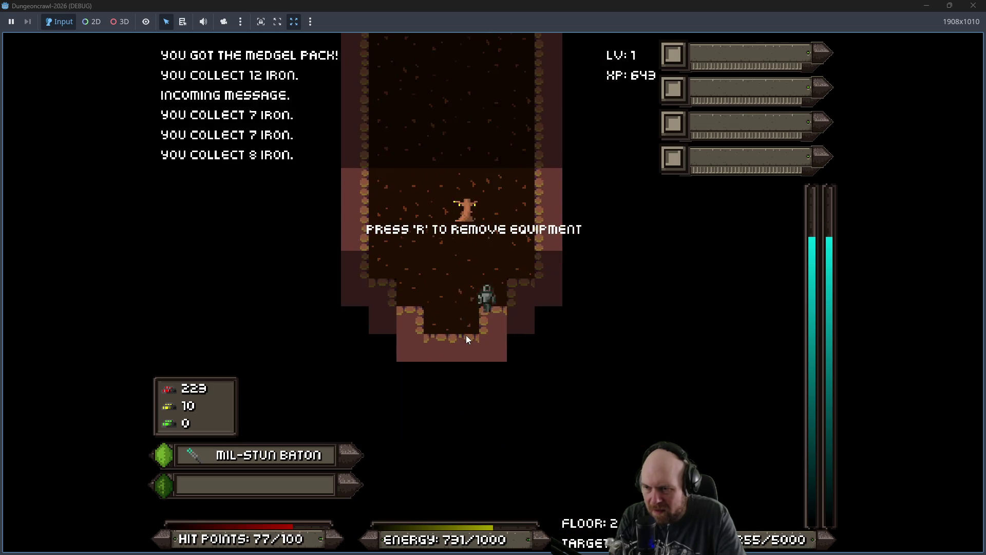
pyautogui.press('Right')
pyautogui.press('Up')
pyautogui.press('Up')
pyautogui.press('Up')
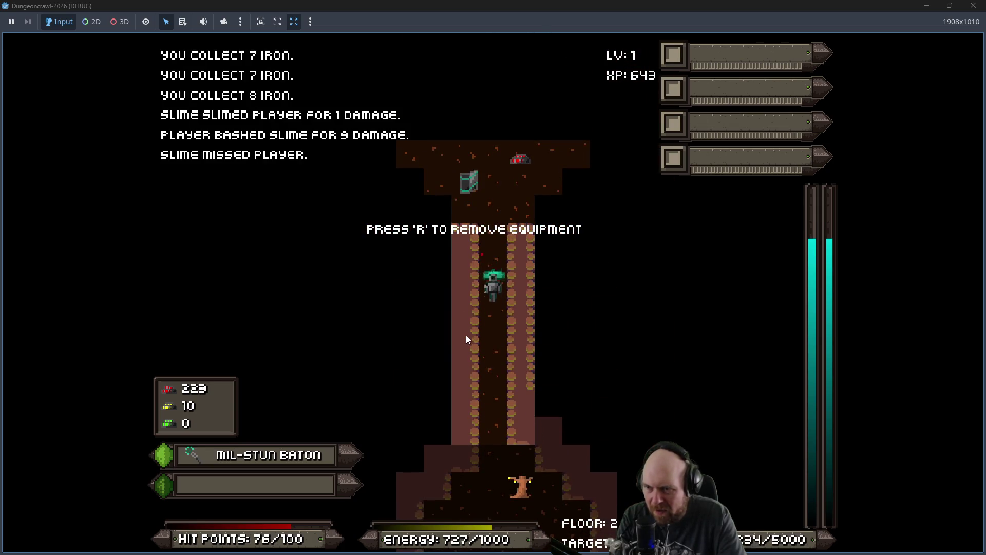
pyautogui.press('Up')
pyautogui.press('Up')
pyautogui.press('Up')
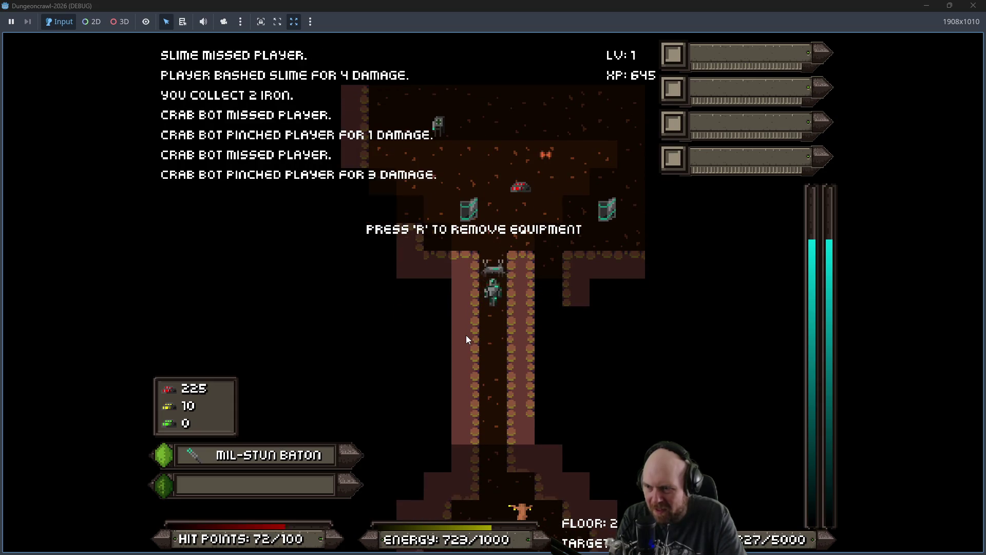
pyautogui.press('Up')
pyautogui.press('Up')
pyautogui.press('Up')
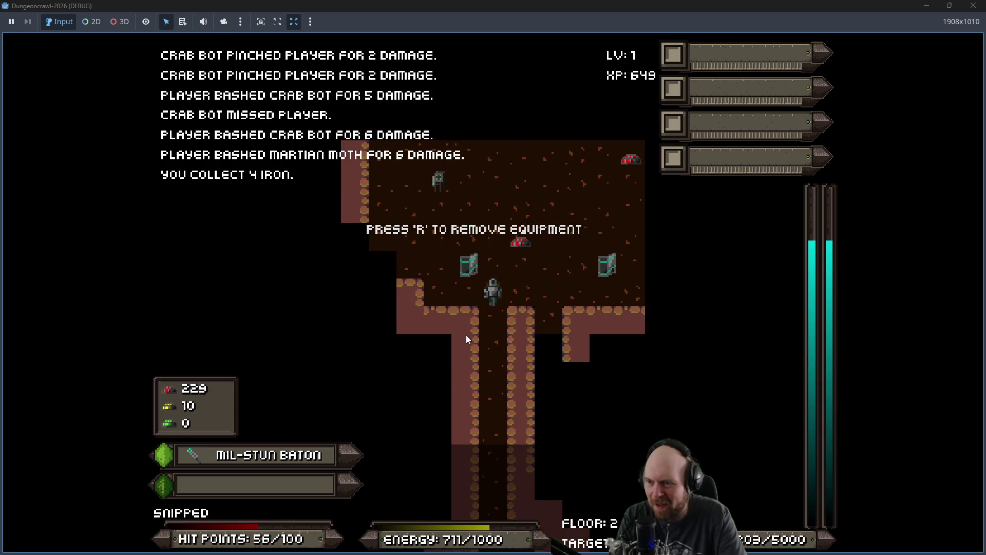
pyautogui.press('Left')
pyautogui.press('Up')
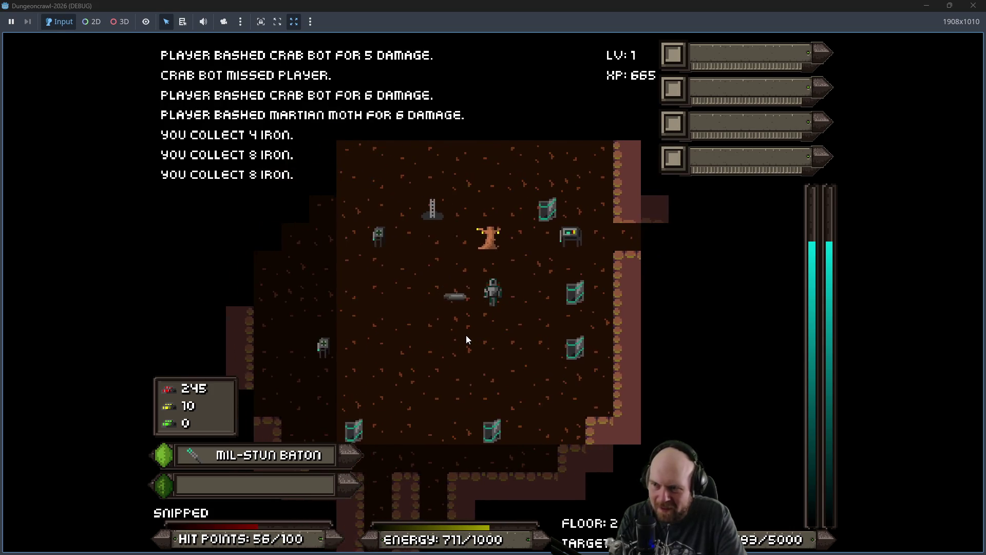
pyautogui.press('Up')
pyautogui.press('Up')
pyautogui.press('Left')
pyautogui.press('Up')
pyautogui.press('Up')
pyautogui.press('Up')
pyautogui.press('Left')
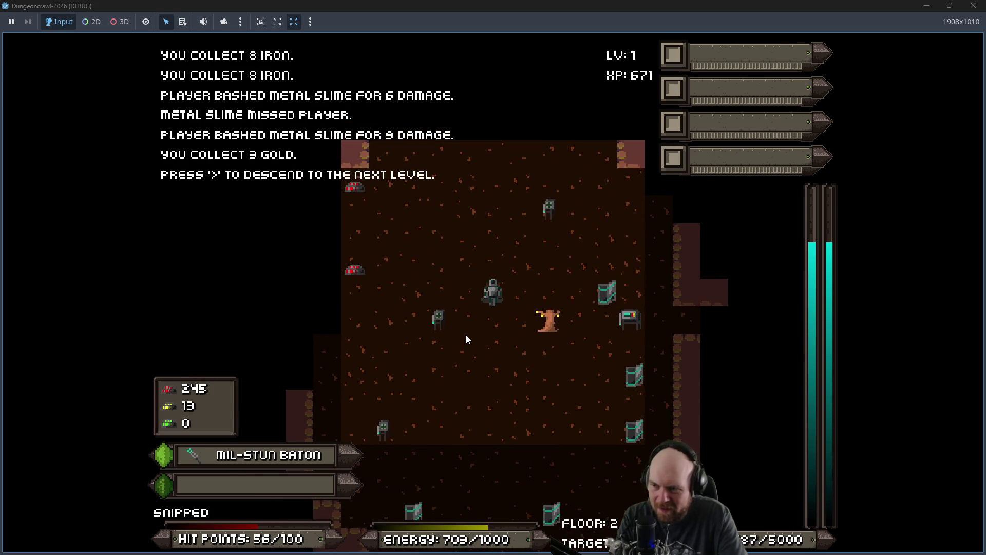
pyautogui.press('>')
# Step: Cross the first Floor 3 room, picking up the 7 iron and nearby iron ore
pyautogui.press('Left')
pyautogui.press('Left')
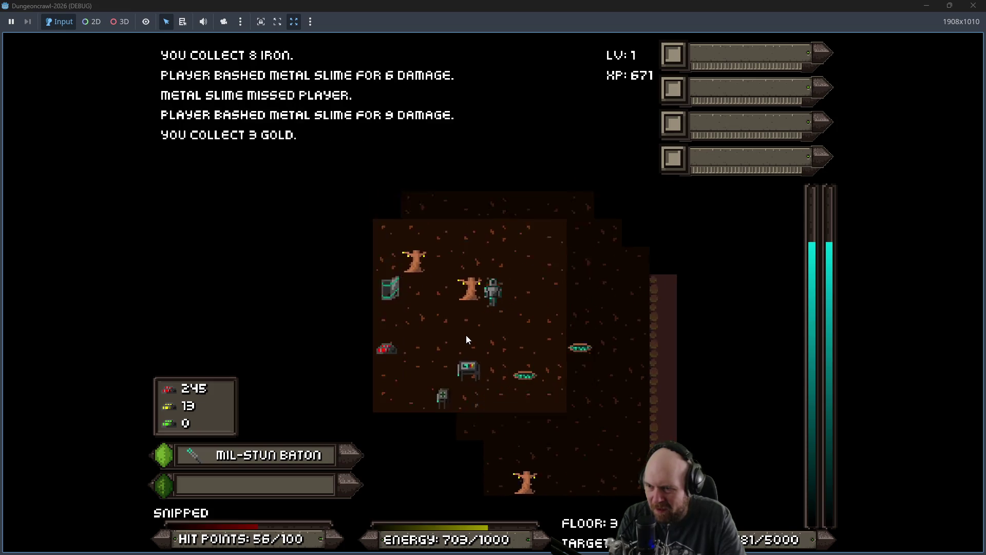
pyautogui.press('Left')
pyautogui.press('Down')
pyautogui.press('Left')
pyautogui.press('Down')
pyautogui.press('Left')
pyautogui.press('Down')
pyautogui.press('Right')
pyautogui.press('Down')
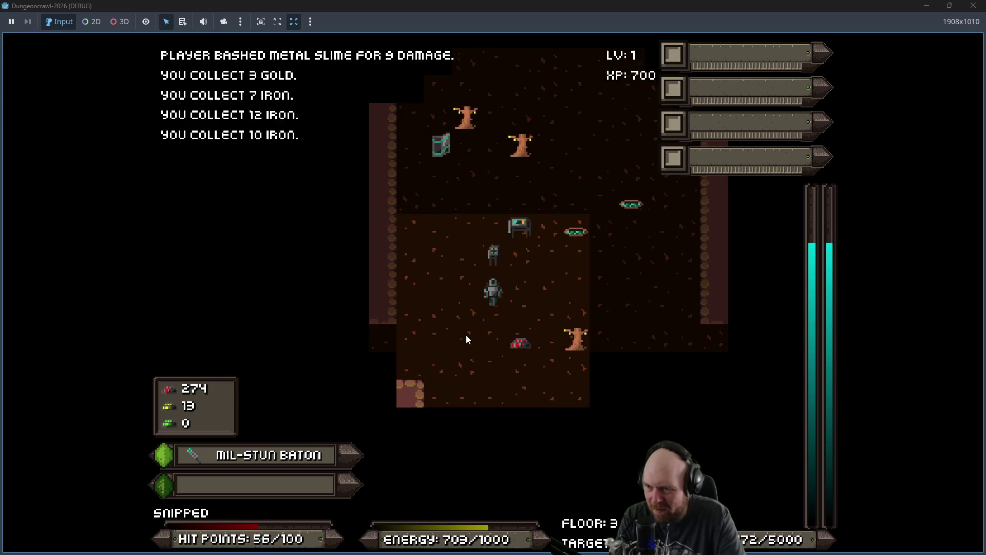
pyautogui.press('Right')
pyautogui.press('Down')
pyautogui.press('Down')
# Step: Follow the corridor left and up into the room full of enemies
pyautogui.press('Left')
pyautogui.press('Left')
pyautogui.press('Left')
pyautogui.press('Left')
pyautogui.press('Left')
pyautogui.press('Left')
pyautogui.press('Up')
pyautogui.press('Left')
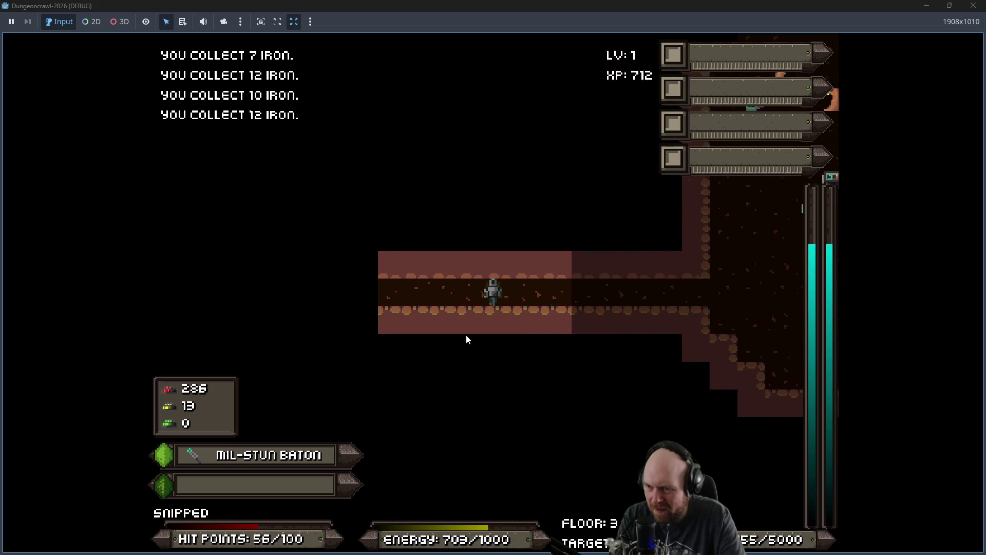
pyautogui.press('Left')
pyautogui.press('Left')
pyautogui.press('Left')
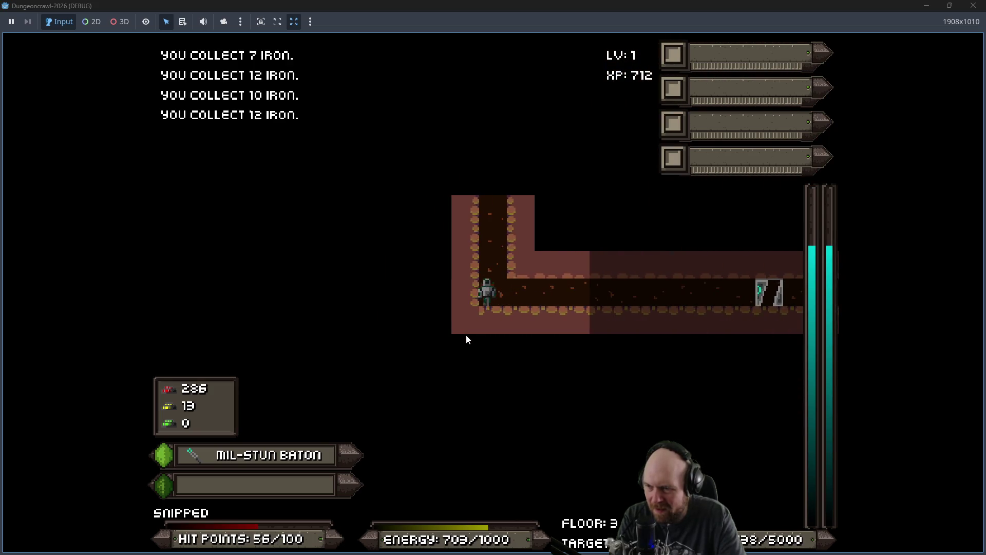
pyautogui.press('Up')
pyautogui.press('Up')
pyautogui.press('Up')
pyautogui.press('Up')
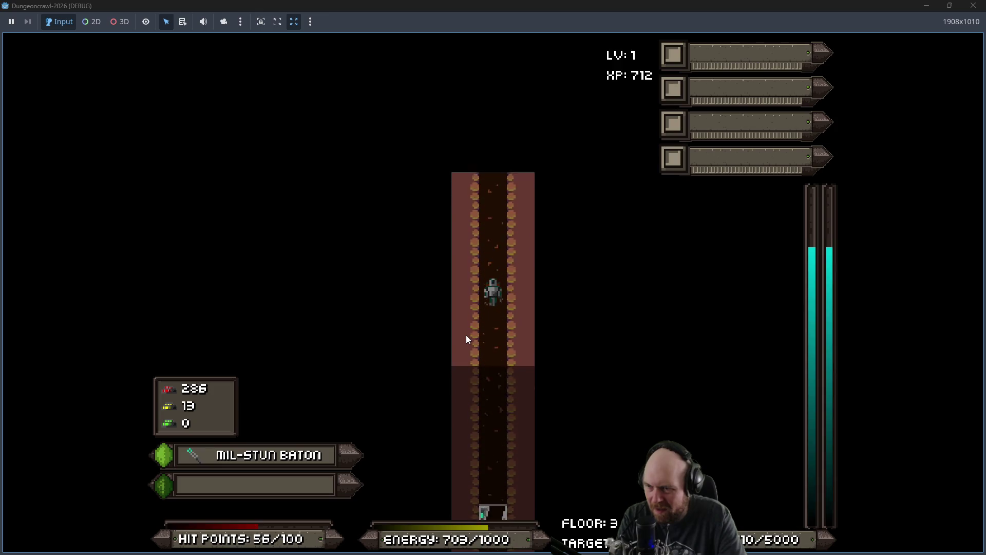
pyautogui.press('Up')
pyautogui.press('Up')
pyautogui.press('Up')
pyautogui.press('Up')
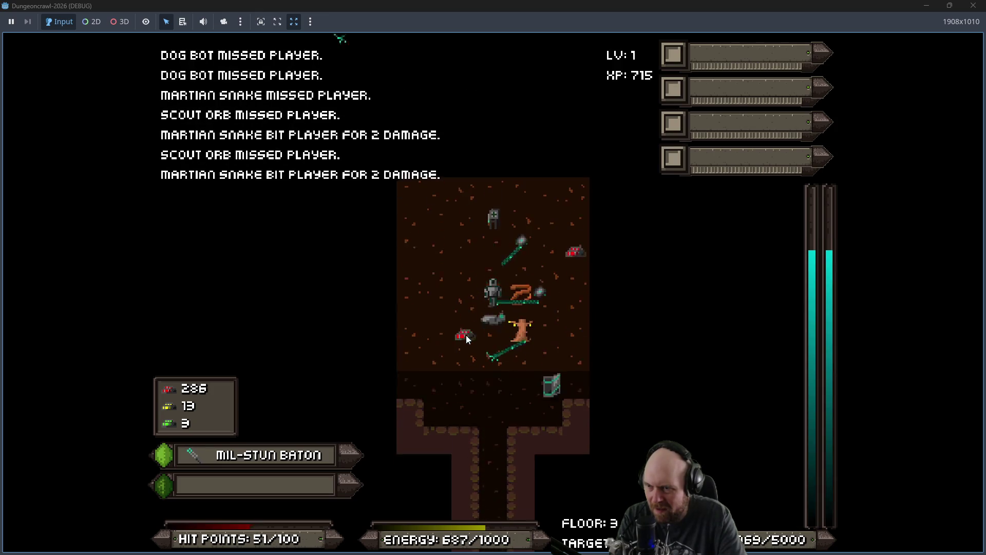
# Step: Defeat the Dog Bot and Scout Orb, fight the Martian snake, and grab iron and uranium
pyautogui.press('Up')
pyautogui.press('Up')
pyautogui.press('Up')
pyautogui.press('Left')
pyautogui.press('Left')
pyautogui.press('Up')
pyautogui.press('Up')
pyautogui.press('Up')
pyautogui.press('Up')
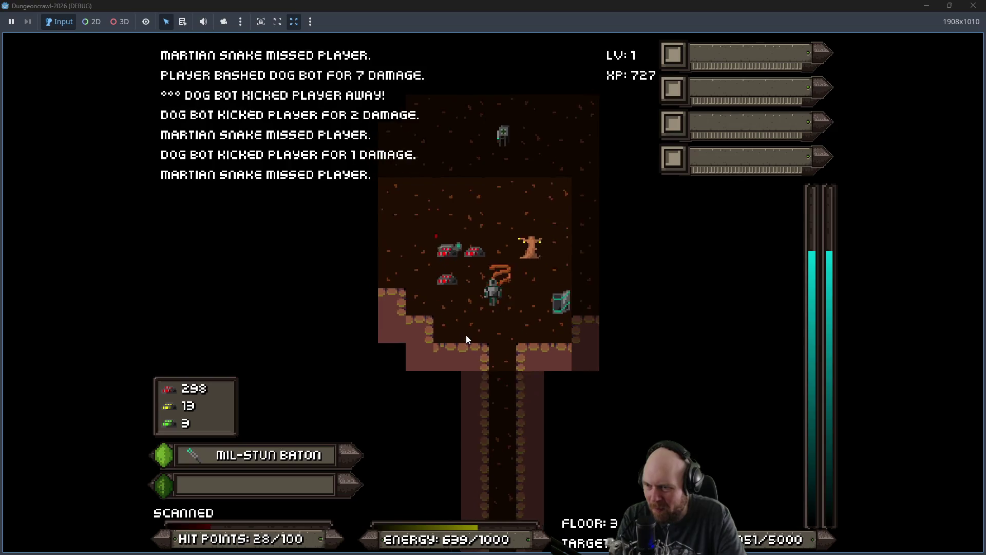
pyautogui.press('Up')
pyautogui.press('Left')
pyautogui.press('Left')
pyautogui.press('Right')
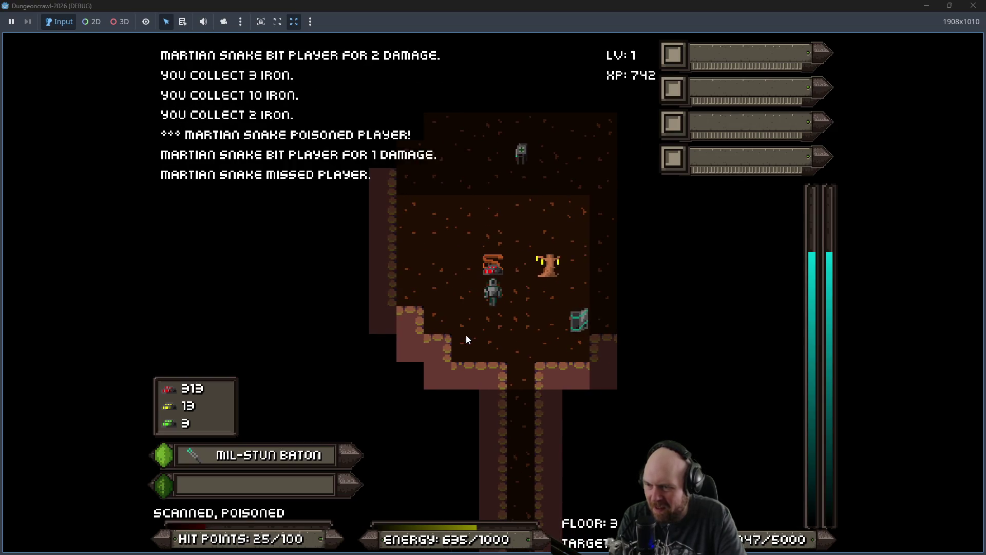
pyautogui.press('Up')
pyautogui.press('Right')
pyautogui.press('Left')
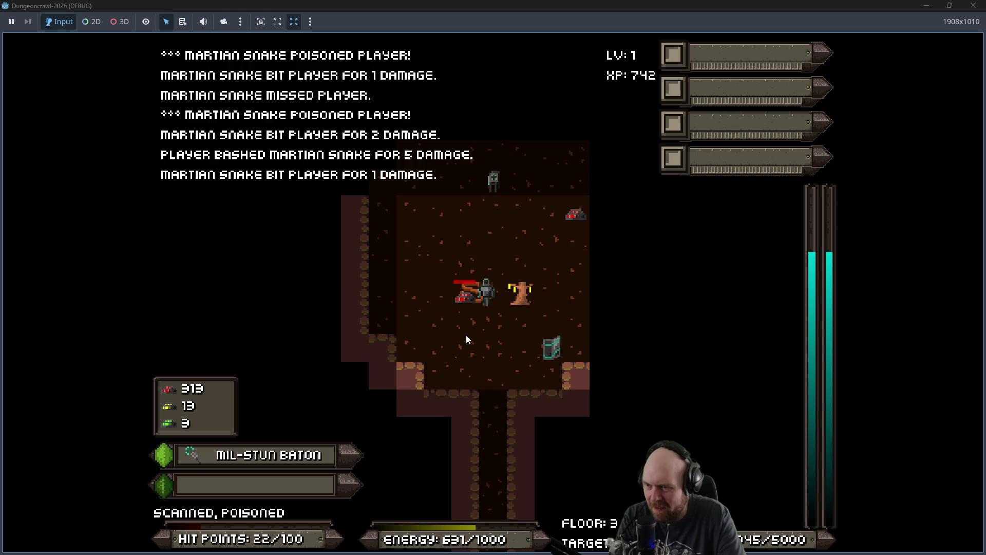
pyautogui.press('Left')
pyautogui.press('Left')
# Step: Kill the Martian snake and agree to power the medical dispenser
pyautogui.press('Left')
pyautogui.press('Left')
pyautogui.press('Left')
pyautogui.press('Up')
pyautogui.press('Right')
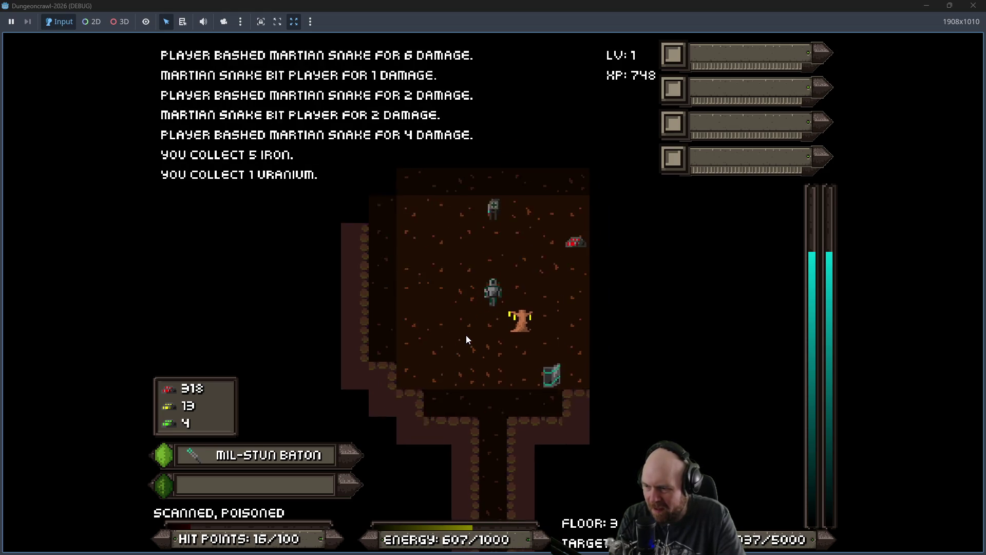
pyautogui.press('Up')
pyautogui.press('Right')
pyautogui.press('Up')
pyautogui.press('Up')
pyautogui.press('Left')
pyautogui.press('y')
# Step: Collect the remaining iron around the room and walk down to the corridor
pyautogui.press('Right')
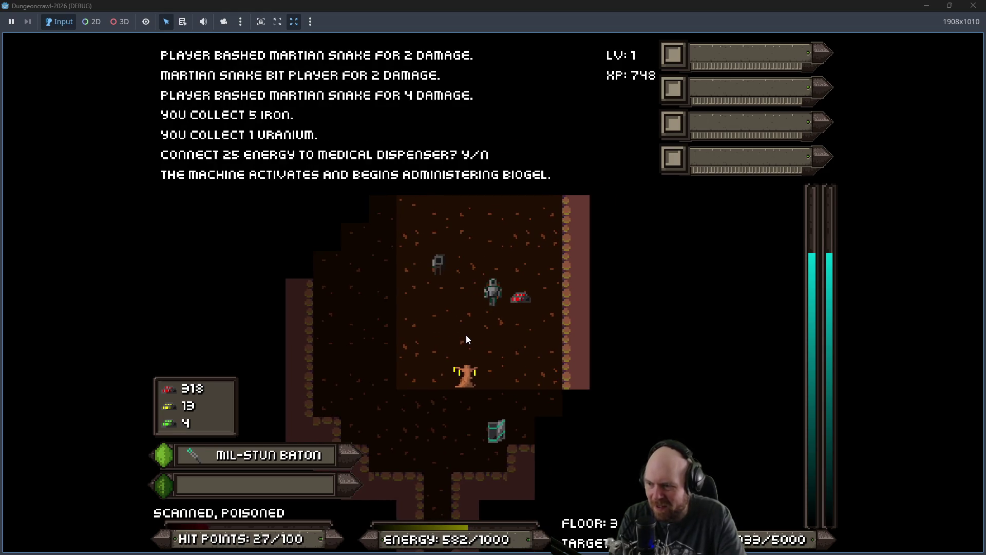
pyautogui.press('Right')
pyautogui.press('Up')
pyautogui.press('Left')
pyautogui.press('Up')
pyautogui.press('Left')
pyautogui.press('Up')
pyautogui.press('Left')
pyautogui.press('Up')
pyautogui.press('Right')
pyautogui.press('Right')
pyautogui.press('Right')
pyautogui.press('Left')
pyautogui.press('Left')
pyautogui.press('Down')
pyautogui.press('Left')
pyautogui.press('Left')
pyautogui.press('Left')
pyautogui.press('Down')
pyautogui.press('Down')
pyautogui.press('Down')
pyautogui.press('Right')
pyautogui.press('Down')
pyautogui.press('Right')
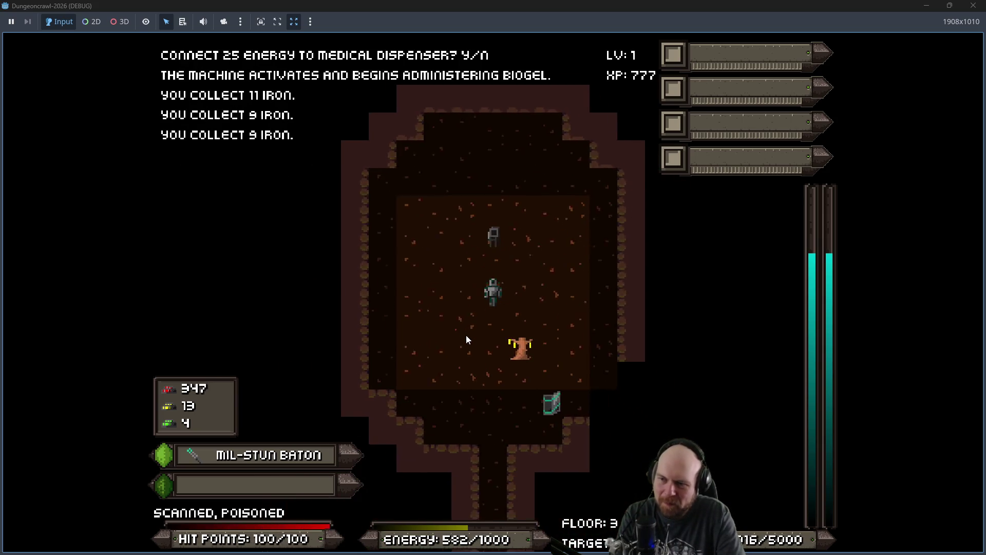
pyautogui.press('Down')
pyautogui.press('Left')
pyautogui.press('Down')
pyautogui.press('Down')
pyautogui.press('Down')
pyautogui.press('Down')
pyautogui.press('Right')
pyautogui.press('Down')
pyautogui.press('Down')
# Step: Walk the long corridor down and right into the next cave room
pyautogui.press('Down')
pyautogui.press('Down')
pyautogui.press('Down')
pyautogui.press('Up')
pyautogui.press('Up')
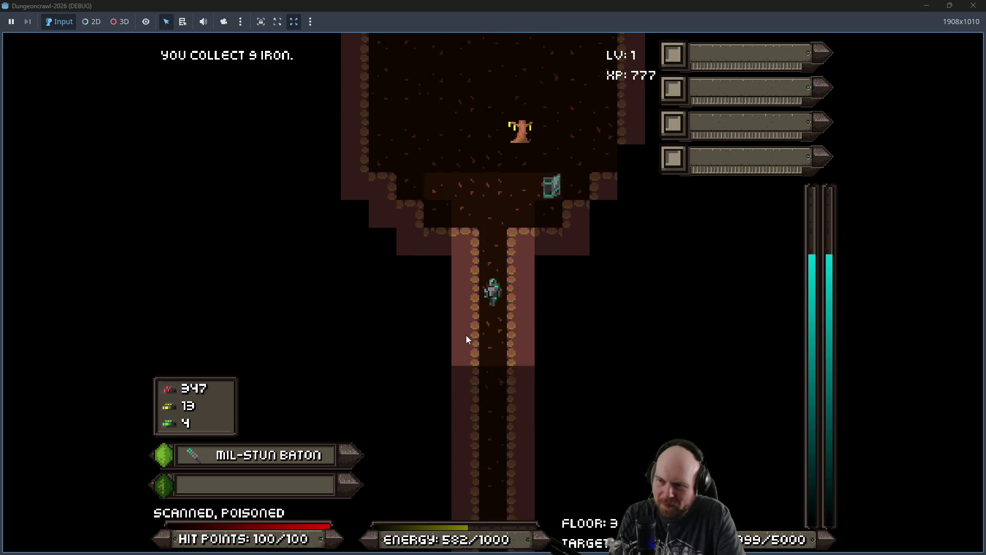
pyautogui.press('Up')
pyautogui.press('Up')
pyautogui.press('Up')
pyautogui.press('Right')
pyautogui.press('Up')
pyautogui.press('Right')
pyautogui.press('Up')
pyautogui.press('Right')
pyautogui.press('Left')
pyautogui.press('Left')
pyautogui.press('Left')
pyautogui.press('Down')
pyautogui.press('Down')
pyautogui.press('Down')
pyautogui.press('Down')
pyautogui.press('Down')
pyautogui.press('Down')
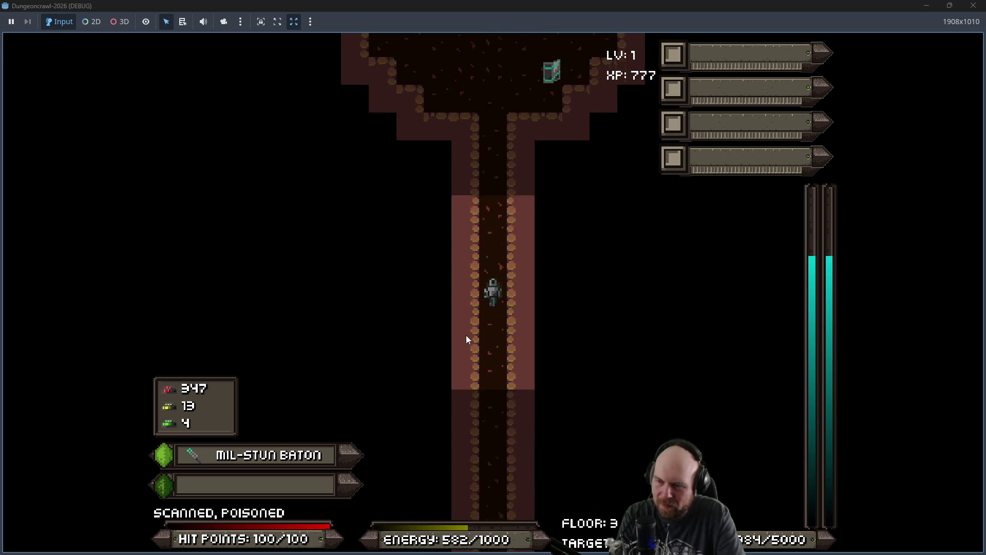
pyautogui.press('Down')
pyautogui.press('Down')
pyautogui.press('Down')
pyautogui.press('Down')
pyautogui.press('Down')
pyautogui.press('Down')
pyautogui.press('Down')
# Step: Bash the slime in the cave room until it dies and collect its iron
pyautogui.press('Down')
pyautogui.press('Down')
pyautogui.press('Down')
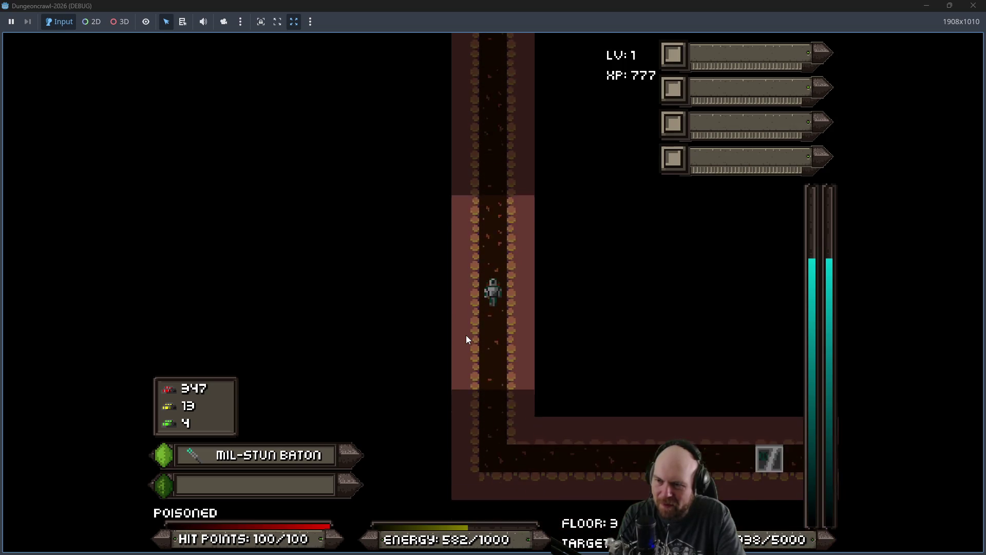
pyautogui.press('Down')
pyautogui.press('Down')
pyautogui.press('Down')
pyautogui.press('Right')
pyautogui.press('Right')
pyautogui.press('Right')
pyautogui.press('Right')
pyautogui.press('Right')
pyautogui.press('Right')
pyautogui.press('Right')
pyautogui.press('Right')
pyautogui.press('Up')
pyautogui.press('Up')
pyautogui.press('Up')
pyautogui.press('Left')
pyautogui.press('Left')
pyautogui.press('Left')
pyautogui.press('Left')
pyautogui.press('Down')
pyautogui.press('Down')
pyautogui.press('Left')
pyautogui.press('Down')
pyautogui.press('Down')
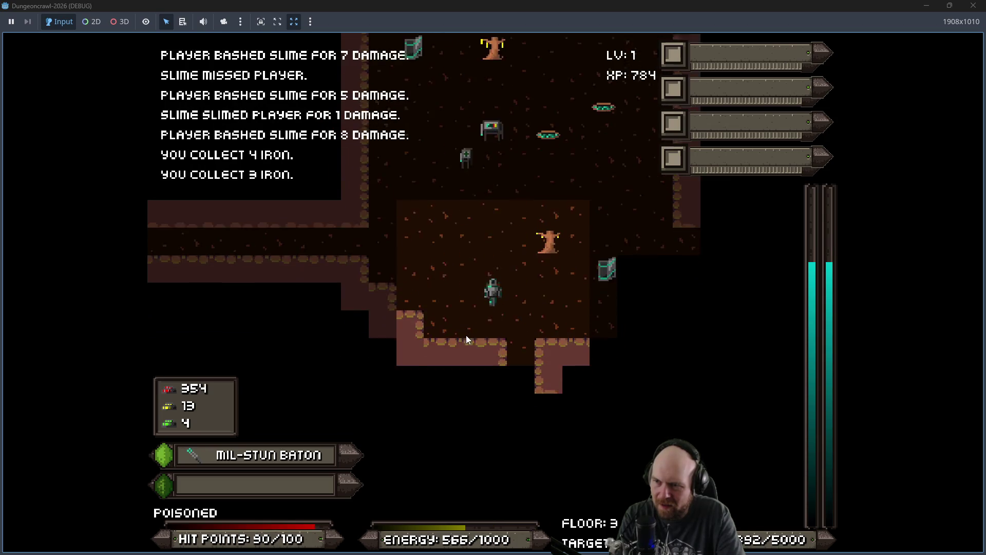
pyautogui.press('Down')
pyautogui.press('Down')
pyautogui.press('Down')
pyautogui.press('Down')
pyautogui.press('Up')
pyautogui.press('Up')
# Step: Walk left to the door and agree to transfer power to it
pyautogui.press('Left')
pyautogui.press('Left')
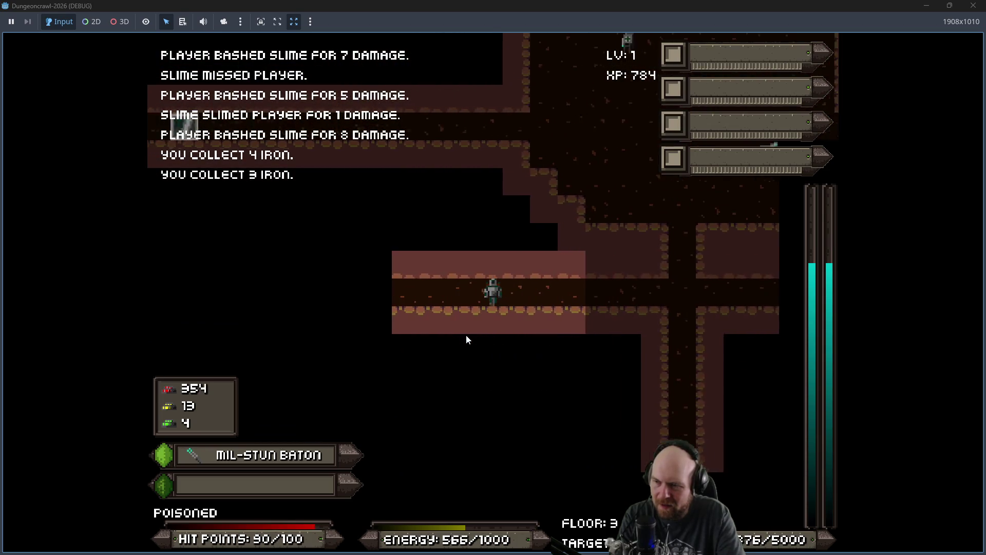
pyautogui.press('Left')
pyautogui.press('y')
pyautogui.press('Left')
pyautogui.press('y')
pyautogui.press('Left')
pyautogui.press('Left')
pyautogui.press('y')
# Step: Fight the scout orb, kill the crab bot, and defeat the dog bot for its iron
pyautogui.press('Right')
pyautogui.press('Right')
pyautogui.press('Right')
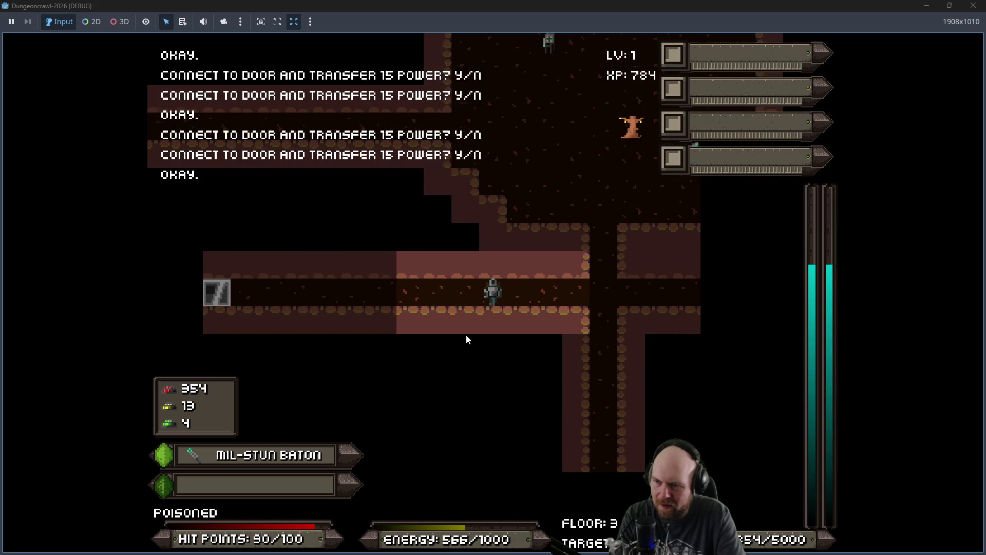
pyautogui.press('Right')
pyautogui.press('Right')
pyautogui.press('Right')
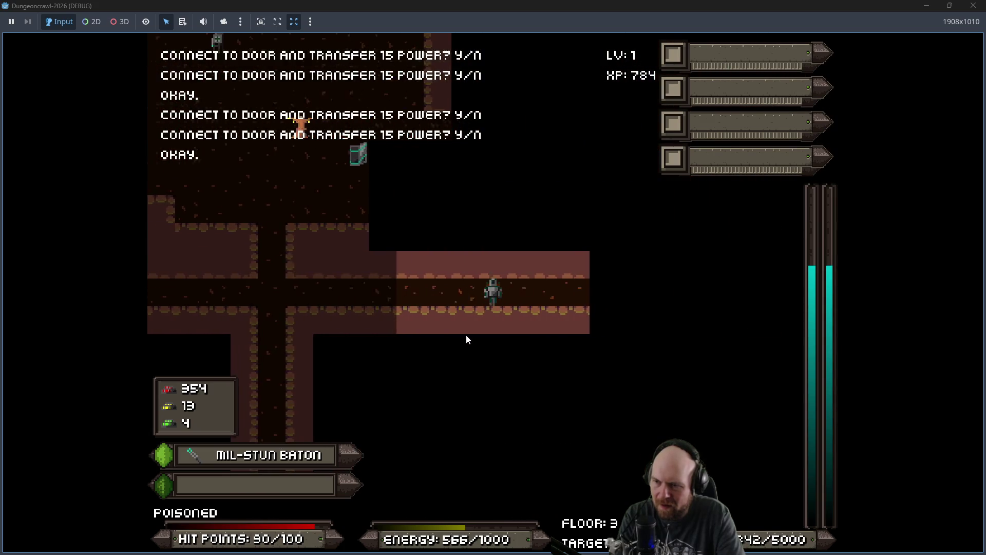
pyautogui.press('Right')
pyautogui.press('Right')
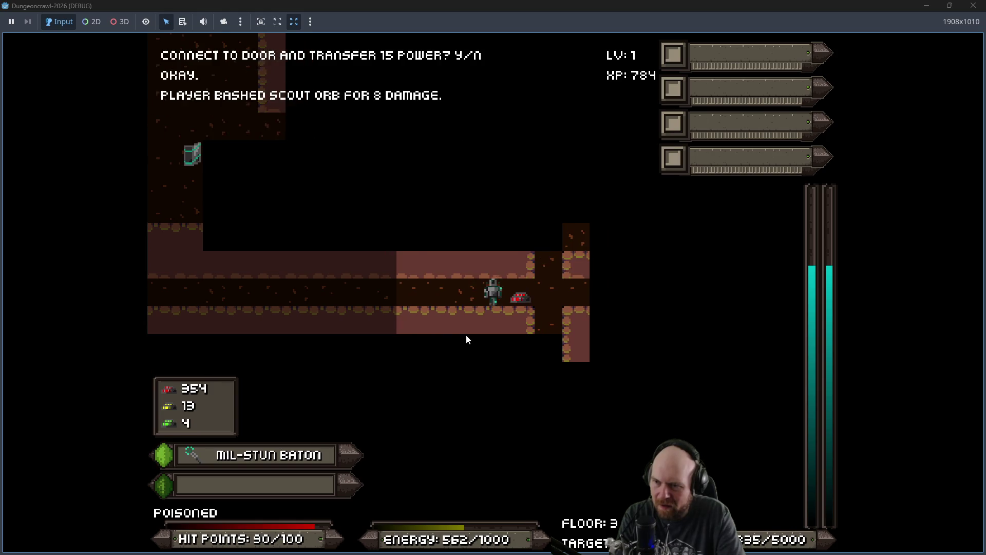
pyautogui.press('Right')
pyautogui.press('Up')
pyautogui.press('Up')
pyautogui.press('Up')
pyautogui.press('Up')
pyautogui.press('Up')
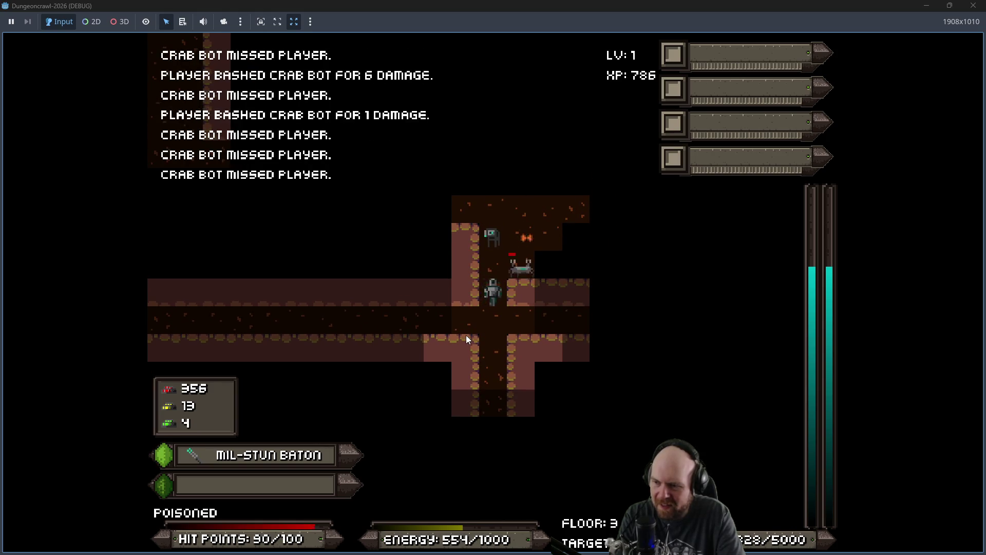
pyautogui.press('Up')
pyautogui.press('Up')
pyautogui.press('Up')
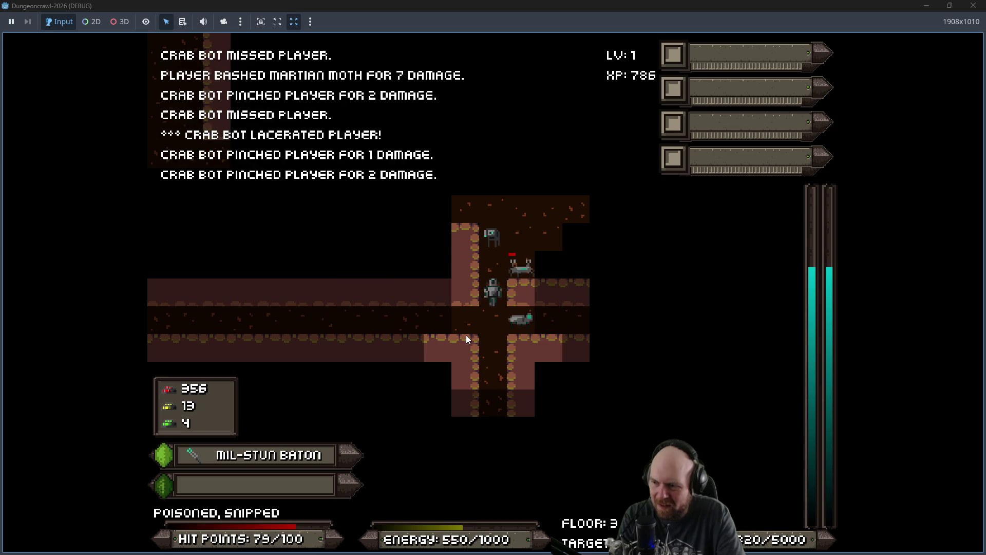
pyautogui.press('Up')
pyautogui.press('Up')
pyautogui.press('Up')
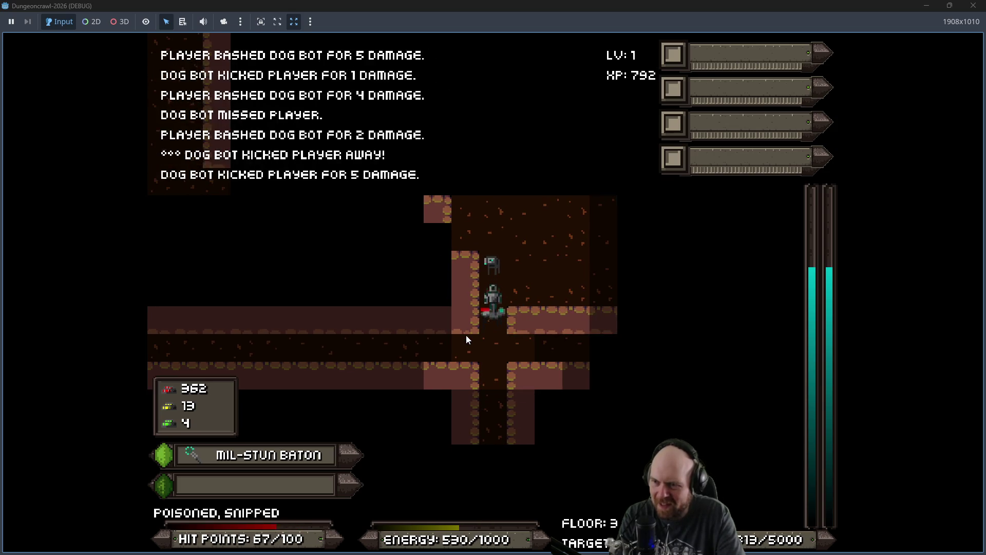
pyautogui.press('Up')
pyautogui.press('Up')
pyautogui.press('Up')
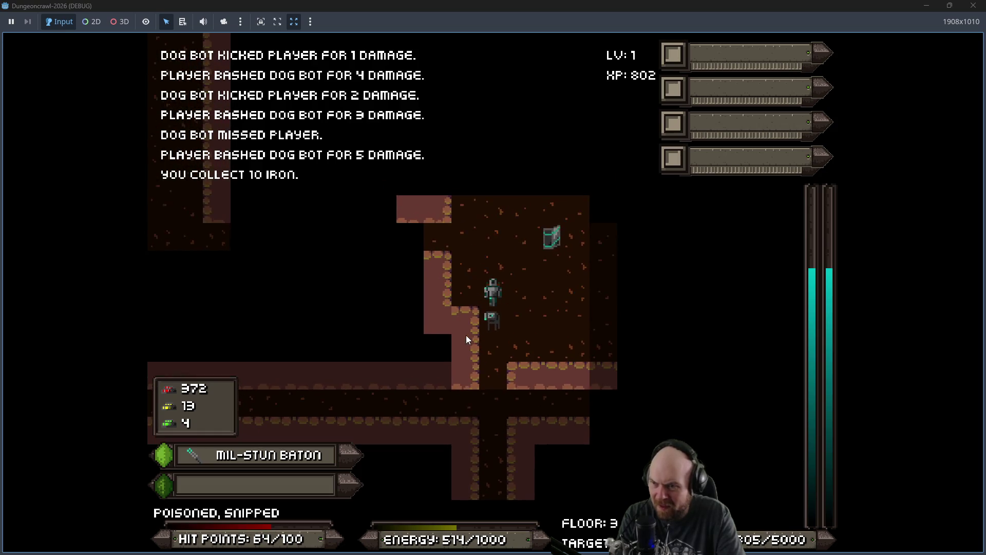
# Step: Explore the new room past the chests, grab the health item, and head up the corridor
pyautogui.press('Down')
pyautogui.press('Down')
pyautogui.press('Right')
pyautogui.press('Right')
pyautogui.press('Right')
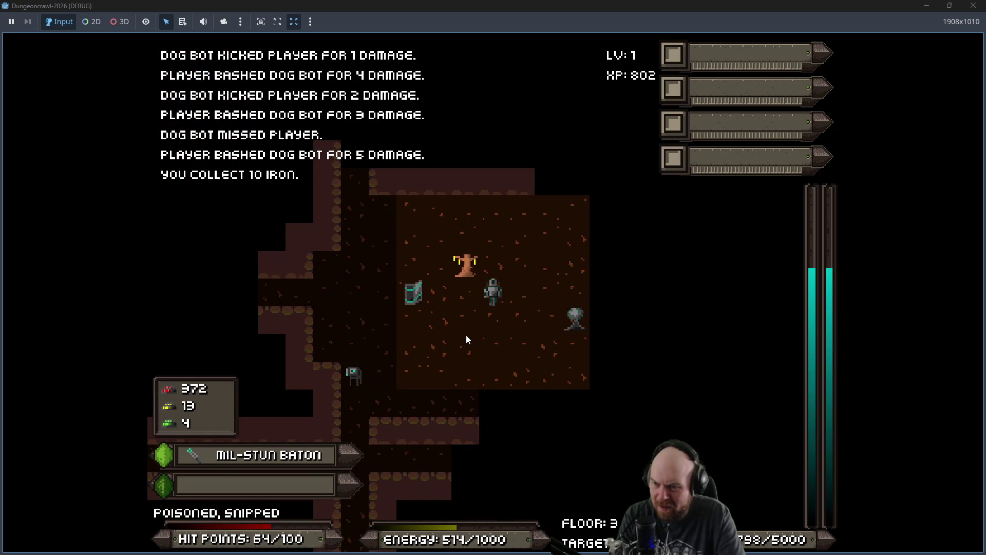
pyautogui.press('Down')
pyautogui.press('Down')
pyautogui.press('Right')
pyautogui.press('Right')
pyautogui.press('Right')
pyautogui.press('Down')
pyautogui.press('Right')
pyautogui.press('Right')
pyautogui.press('Right')
pyautogui.press('Up')
pyautogui.press('Up')
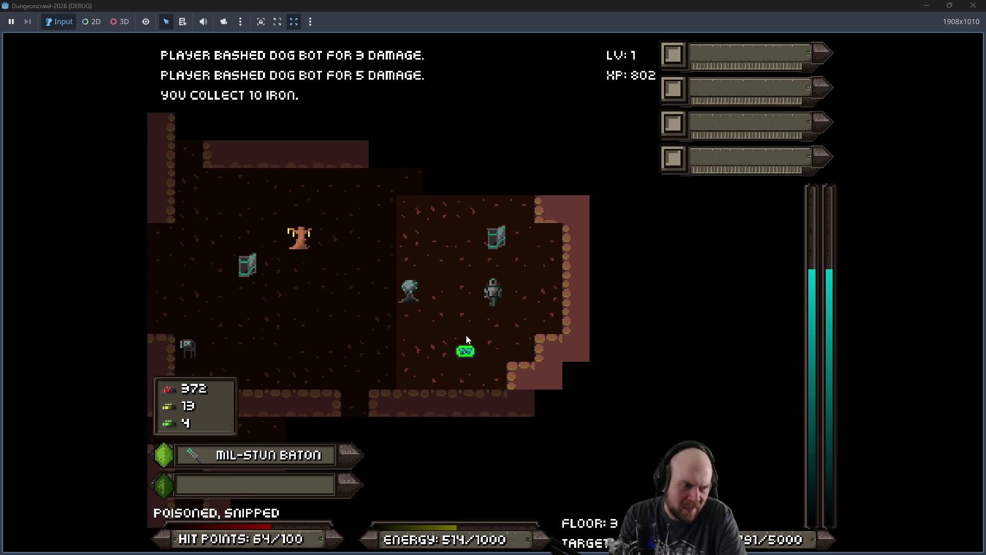
pyautogui.press('Left')
pyautogui.press('Up')
pyautogui.press('Up')
pyautogui.press('Left')
pyautogui.press('Left')
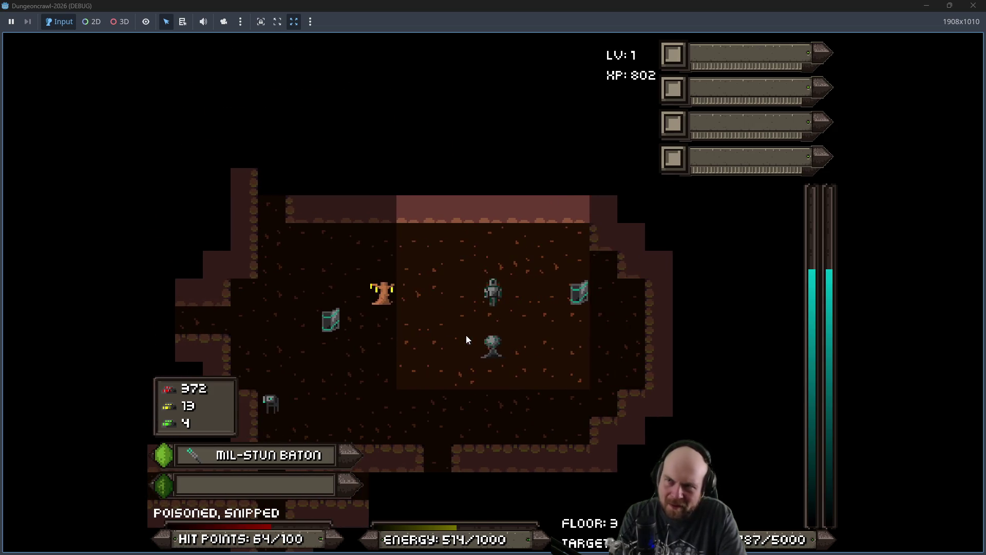
pyautogui.press('Left')
pyautogui.press('Left')
pyautogui.press('Up')
pyautogui.press('Left')
pyautogui.press('Up')
pyautogui.press('Left')
pyautogui.press('Left')
pyautogui.press('Left')
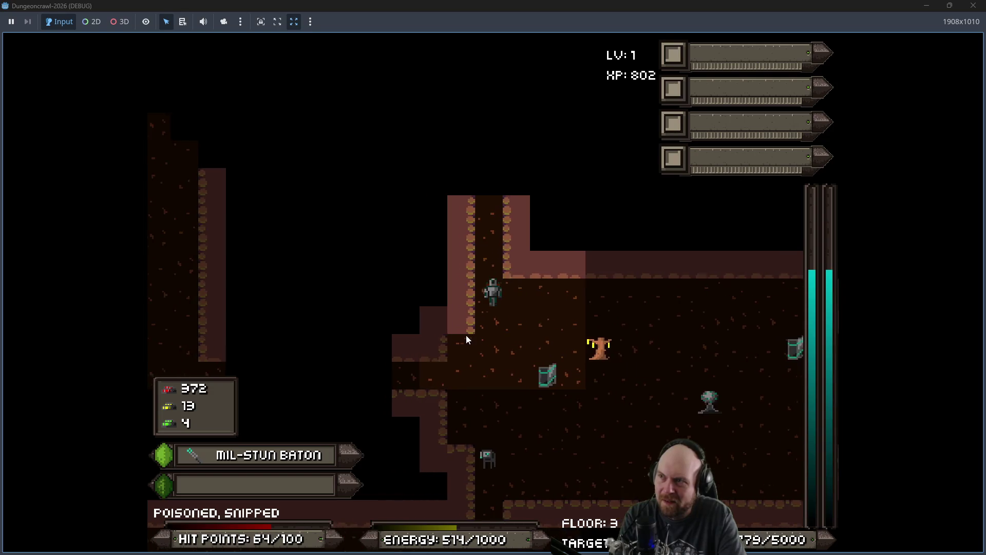
pyautogui.press('Up')
pyautogui.press('Up')
pyautogui.press('Up')
# Step: Walk up the corridor and fight the slimes in the side passage, dropping to 9/100 HP
pyautogui.press('w')
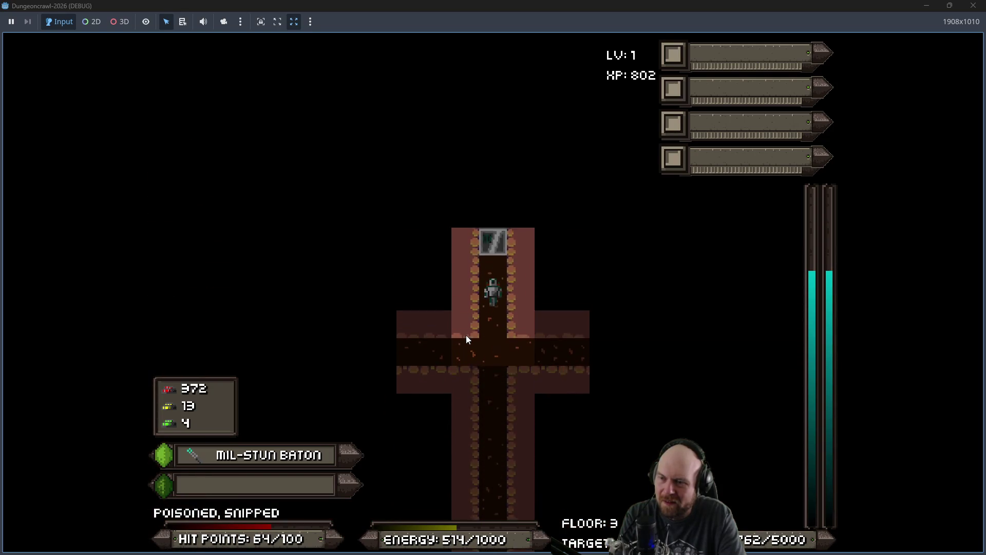
pyautogui.press('w')
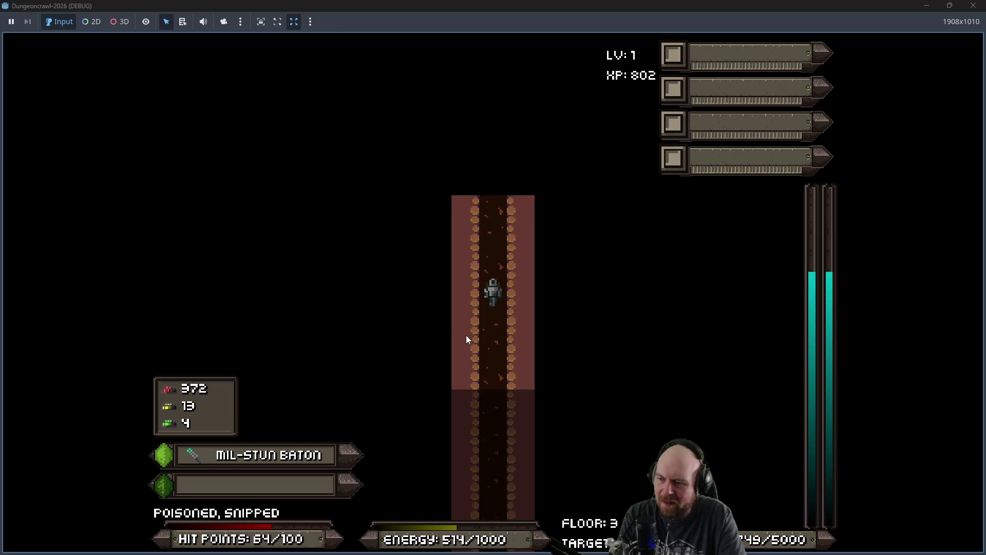
pyautogui.press('w')
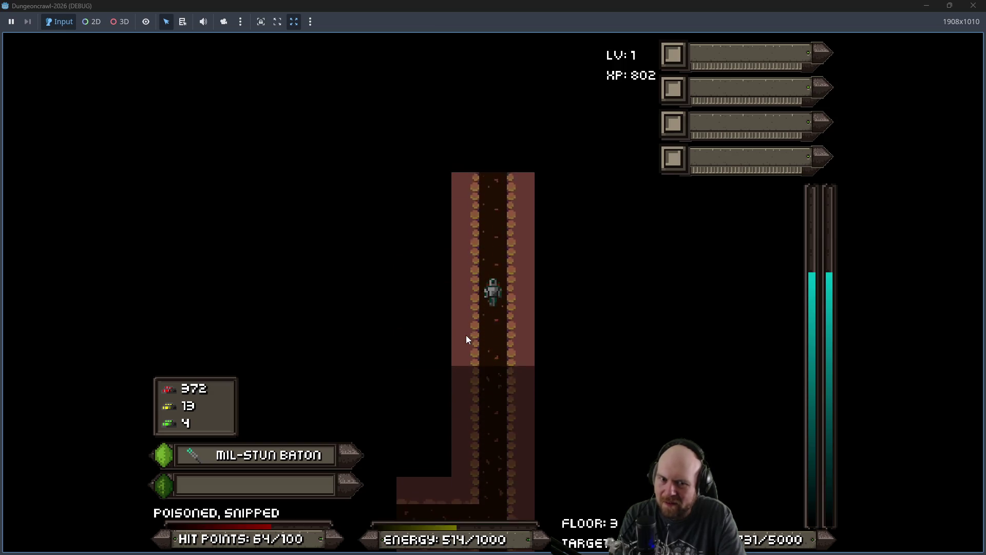
pyautogui.press('w')
pyautogui.press('w')
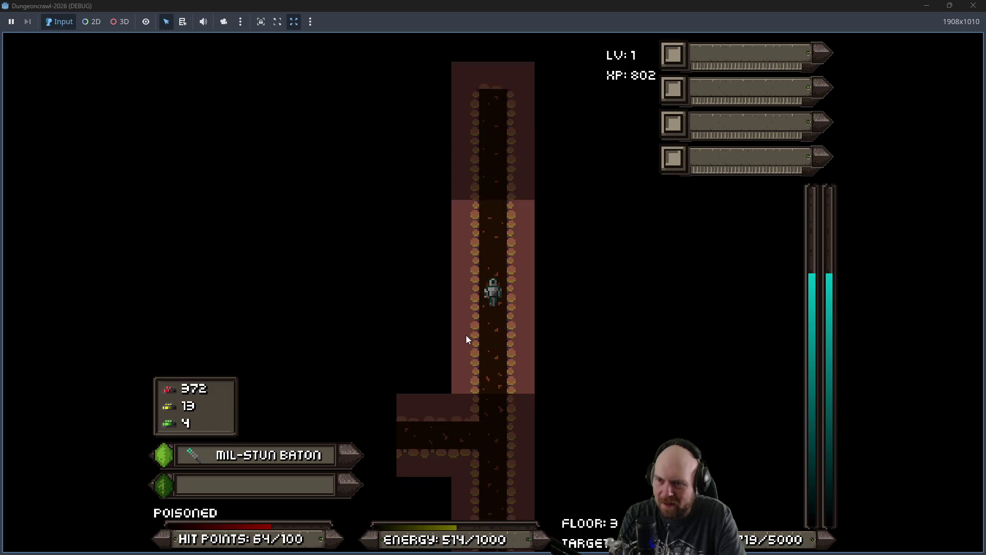
pyautogui.press('a')
pyautogui.press('a')
pyautogui.press('a')
pyautogui.press('a')
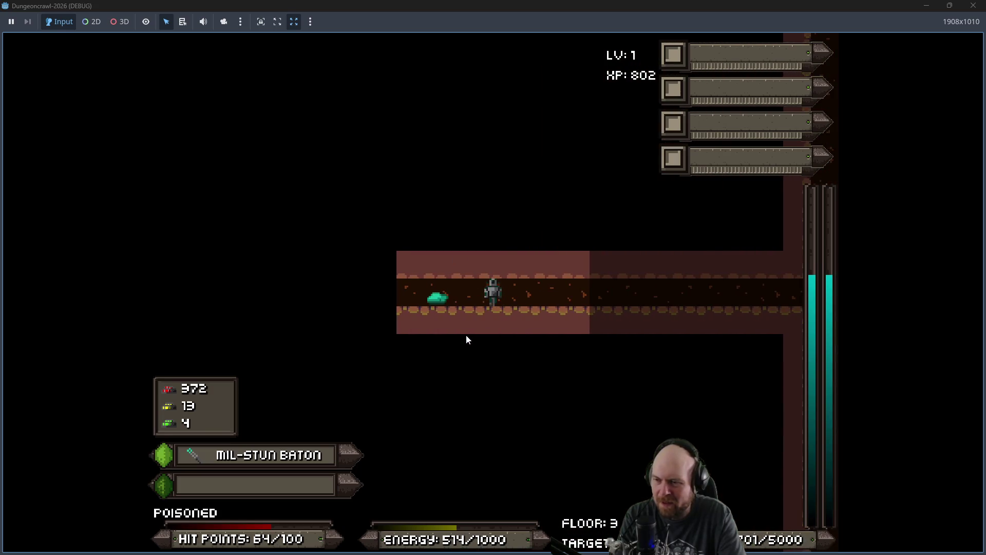
pyautogui.press('a')
pyautogui.press('a')
pyautogui.press('a')
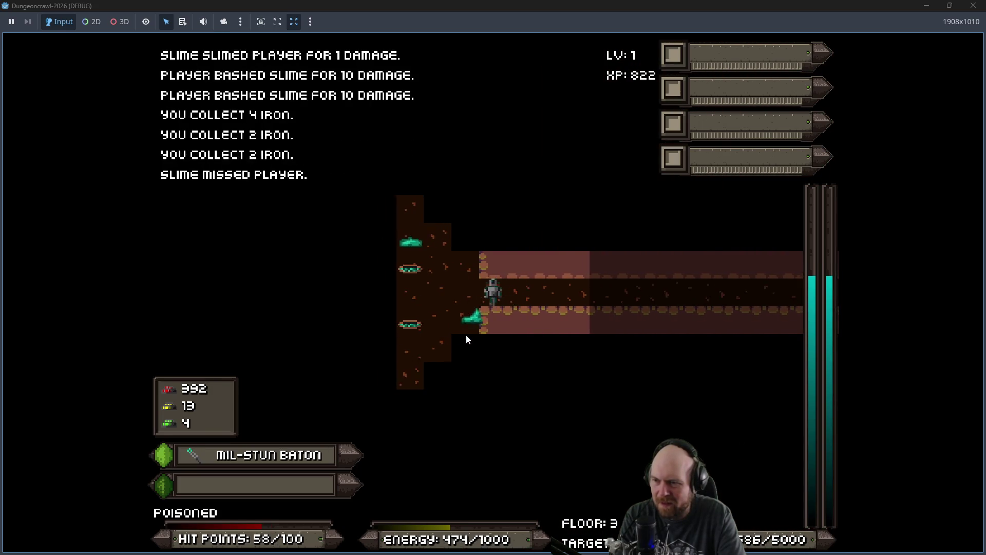
pyautogui.press('a')
pyautogui.press('a')
pyautogui.press('a')
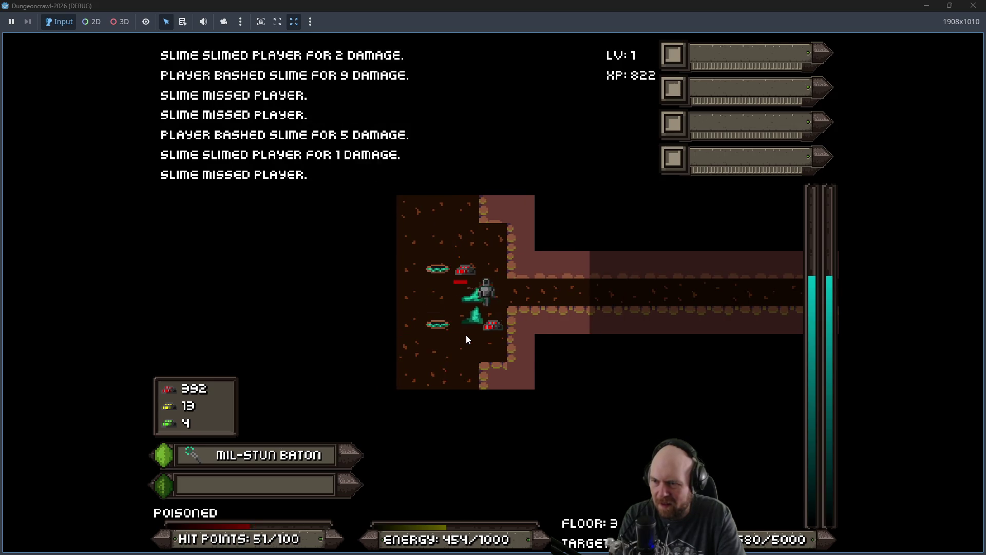
pyautogui.press('a')
pyautogui.press('a')
pyautogui.press('a')
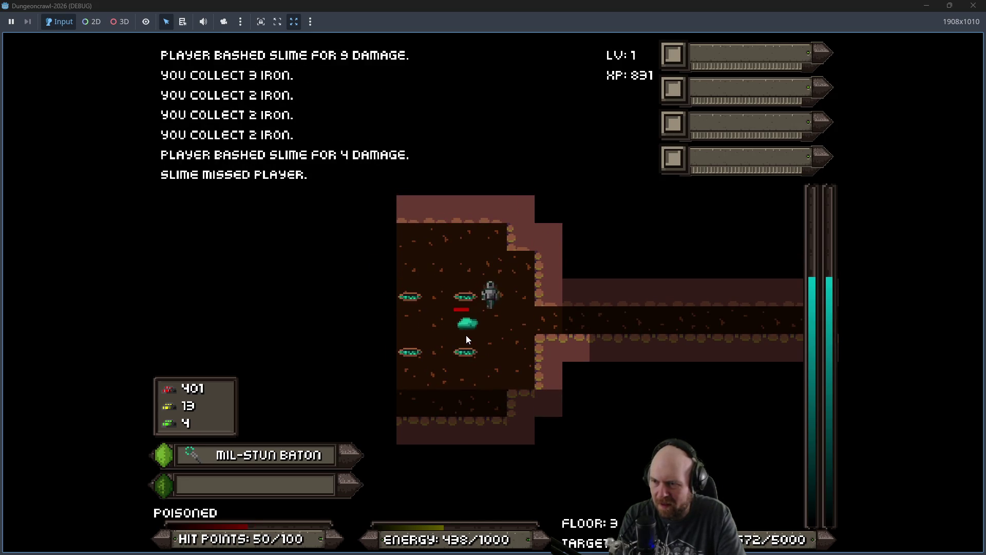
pyautogui.press('a')
pyautogui.press('a')
pyautogui.press('a')
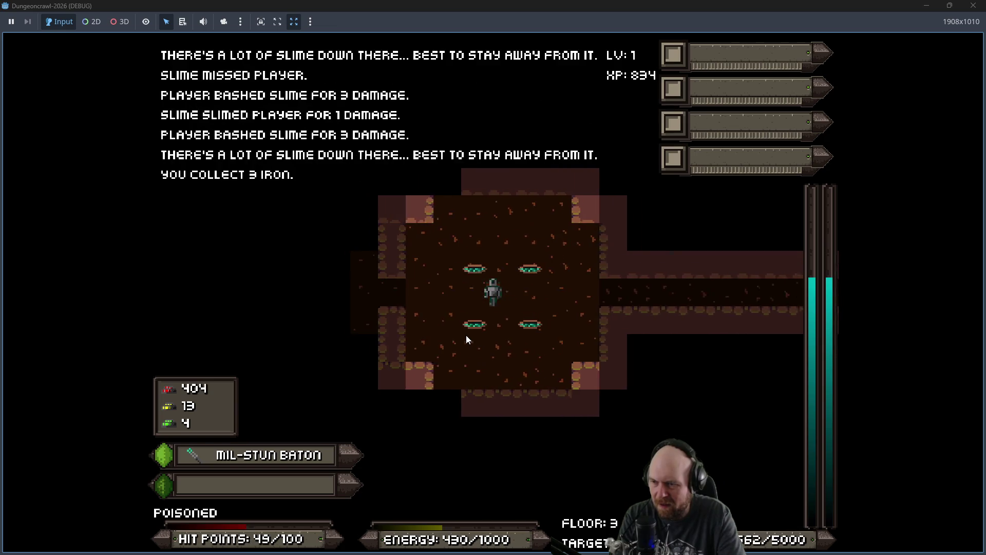
pyautogui.press('d')
pyautogui.press('d')
pyautogui.press('d')
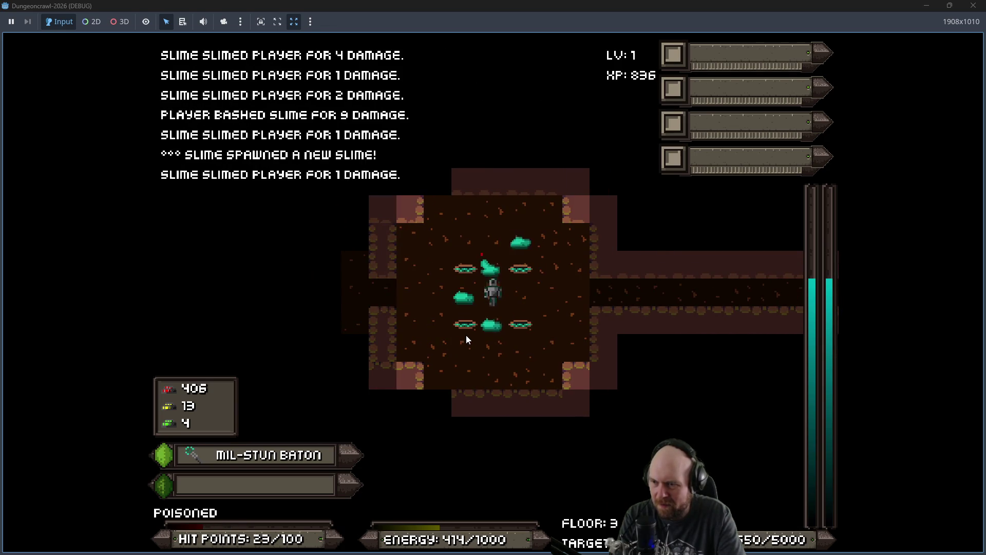
pyautogui.press('a')
pyautogui.press('a')
pyautogui.press('a')
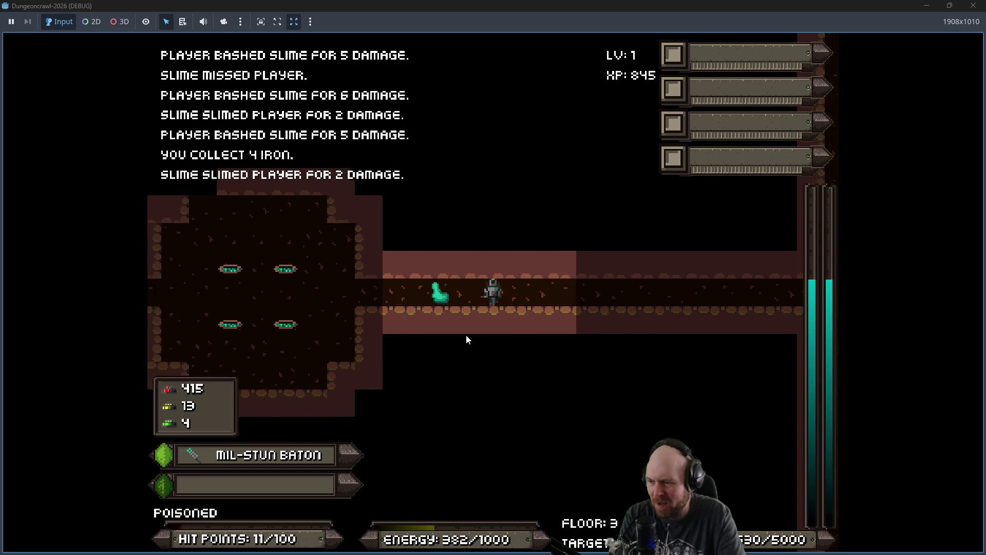
pyautogui.press('d')
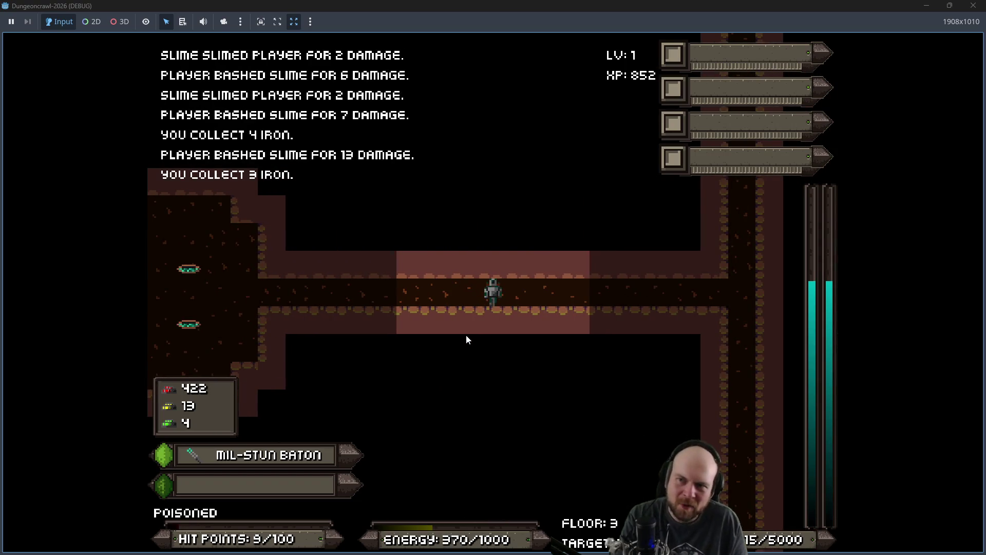
# Step: Close the game window, maximize the notes window, and return to the Godot editor
pyautogui.click(977, 7)
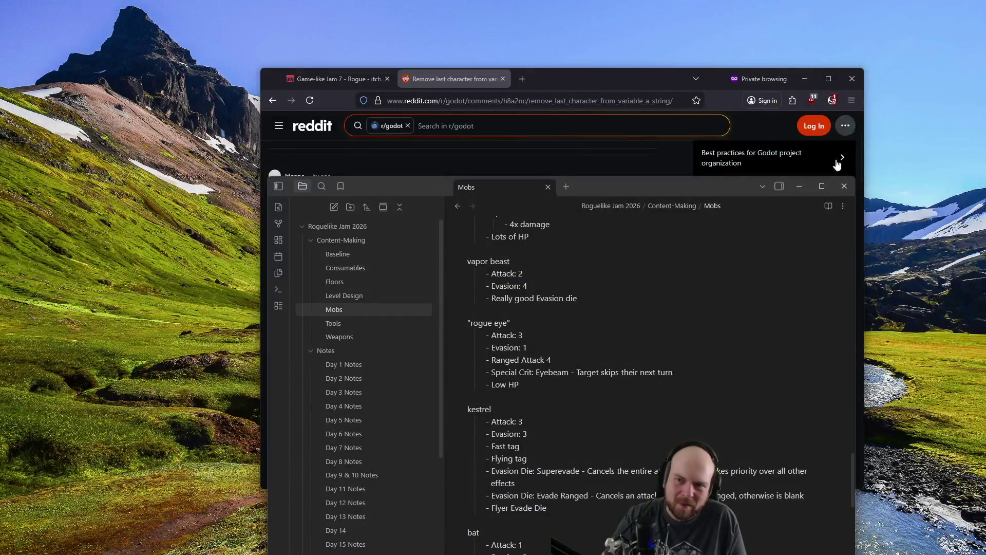
pyautogui.click(822, 185)
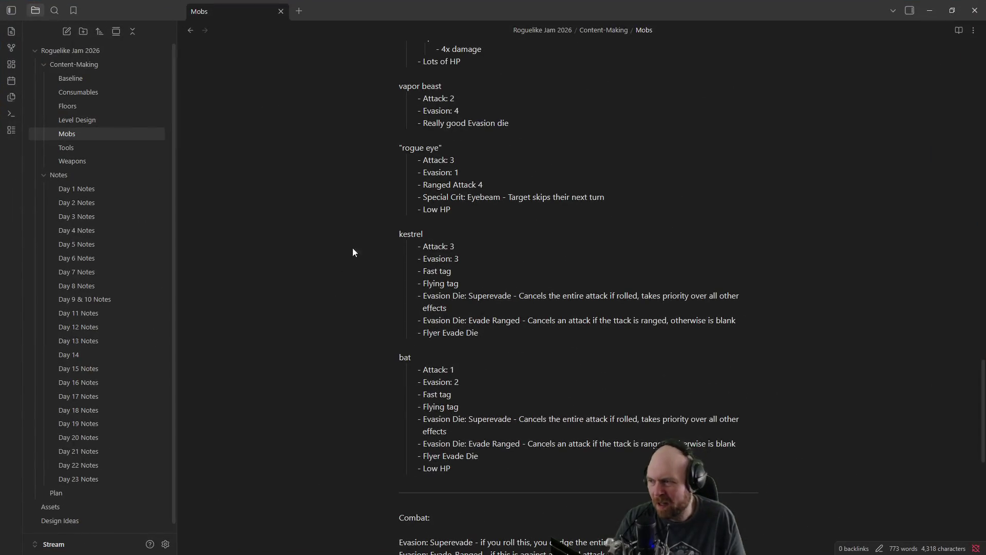
pyautogui.hotkey('alt', 'Tab')
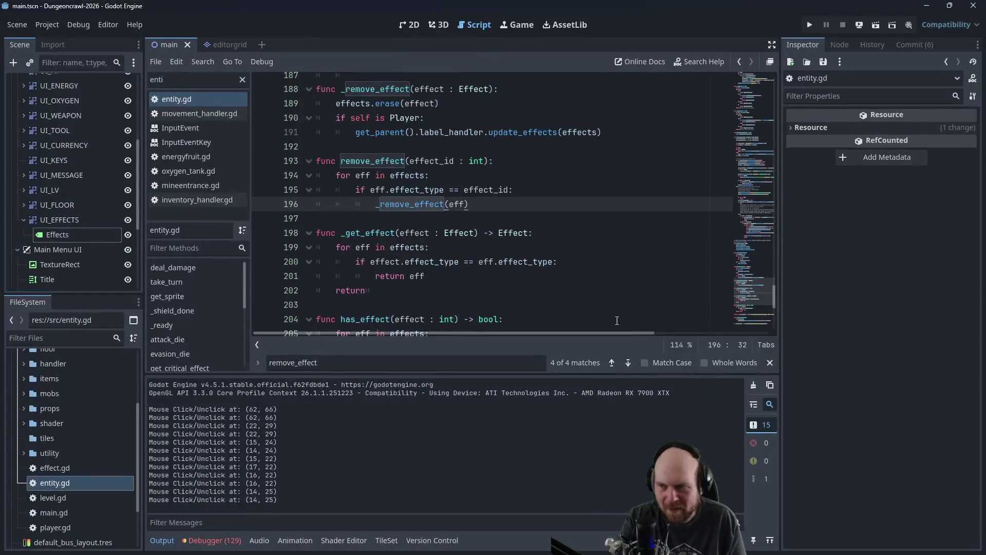
# Step: Open dispenser.gd and start a new line inside the energy-drain check
pyautogui.scroll(2, 52, 421)
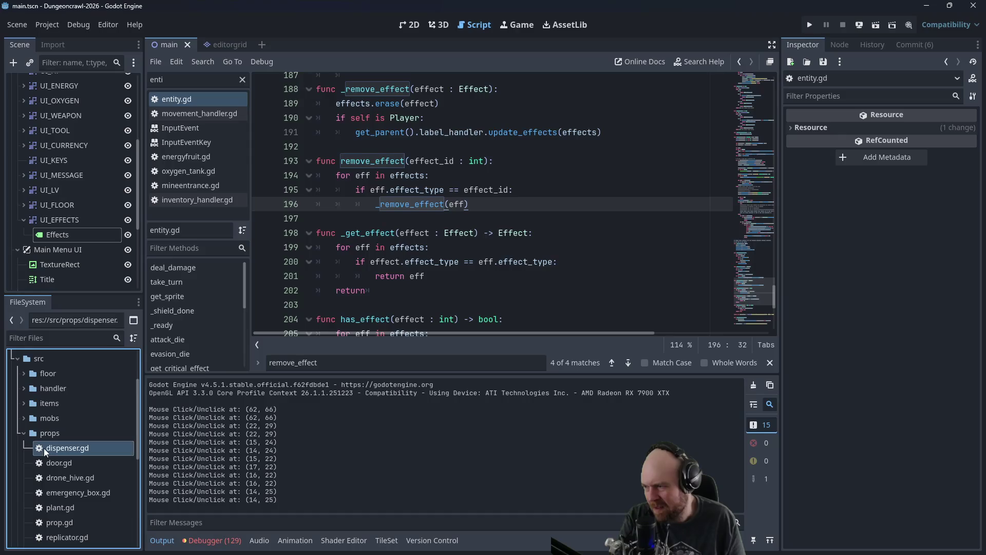
pyautogui.doubleClick(44, 448)
pyautogui.scroll(3, 438, 246)
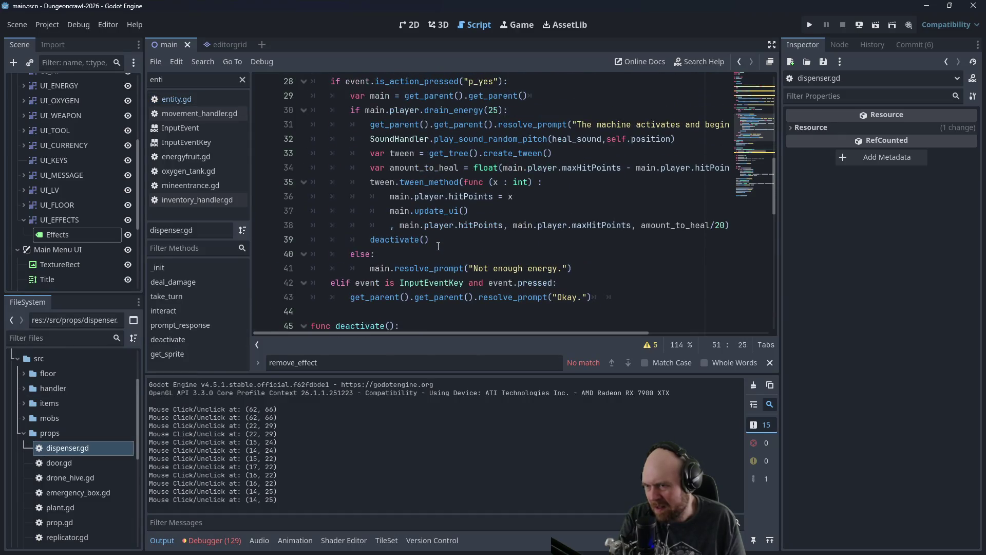
pyautogui.scroll(1, 521, 225)
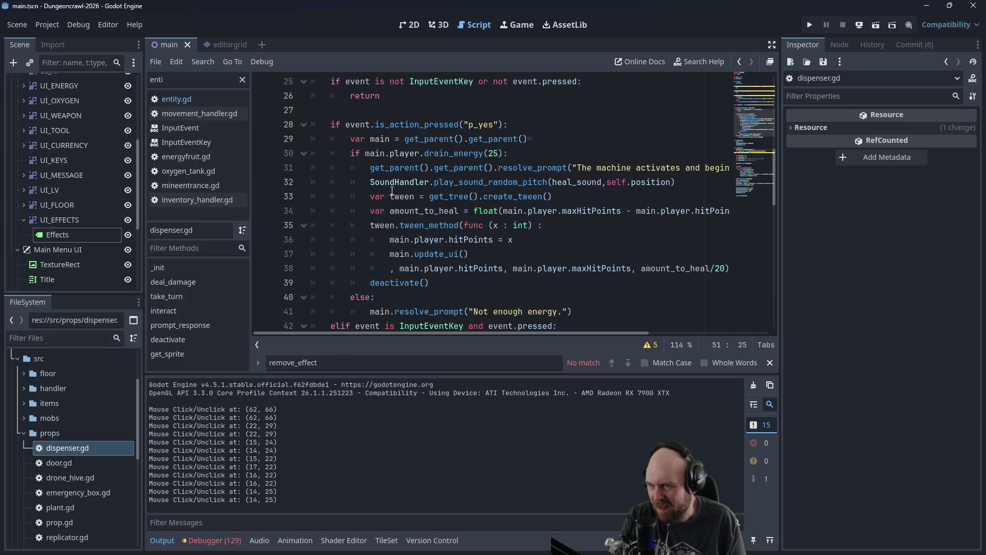
pyautogui.scroll(-1, 533, 200)
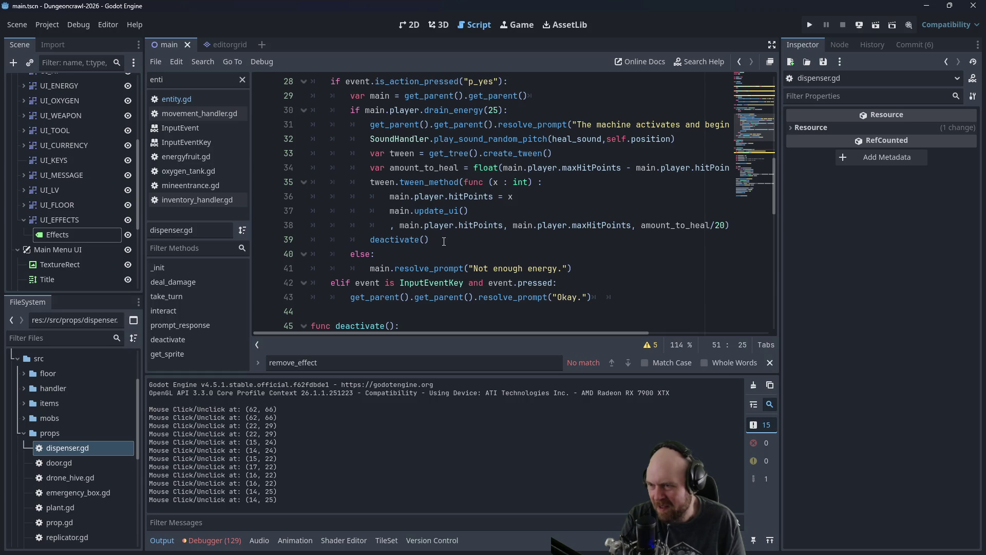
pyautogui.scroll(1, 442, 241)
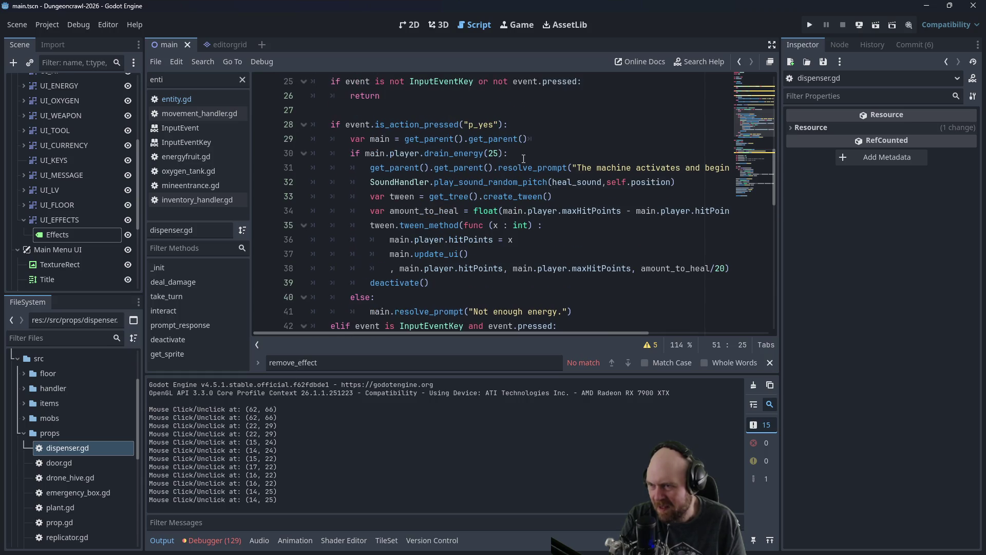
pyautogui.click(529, 153)
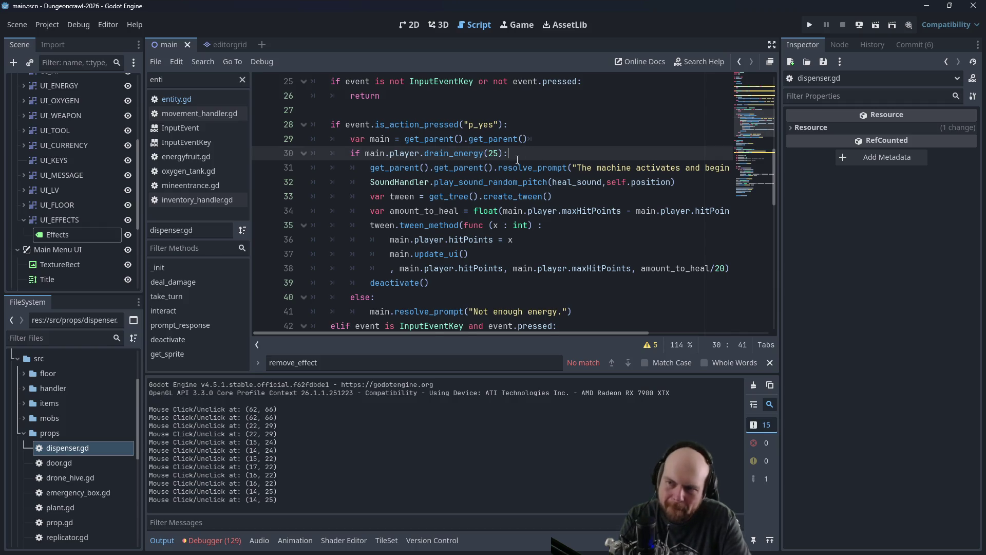
pyautogui.press('Return')
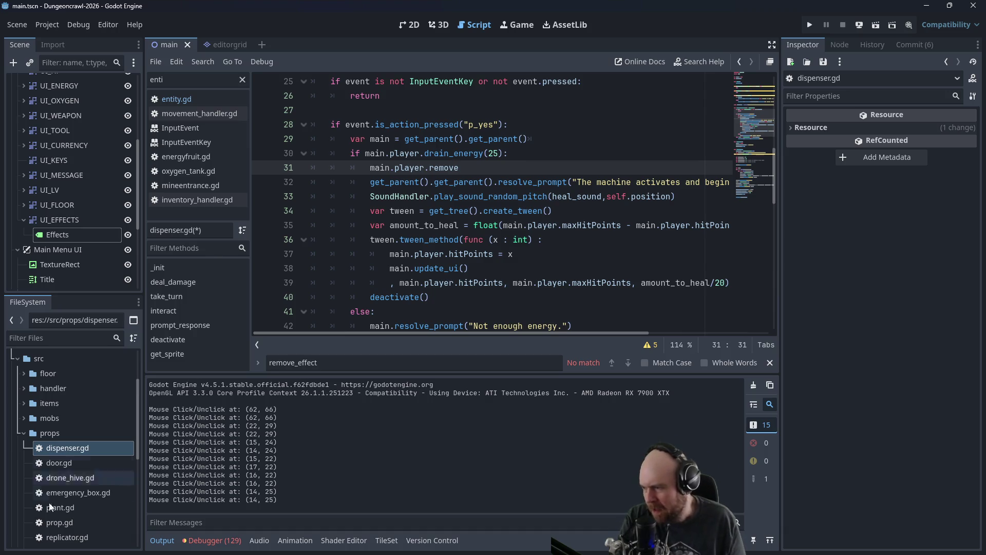
# Step: Look through entity.gd to confirm how the remove_effect function works
pyautogui.click(24, 433)
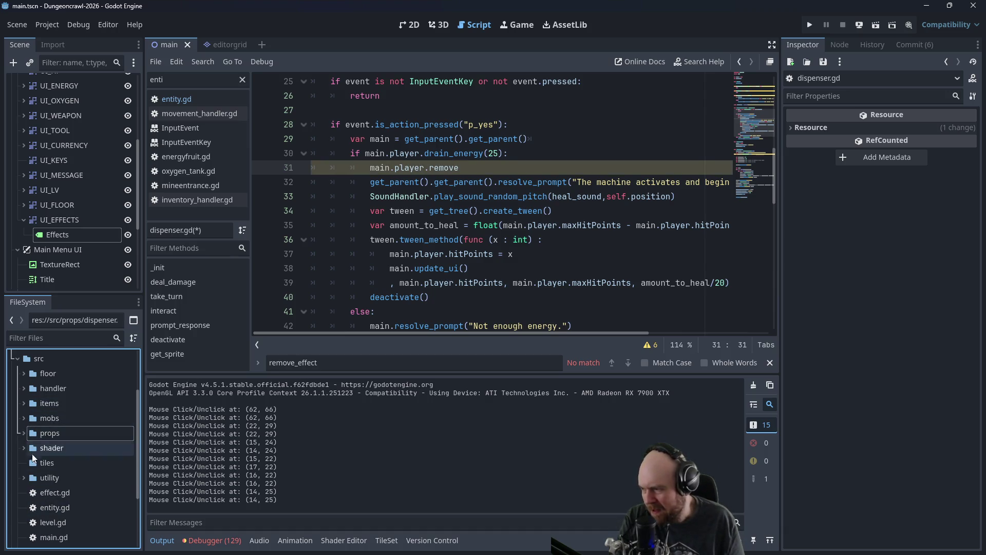
pyautogui.doubleClick(39, 507)
pyautogui.scroll(1, 396, 272)
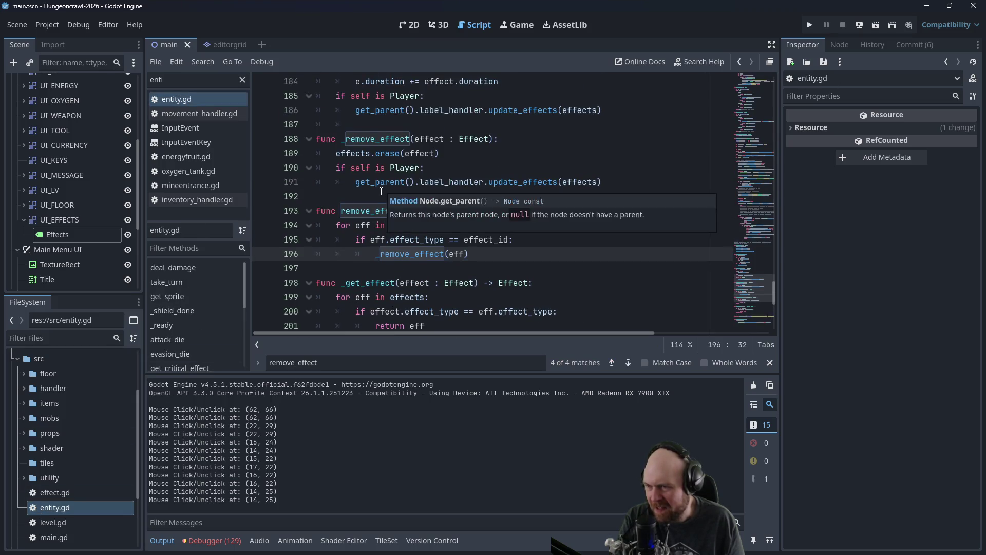
pyautogui.scroll(3, 377, 183)
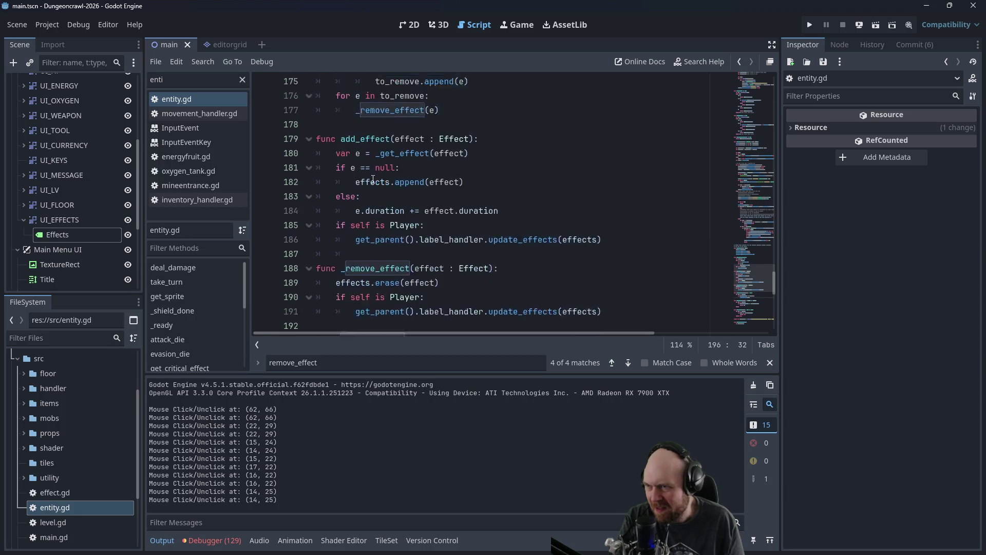
pyautogui.scroll(6, 373, 178)
pyautogui.scroll(-7, 376, 180)
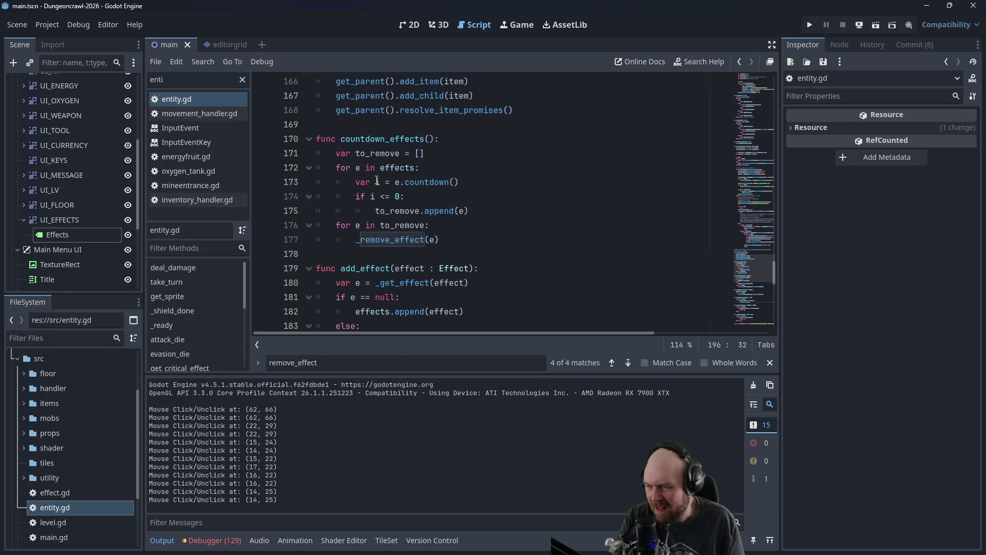
pyautogui.scroll(-2, 377, 180)
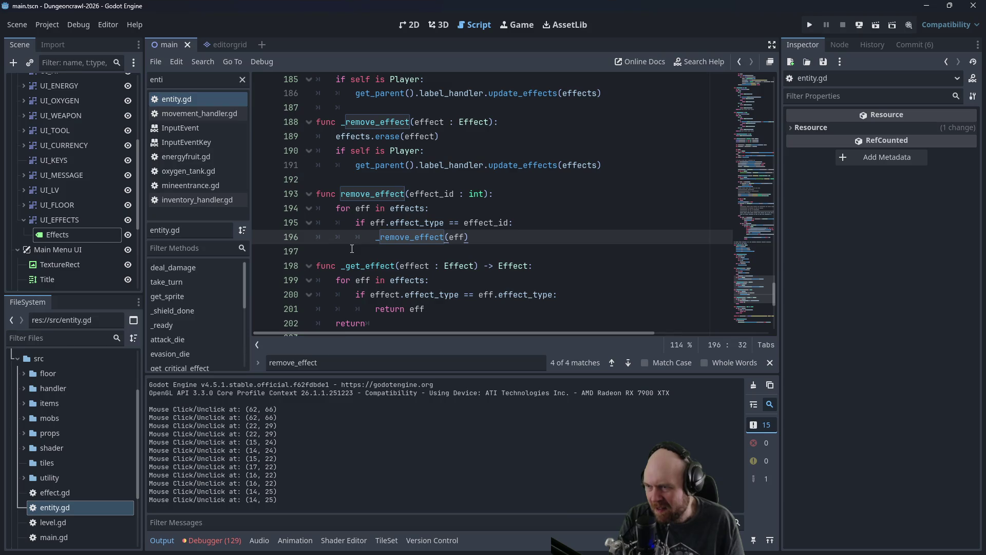
pyautogui.scroll(-2, 352, 251)
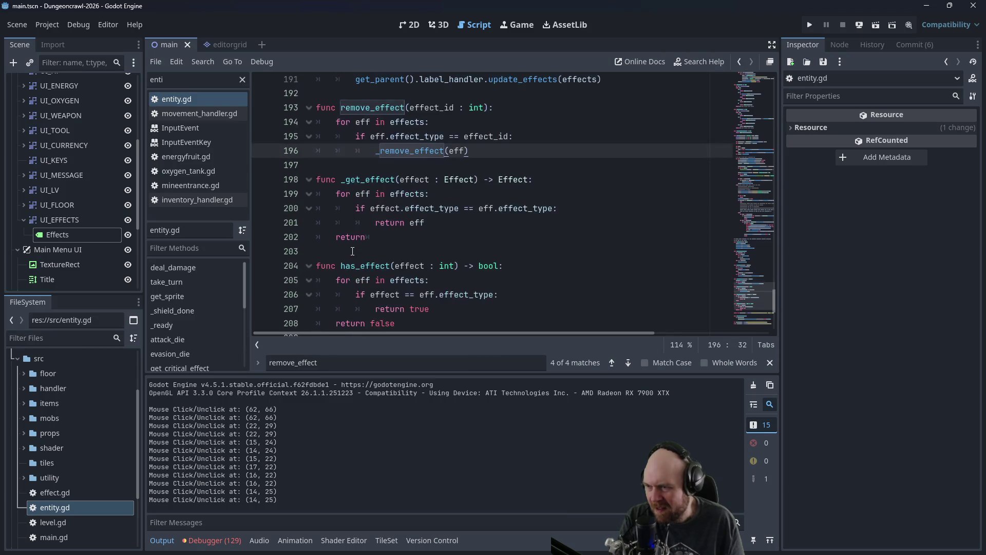
pyautogui.scroll(2, 362, 271)
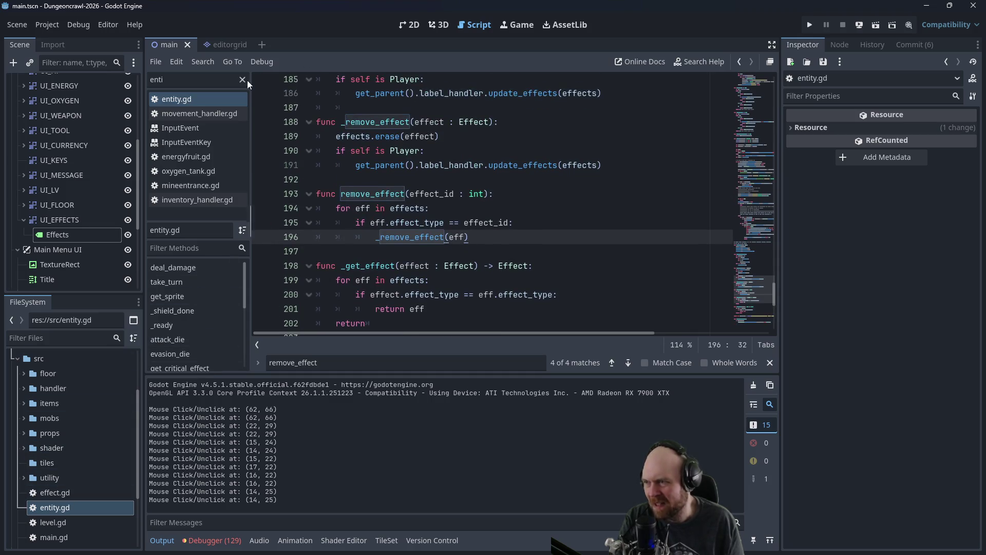
# Step: Add main.player.remove_effect(Enums.Effect.POISONED) to dispenser.gd, save, and run the project
pyautogui.click(739, 62)
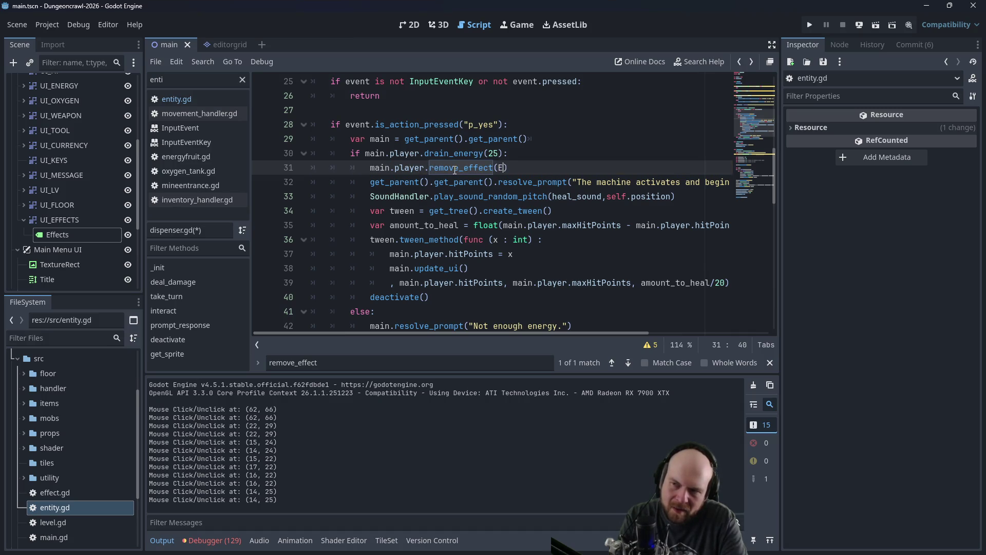
pyautogui.write('nums.Effect.POISONED')
pyautogui.hotkey('ctrl', 's')
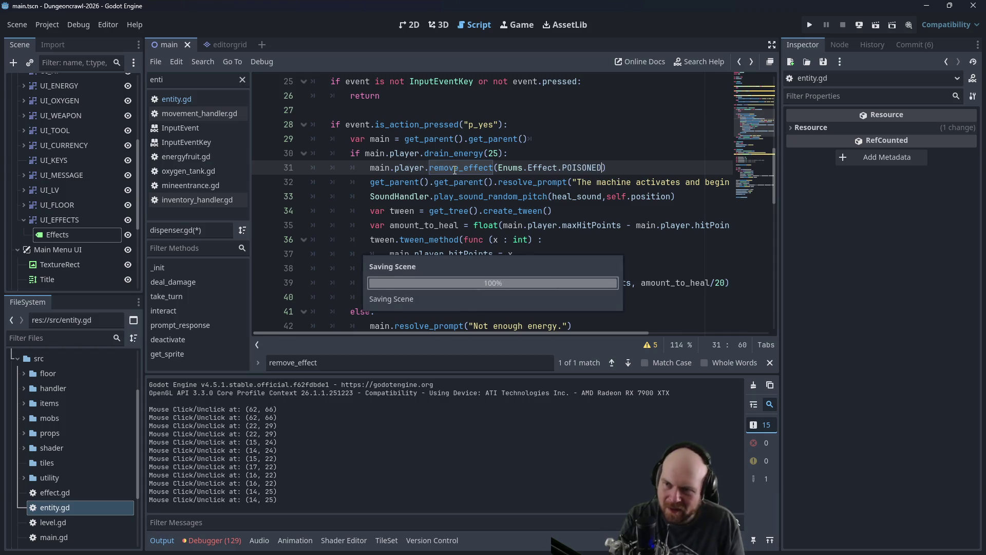
pyautogui.click(809, 27)
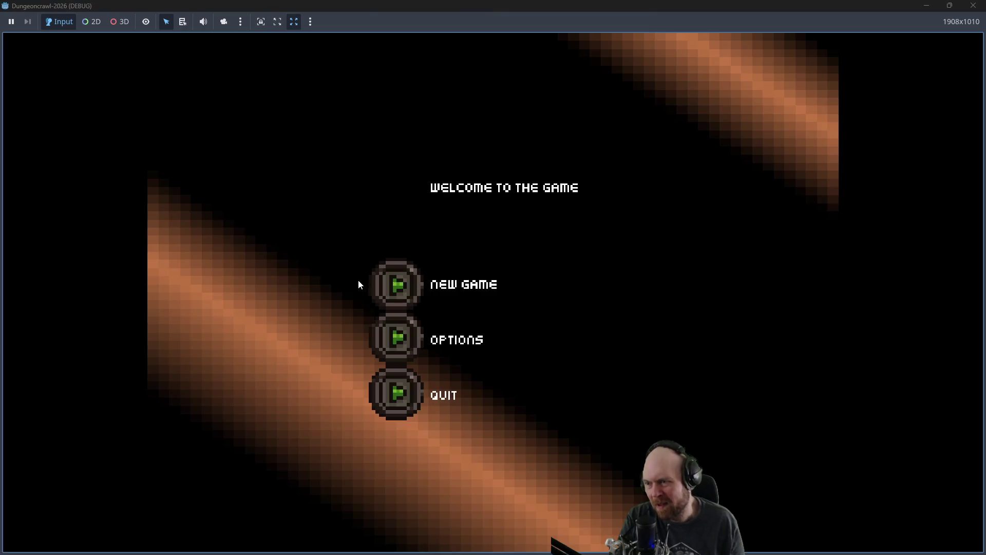
# Step: Start a new game and walk to the replicator, collecting iron and an oxygen tank
pyautogui.click(387, 281)
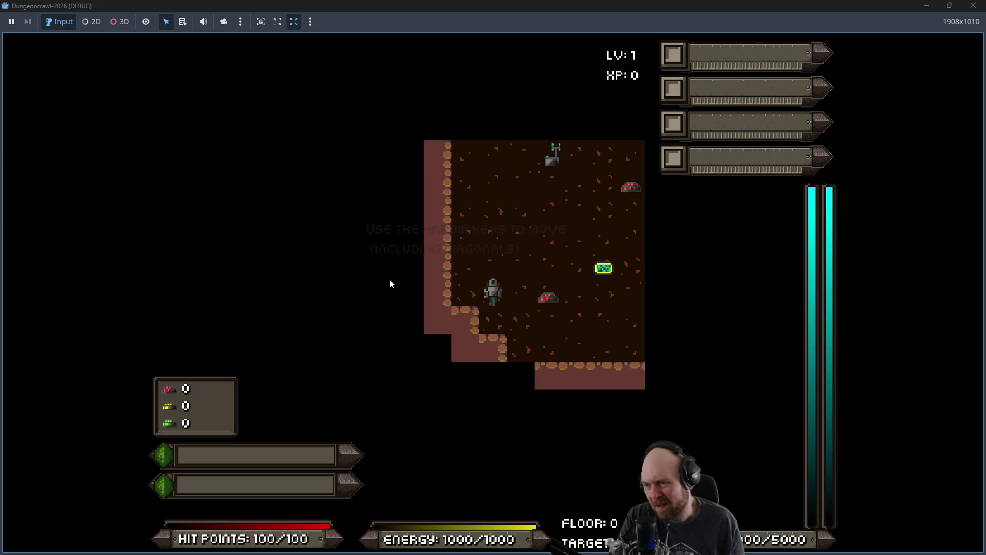
pyautogui.press('Right')
pyautogui.press('Right')
pyautogui.press('Right')
pyautogui.press('Right')
pyautogui.press('Up')
pyautogui.press('Up')
pyautogui.press('Up')
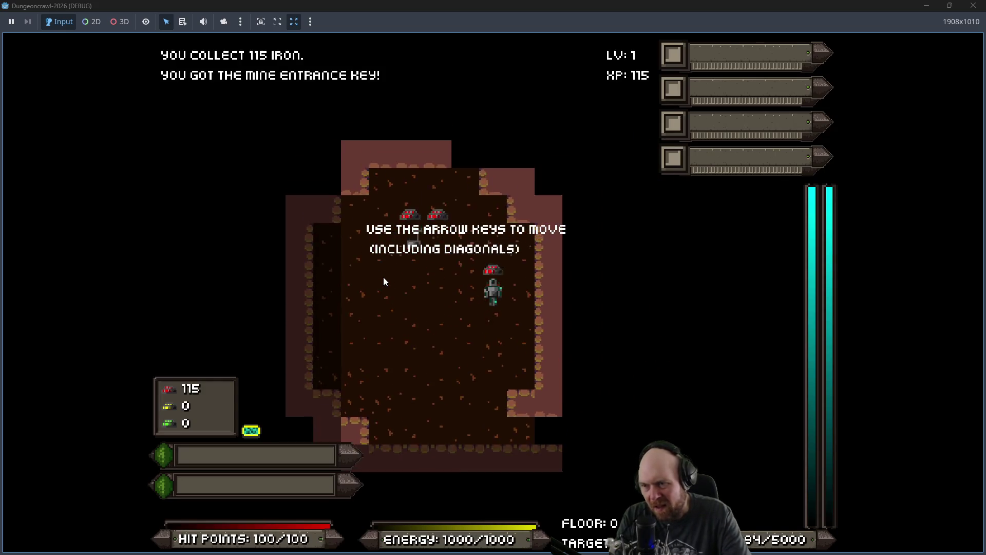
pyautogui.press('Up')
pyautogui.press('Left')
pyautogui.press('Down')
pyautogui.press('Down')
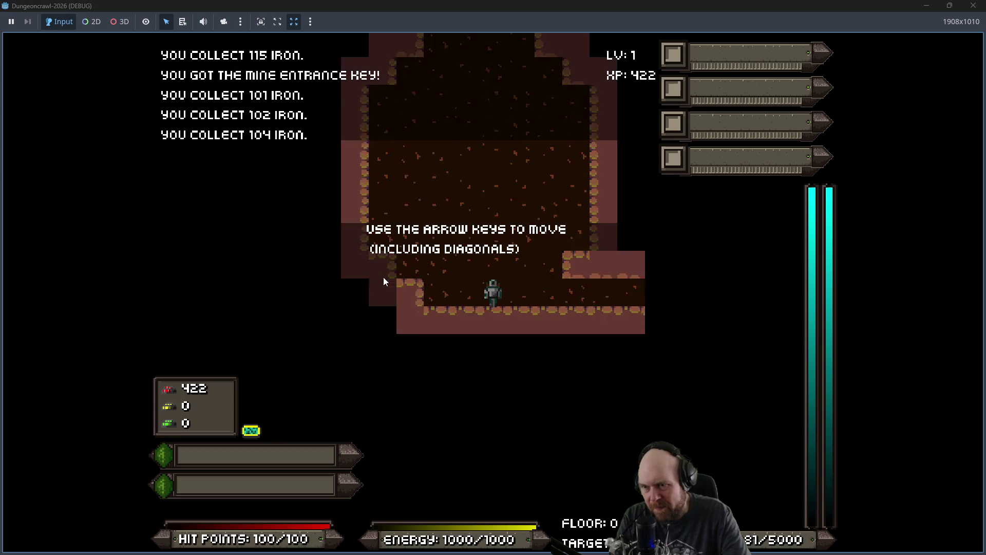
pyautogui.press('Right')
pyautogui.press('Right')
pyautogui.press('Right')
pyautogui.press('Right')
pyautogui.press('Down')
pyautogui.press('Down')
pyautogui.press('Down')
pyautogui.press('Left')
pyautogui.press('Left')
pyautogui.press('Left')
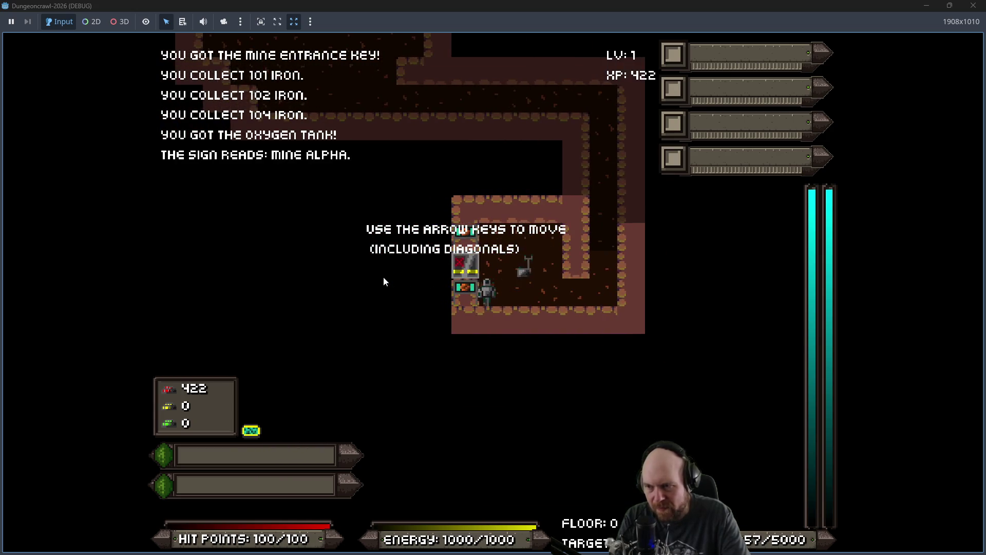
pyautogui.press('Down')
pyautogui.press('Left')
pyautogui.press('Left')
pyautogui.press('Left')
pyautogui.press('Left')
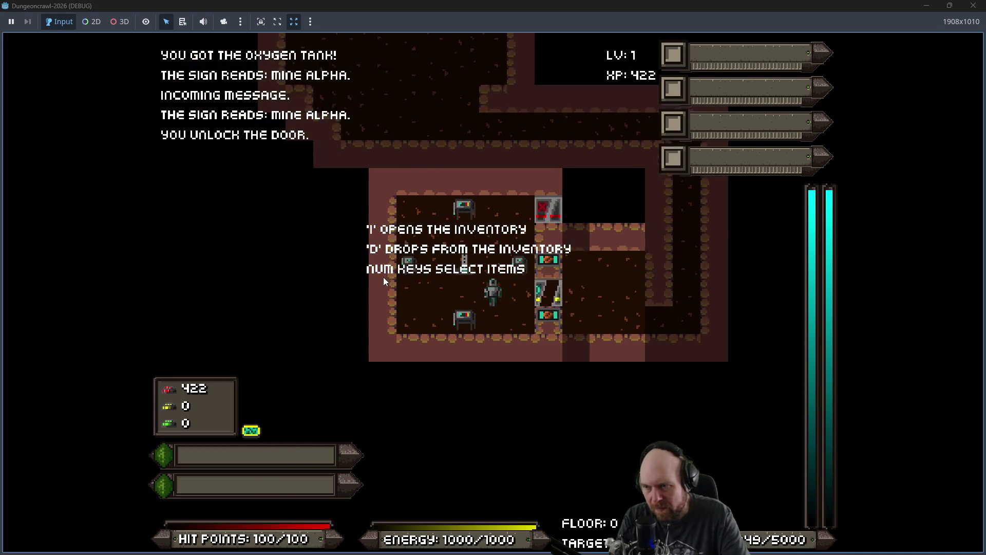
pyautogui.press('Up')
pyautogui.press('Down')
pyautogui.press('Down')
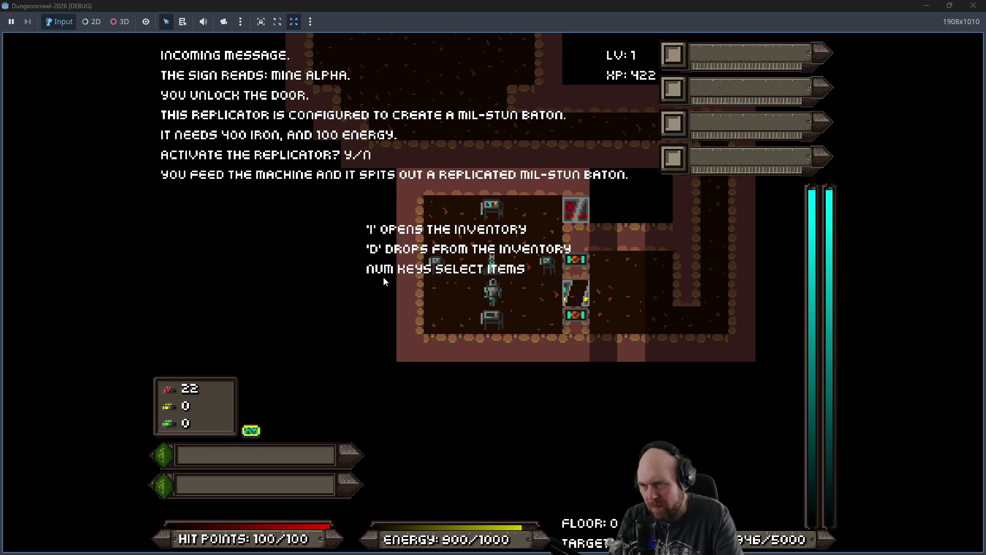
# Step: Ready the Mil-Stun Baton from the inventory and descend to Floor 1
pyautogui.press('i')
pyautogui.press('2')
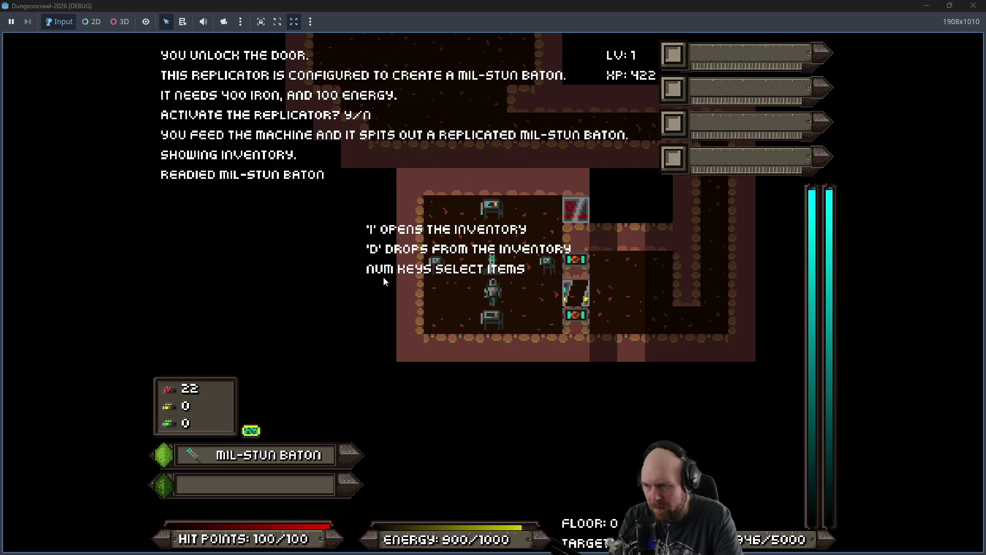
pyautogui.press('Right')
pyautogui.press('>')
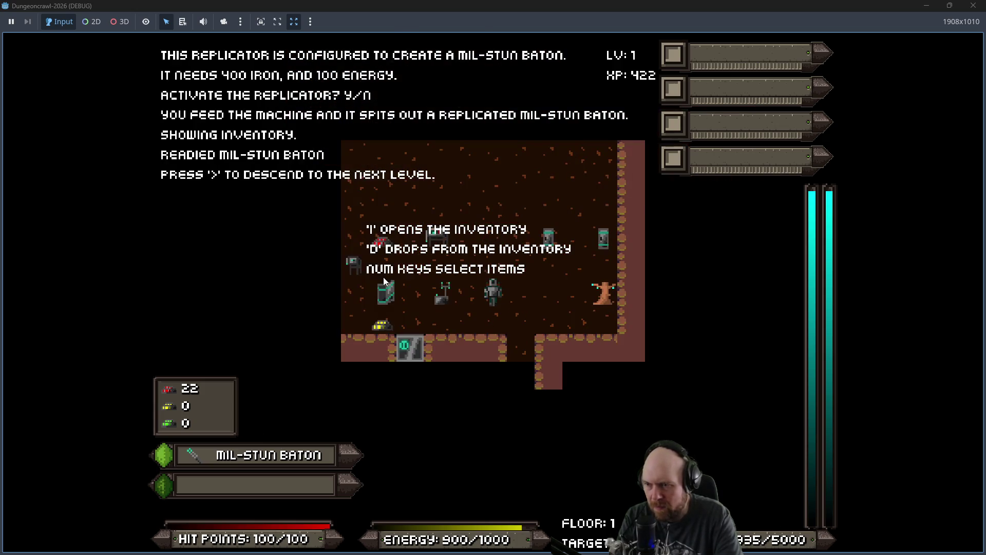
# Step: Sweep the first Floor 1 room for iron, gold, the Medgel pack and the hydro cell
pyautogui.press('KP_Home')
pyautogui.press('KP_Home')
pyautogui.press('KP_Left')
pyautogui.press('KP_Left')
pyautogui.press('KP_Left')
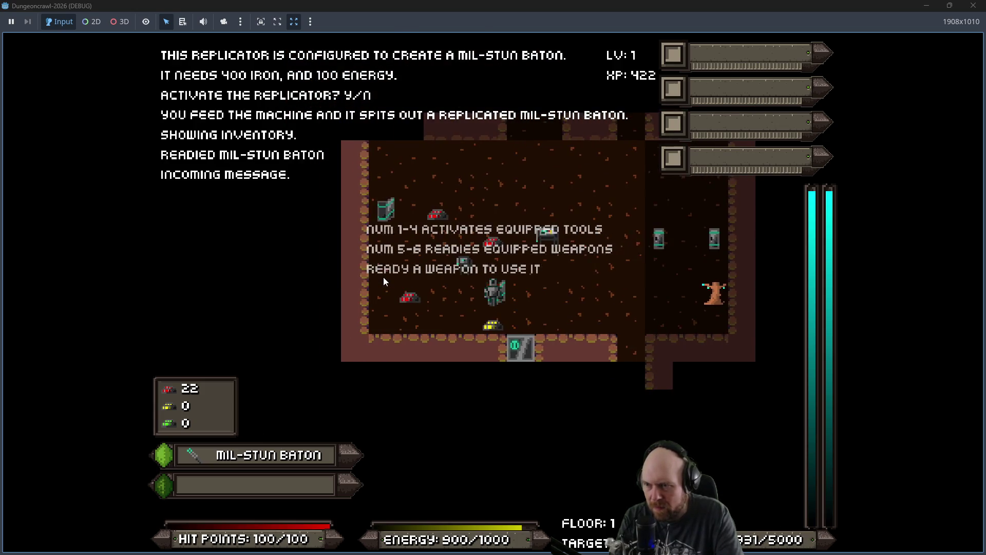
pyautogui.press('KP_End')
pyautogui.press('KP_End')
pyautogui.press('KP_Left')
pyautogui.press('KP_Right')
pyautogui.press('KP_Right')
pyautogui.press('KP_Next')
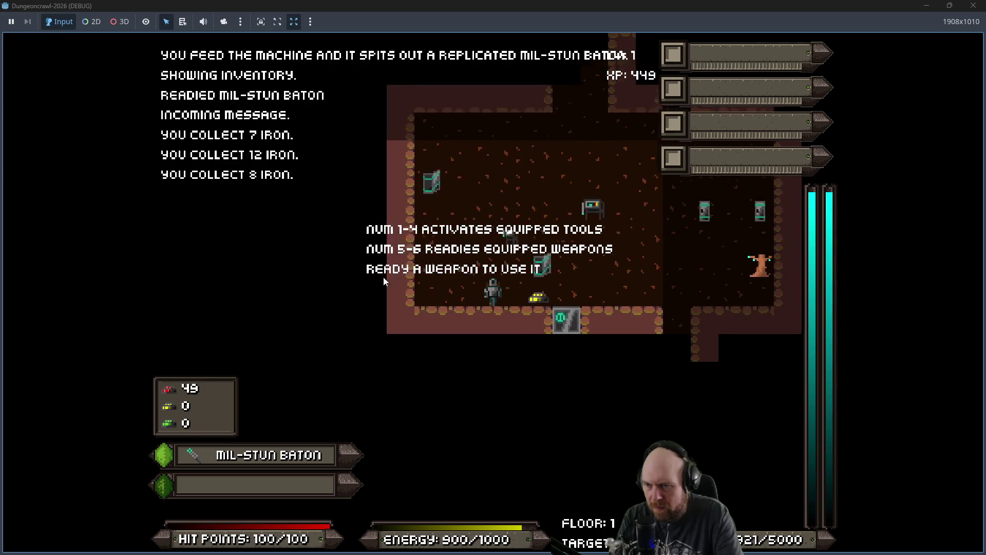
pyautogui.press('KP_Right')
pyautogui.press('KP_Right')
pyautogui.press('KP_Right')
pyautogui.press('KP_Right')
pyautogui.press('KP_Prior')
pyautogui.press('KP_Prior')
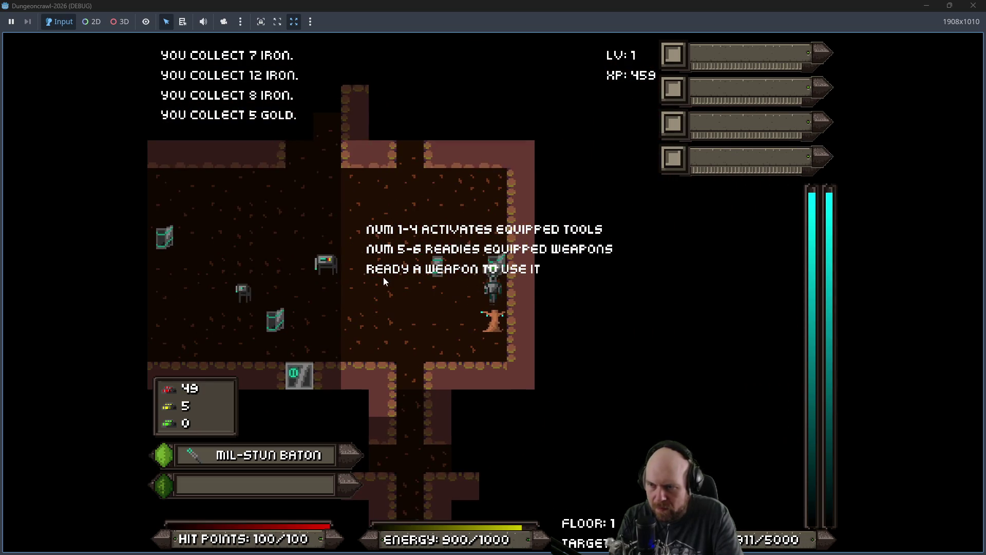
pyautogui.press('KP_Up')
pyautogui.press('KP_Left')
pyautogui.press('KP_Left')
pyautogui.press('KP_End')
pyautogui.press('KP_Down')
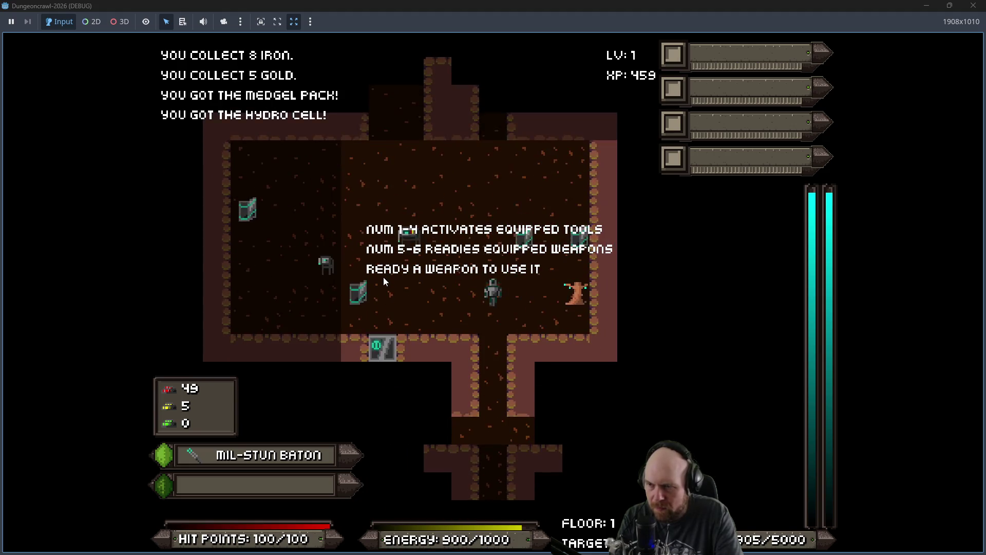
pyautogui.press('KP_Down')
pyautogui.press('KP_Down')
pyautogui.press('KP_Down')
# Step: Follow the corridors, kill the moth and slime, and cross the large room collecting iron
pyautogui.press('KP_Down')
pyautogui.press('KP_Down')
pyautogui.press('KP_Down')
pyautogui.press('KP_Up')
pyautogui.press('KP_Up')
pyautogui.press('KP_Up')
pyautogui.press('KP_Down')
pyautogui.press('KP_Down')
pyautogui.press('KP_Down')
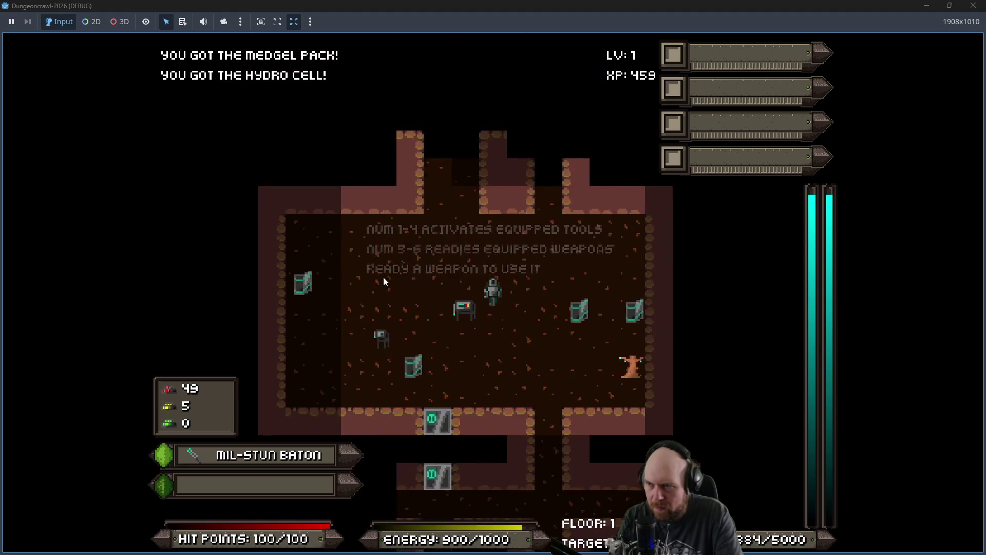
pyautogui.press('KP_Up')
pyautogui.press('KP_Up')
pyautogui.press('KP_Up')
pyautogui.press('KP_Up')
pyautogui.press('KP_Up')
pyautogui.press('KP_Up')
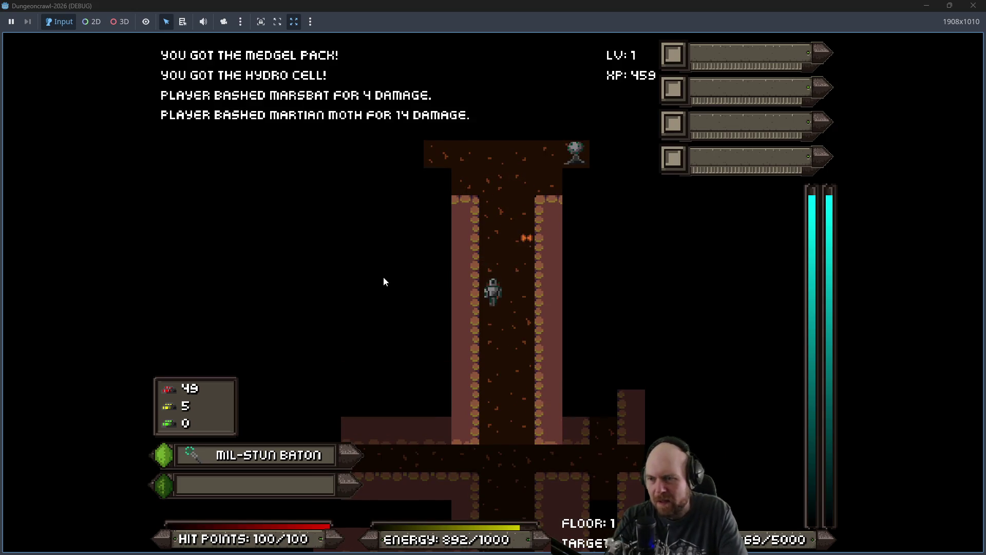
pyautogui.press('KP_Up')
pyautogui.press('KP_Up')
pyautogui.press('KP_Up')
pyautogui.press('KP_Up')
pyautogui.press('KP_Up')
pyautogui.press('KP_Home')
pyautogui.press('KP_Up')
pyautogui.press('KP_Up')
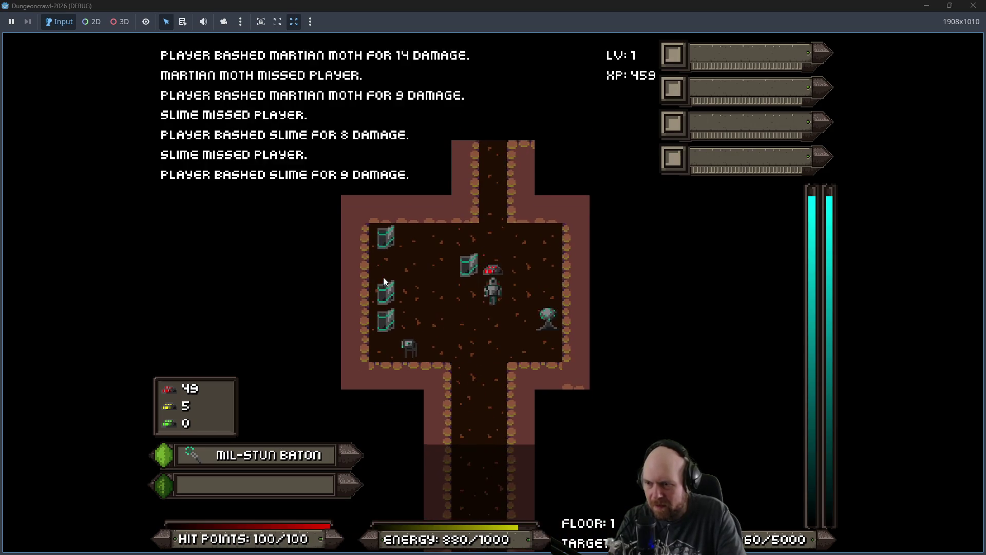
pyautogui.press('KP_Up')
pyautogui.press('KP_Up')
pyautogui.press('KP_Up')
pyautogui.press('KP_Right')
pyautogui.press('KP_Right')
pyautogui.press('KP_Right')
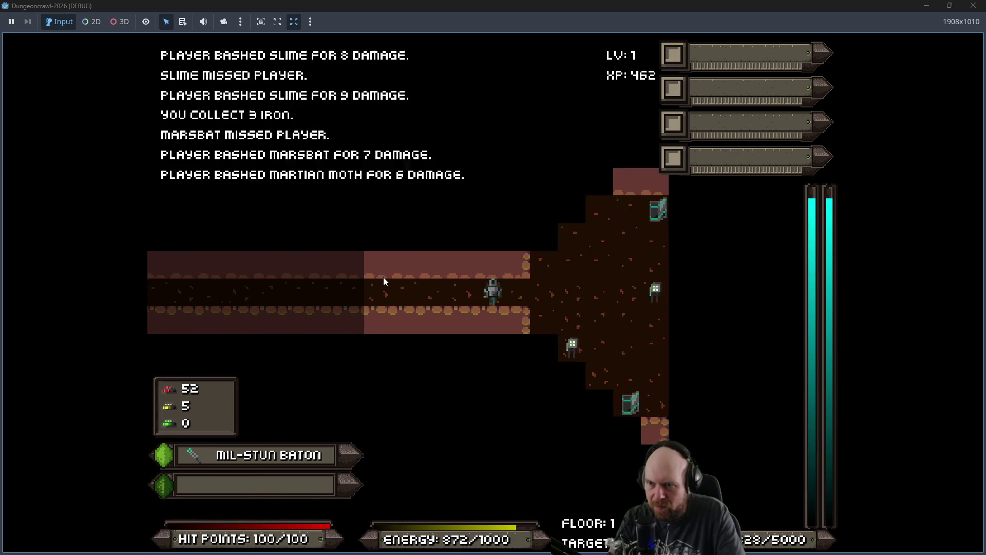
pyautogui.press('KP_Right')
pyautogui.press('KP_Right')
pyautogui.press('KP_Right')
pyautogui.press('KP_Next')
pyautogui.press('KP_Right')
pyautogui.press('KP_Next')
pyautogui.press('KP_Right')
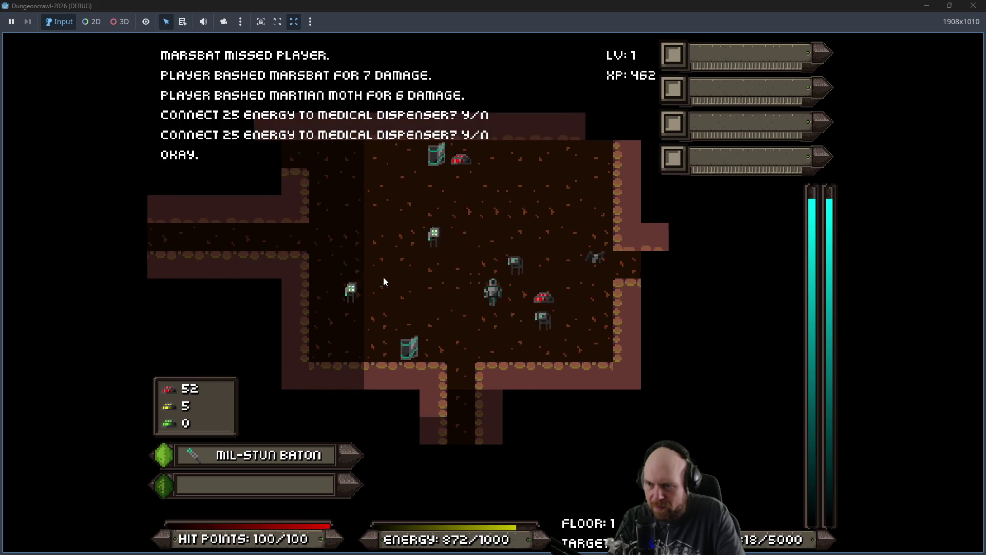
# Step: Bash the marsbat, go down the corridor, and fight the slimes and scout orb for iron
pyautogui.press('KP_Right')
pyautogui.press('KP_Right')
pyautogui.press('KP_Right')
pyautogui.press('KP_End')
pyautogui.press('KP_End')
pyautogui.press('KP_End')
pyautogui.press('KP_Down')
pyautogui.press('KP_Down')
pyautogui.press('KP_Down')
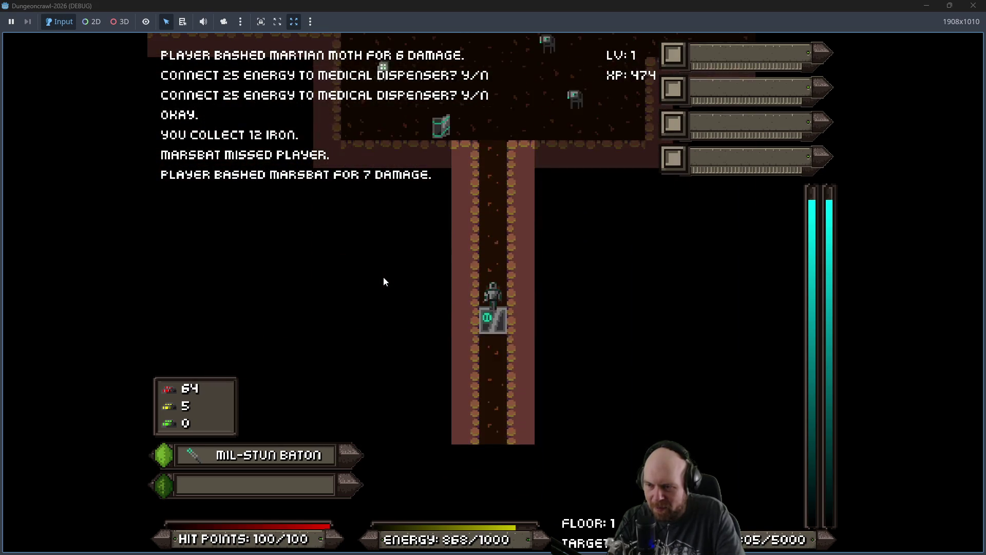
pyautogui.press('KP_Down')
pyautogui.press('KP_Down')
pyautogui.press('KP_Down')
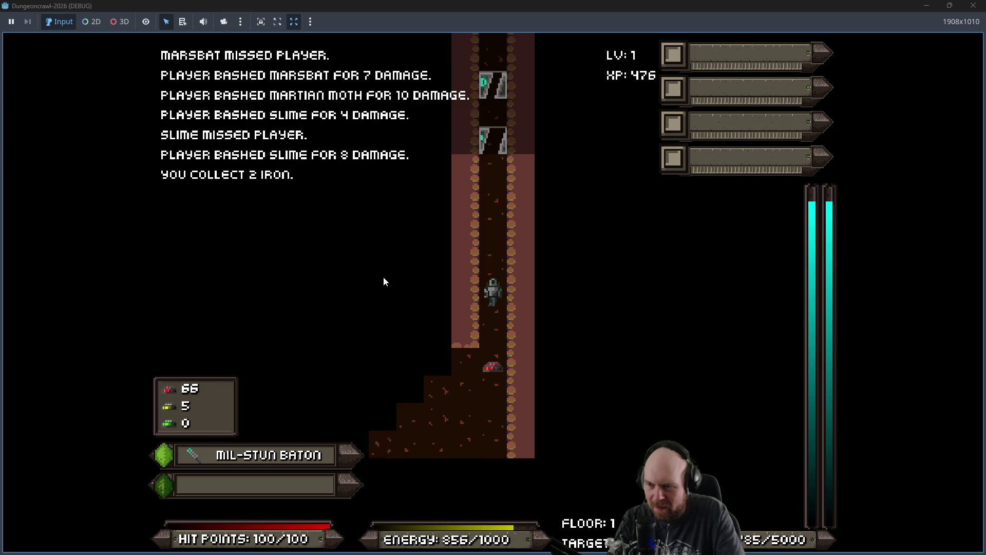
pyautogui.press('KP_Down')
pyautogui.press('KP_Down')
pyautogui.press('KP_Down')
pyautogui.press('KP_Down')
pyautogui.press('KP_Down')
pyautogui.press('KP_Down')
pyautogui.press('KP_Down')
pyautogui.press('KP_Down')
pyautogui.press('KP_Down')
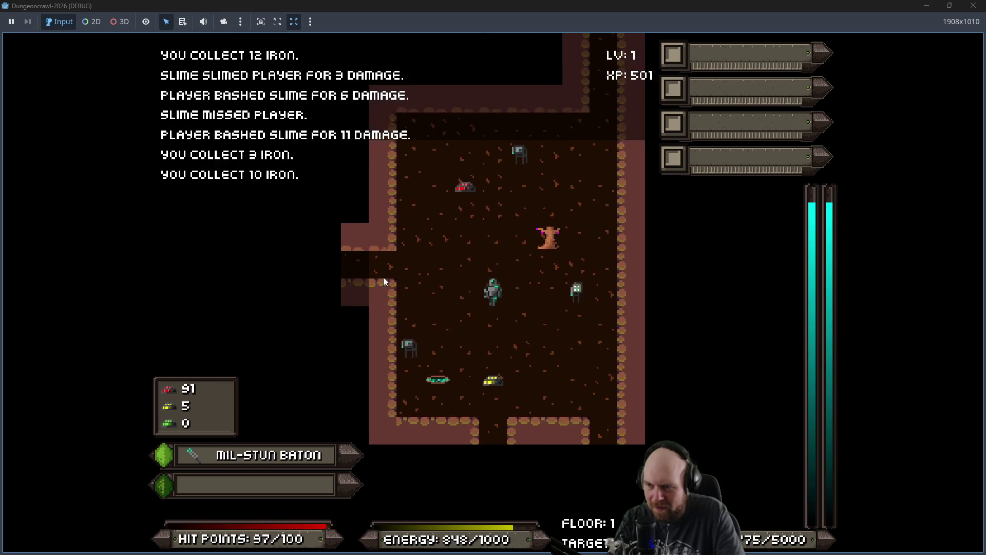
pyautogui.press('KP_Down')
pyautogui.press('KP_Down')
pyautogui.press('KP_Down')
pyautogui.press('KP_Up')
pyautogui.press('KP_Up')
pyautogui.press('KP_Up')
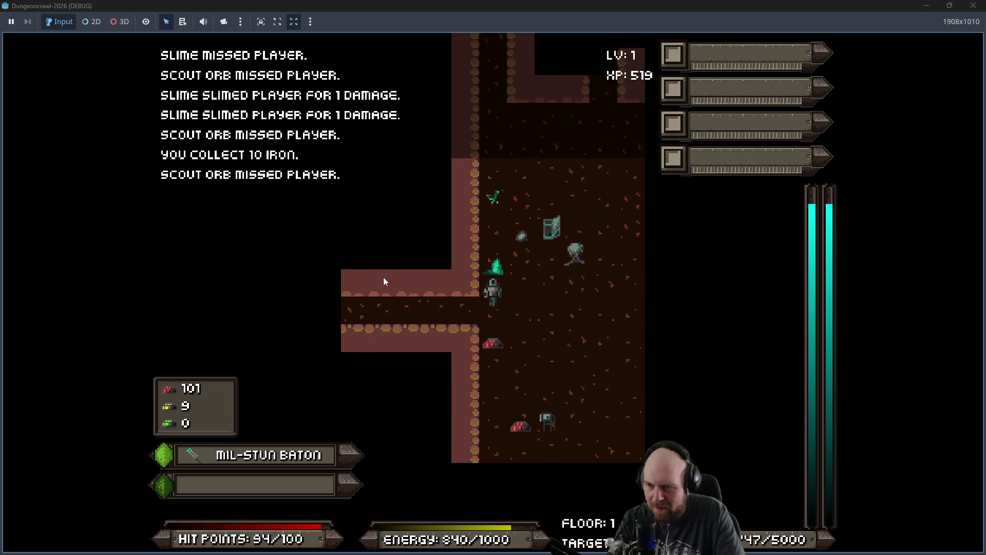
pyautogui.press('KP_Down')
pyautogui.press('KP_Down')
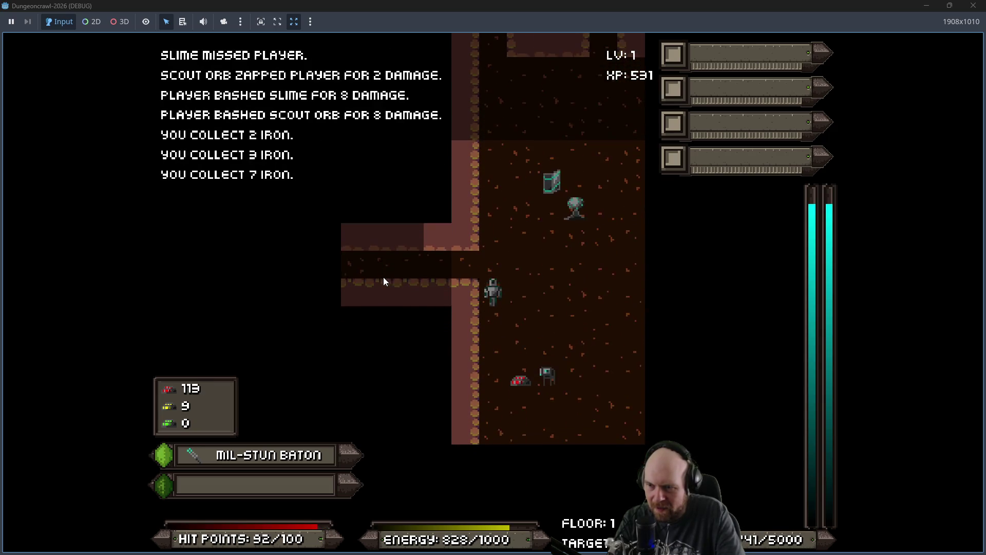
pyautogui.press('KP_Down')
pyautogui.press('KP_Down')
pyautogui.press('KP_3')
pyautogui.press('KP_3')
# Step: Walk north through the dungeon into the large room, collecting iron along the way
pyautogui.press('KP_9')
pyautogui.press('KP_9')
pyautogui.press('KP_9')
pyautogui.press('KP_8')
pyautogui.press('KP_8')
pyautogui.press('KP_9')
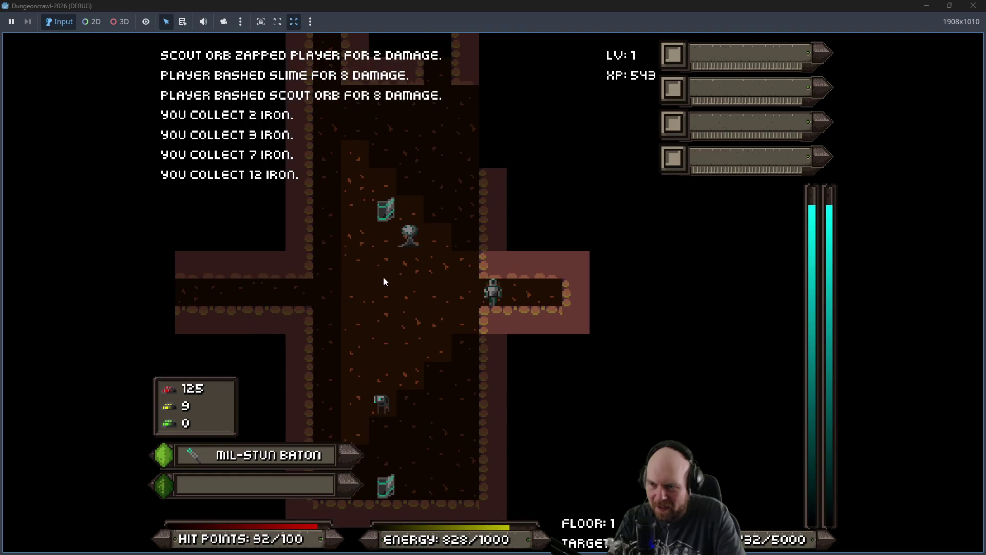
pyautogui.press('KP_7')
pyautogui.press('KP_7')
pyautogui.press('KP_7')
pyautogui.press('KP_7')
pyautogui.press('KP_7')
pyautogui.press('KP_8')
pyautogui.press('KP_8')
pyautogui.press('KP_6')
pyautogui.press('KP_6')
pyautogui.press('KP_3')
pyautogui.press('KP_8')
pyautogui.press('KP_8')
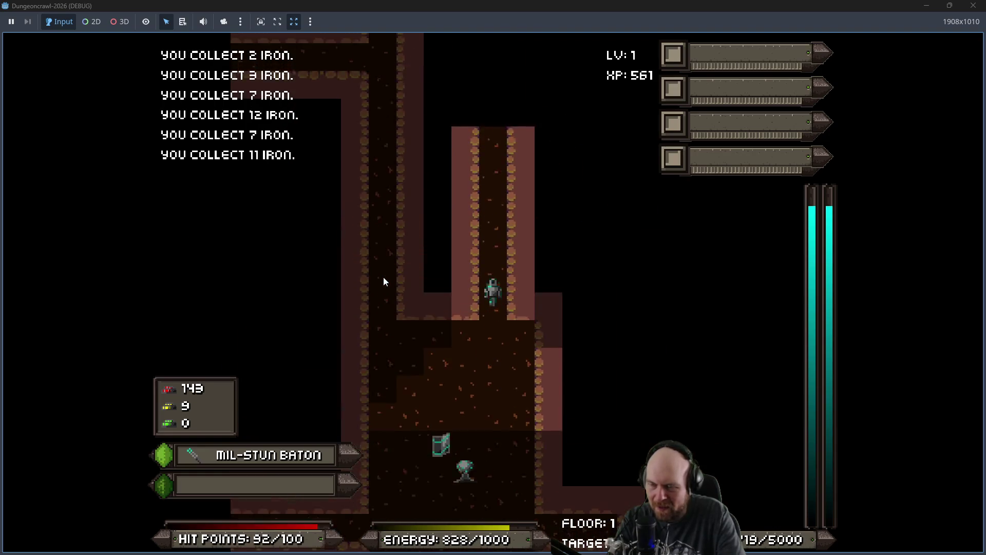
pyautogui.press('KP_8')
pyautogui.press('KP_8')
pyautogui.press('KP_8')
pyautogui.press('KP_7')
pyautogui.press('KP_7')
pyautogui.press('KP_8')
pyautogui.press('KP_8')
pyautogui.press('KP_8')
pyautogui.press('KP_8')
pyautogui.press('KP_8')
pyautogui.press('KP_8')
pyautogui.press('KP_8')
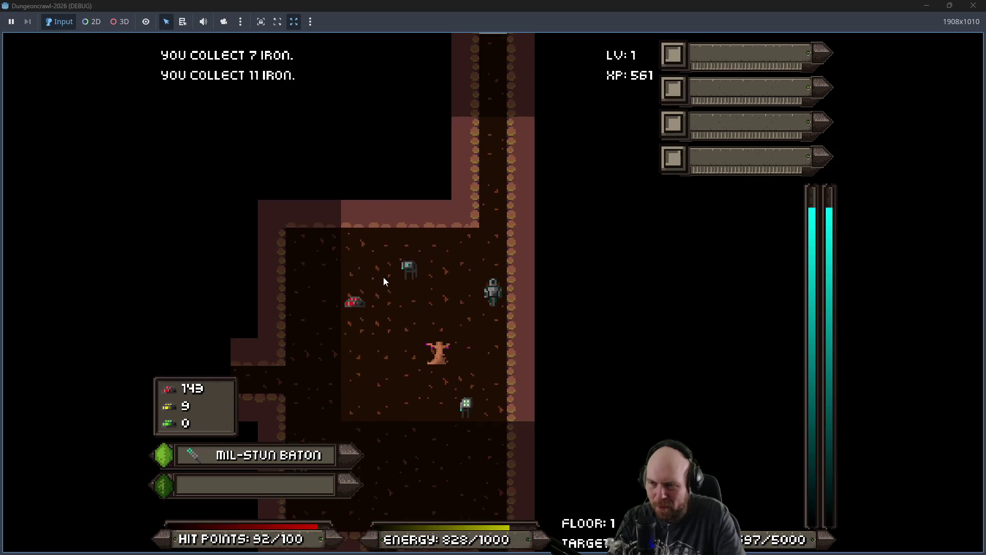
pyautogui.press('KP_8')
pyautogui.press('KP_8')
pyautogui.press('KP_8')
pyautogui.press('KP_8')
pyautogui.press('KP_8')
pyautogui.press('KP_8')
pyautogui.press('KP_8')
pyautogui.press('KP_8')
pyautogui.press('KP_8')
pyautogui.press('KP_8')
pyautogui.press('KP_8')
pyautogui.press('KP_8')
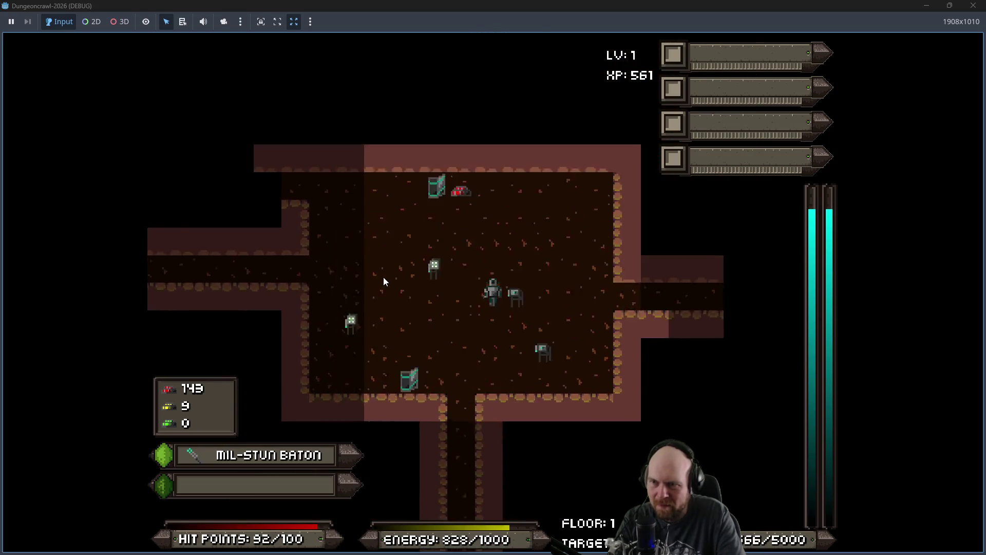
pyautogui.press('KP_9')
pyautogui.press('KP_9')
pyautogui.press('KP_9')
pyautogui.press('KP_8')
pyautogui.press('KP_8')
# Step: Follow the east corridor, bash a scout orb, and pass through the oxygen tank replicator room
pyautogui.press('KP_2')
pyautogui.press('KP_2')
pyautogui.press('KP_6')
pyautogui.press('KP_6')
pyautogui.press('KP_6')
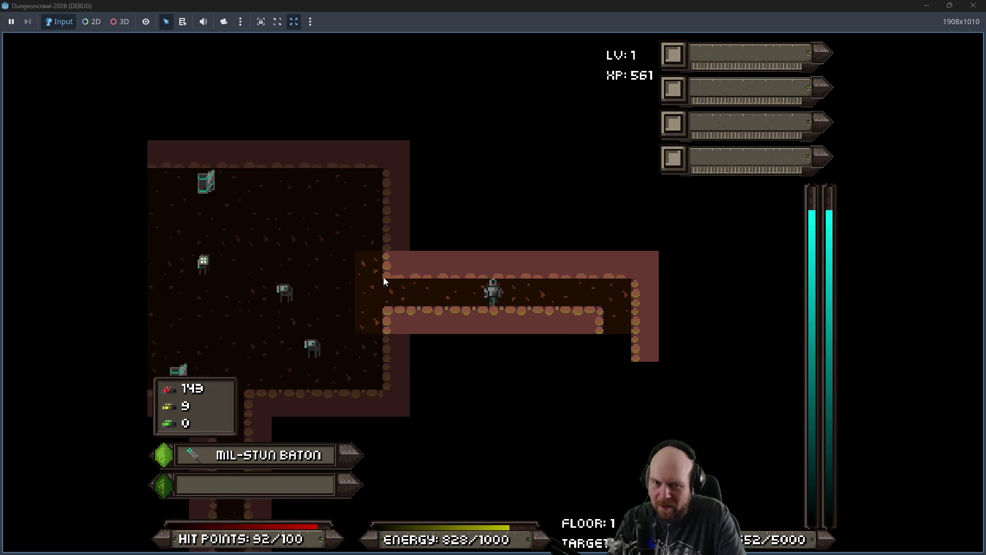
pyautogui.press('KP_6')
pyautogui.press('KP_6')
pyautogui.press('KP_6')
pyautogui.press('KP_2')
pyautogui.press('KP_2')
pyautogui.press('KP_2')
pyautogui.press('KP_2')
pyautogui.press('KP_2')
pyautogui.press('KP_2')
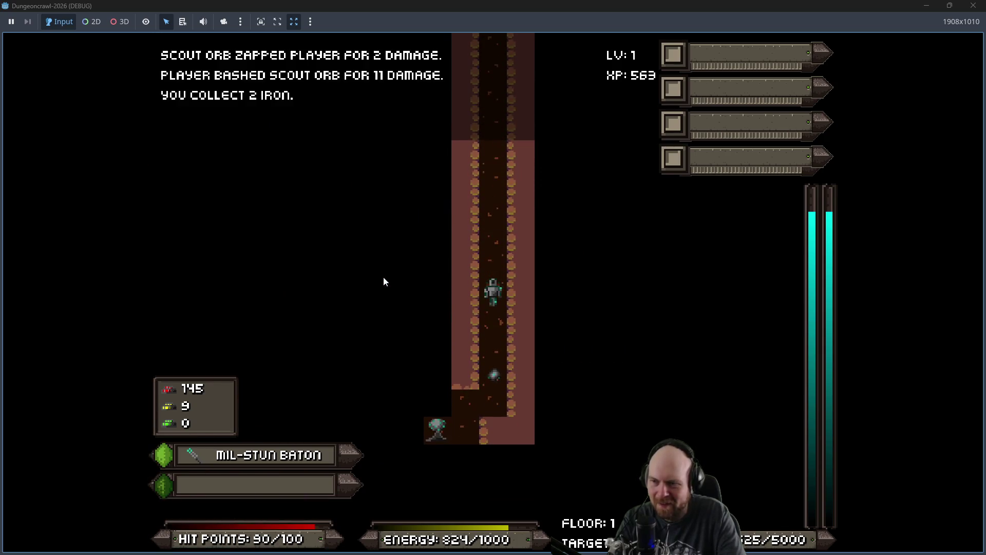
pyautogui.press('KP_1')
pyautogui.press('KP_1')
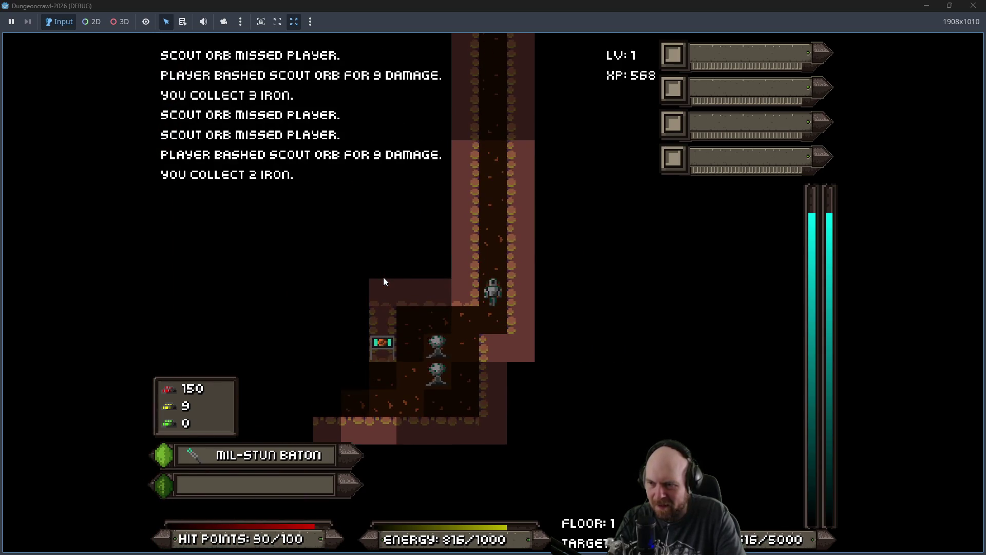
pyautogui.press('KP_8')
pyautogui.press('KP_8')
pyautogui.press('KP_8')
pyautogui.press('KP_4')
pyautogui.press('KP_4')
pyautogui.press('KP_4')
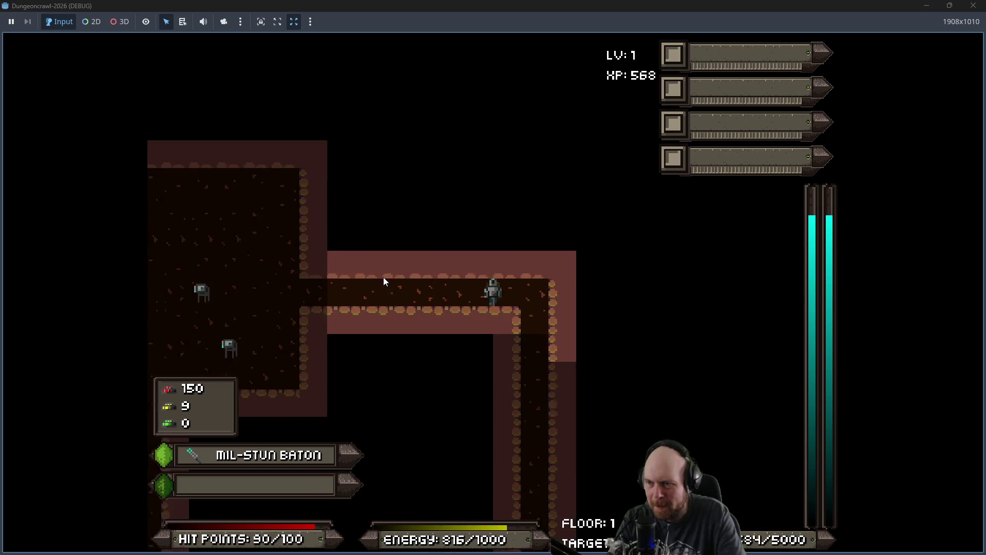
pyautogui.press('KP_4')
pyautogui.press('KP_4')
pyautogui.press('KP_4')
pyautogui.press('KP_7')
pyautogui.press('n')
pyautogui.press('KP_4')
pyautogui.press('KP_4')
pyautogui.press('KP_4')
pyautogui.press('KP_4')
pyautogui.press('KP_4')
pyautogui.press('KP_4')
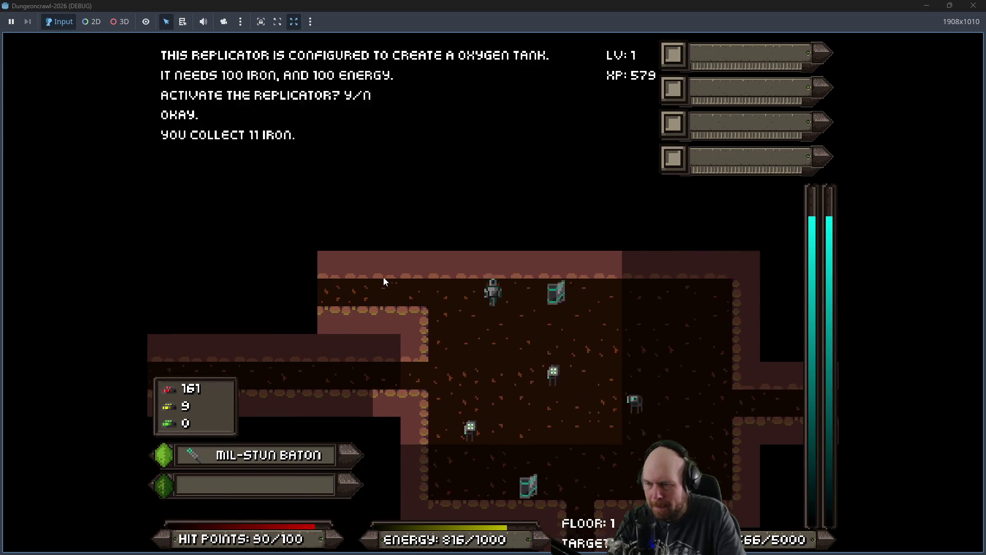
pyautogui.press('KP_4')
pyautogui.press('KP_4')
pyautogui.press('KP_4')
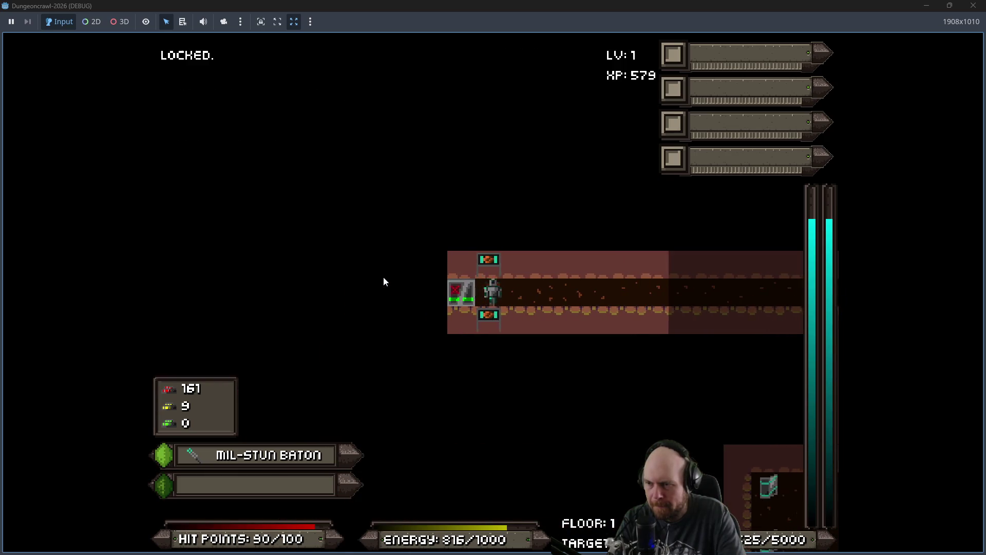
# Step: Fight the scout orb and marsbat, then head down and east through corridors fighting slimes
pyautogui.press('KP_6')
pyautogui.press('KP_6')
pyautogui.press('KP_6')
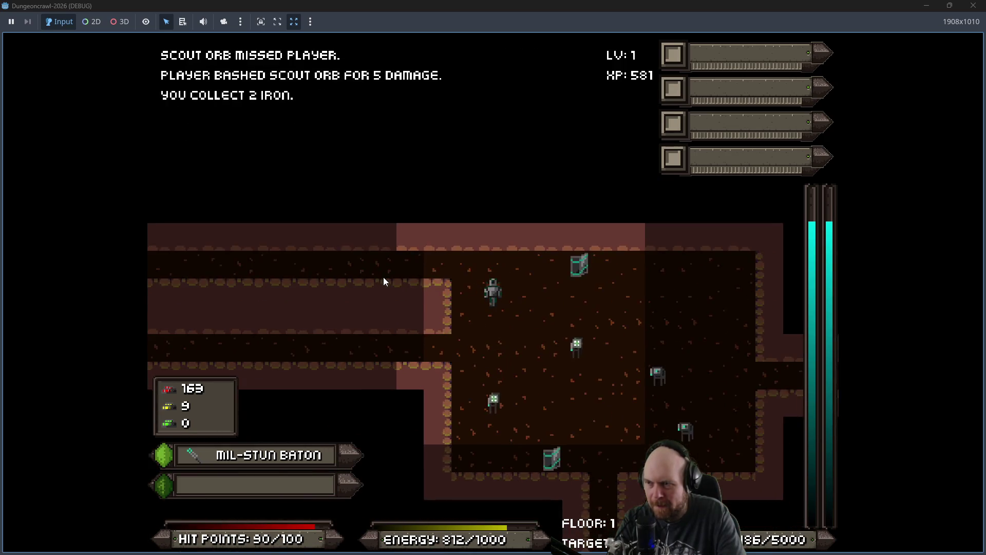
pyautogui.press('KP_7')
pyautogui.press('KP_4')
pyautogui.press('KP_4')
pyautogui.press('KP_4')
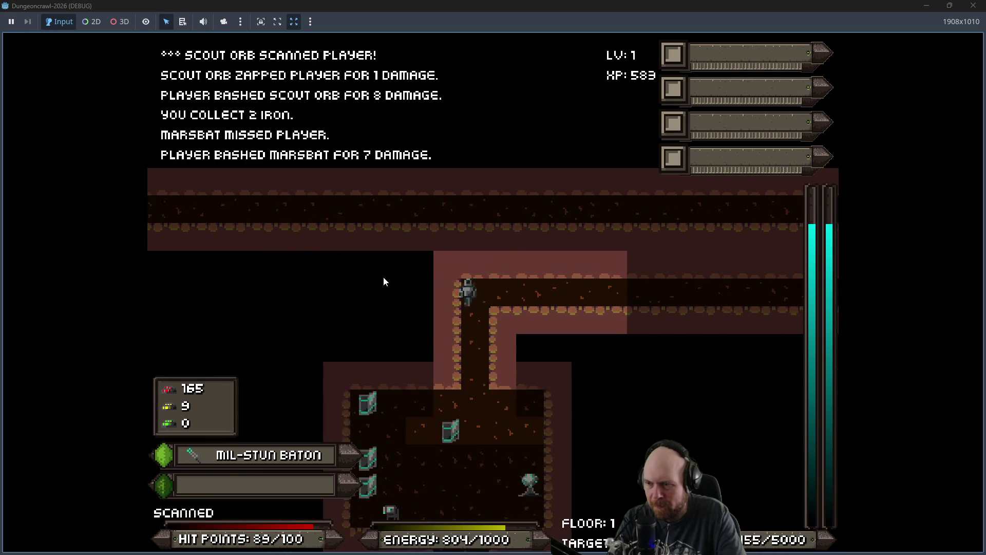
pyautogui.press('KP_2')
pyautogui.press('KP_2')
pyautogui.press('KP_2')
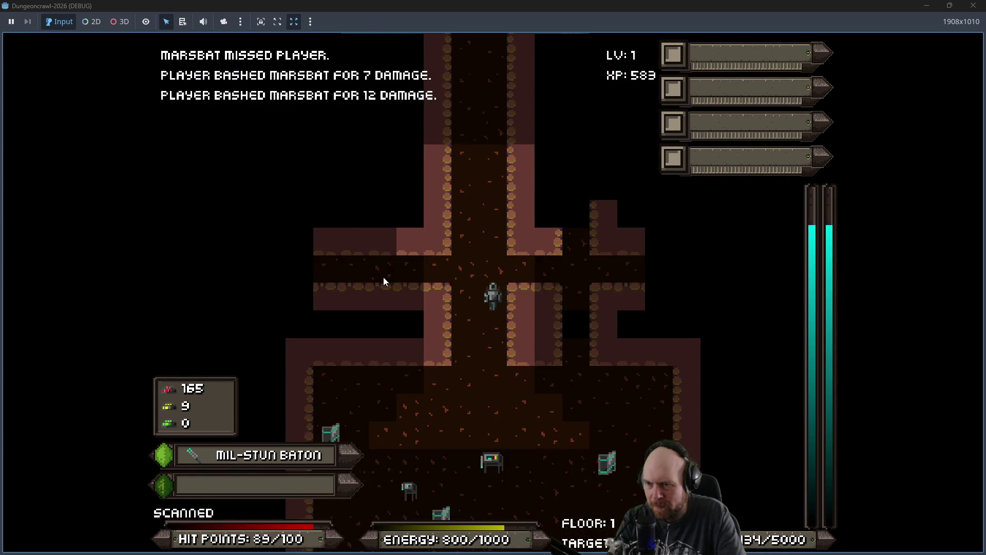
pyautogui.press('KP_2')
pyautogui.press('KP_2')
pyautogui.press('KP_2')
pyautogui.press('KP_6')
pyautogui.press('KP_6')
pyautogui.press('KP_6')
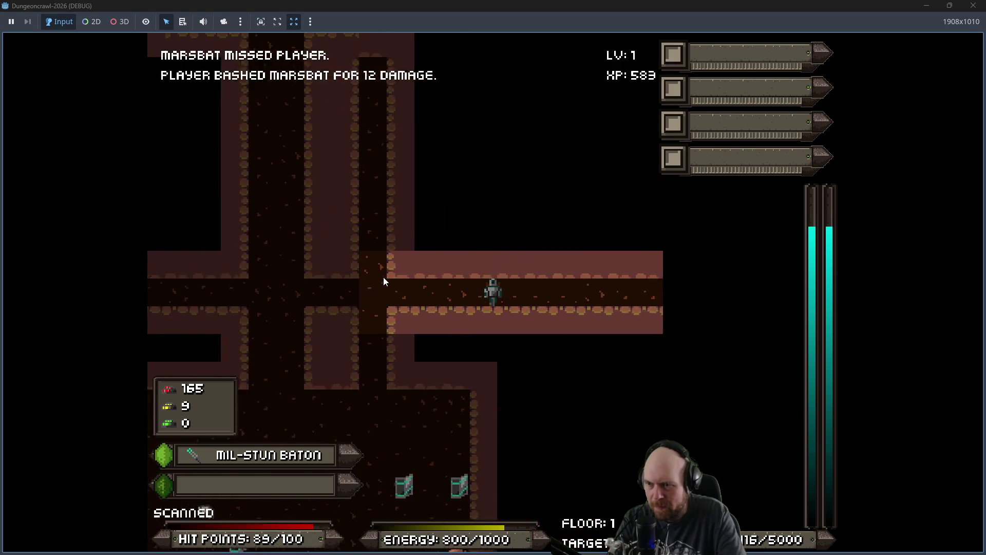
pyautogui.press('KP_6')
pyautogui.press('KP_6')
pyautogui.press('KP_6')
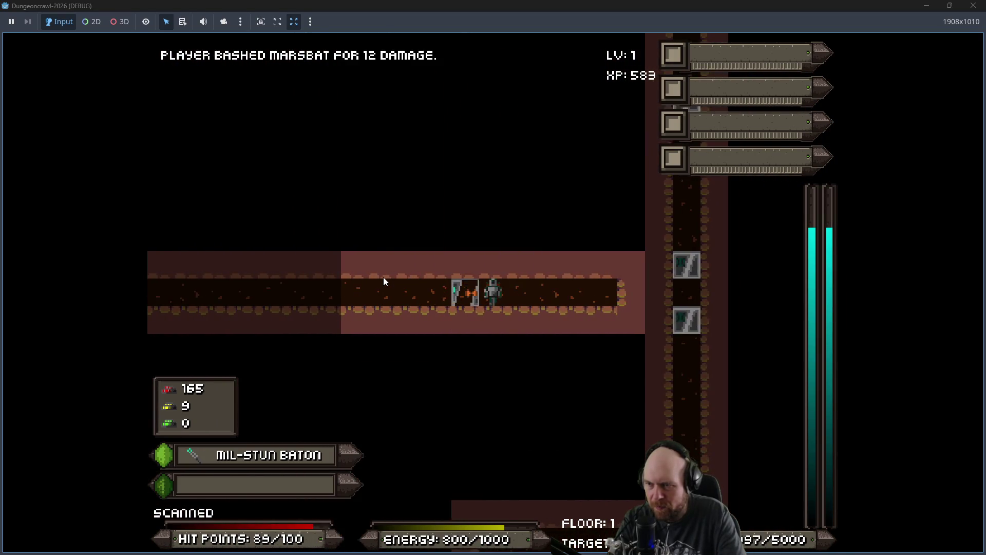
pyautogui.press('KP_6')
pyautogui.press('KP_6')
pyautogui.press('KP_6')
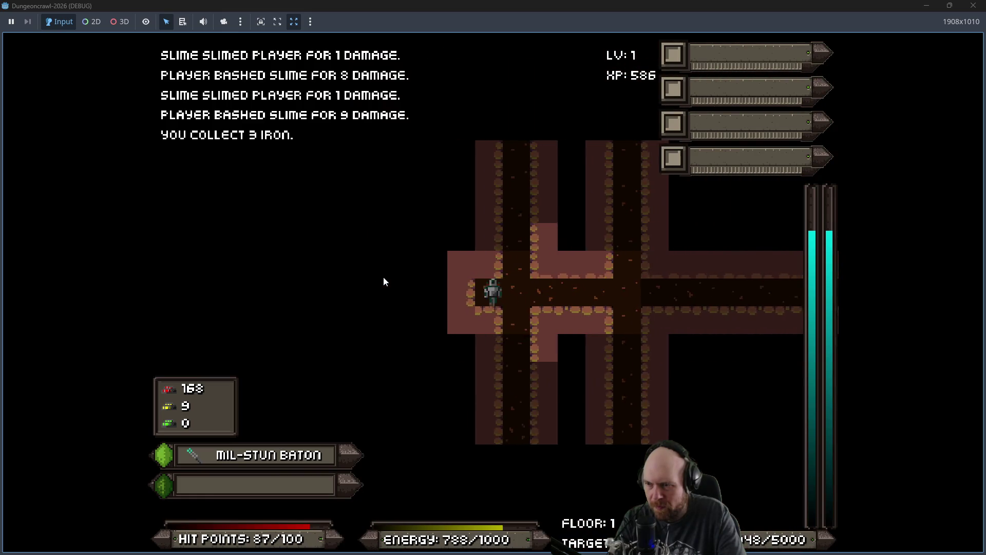
pyautogui.press('KP_6')
pyautogui.press('KP_6')
pyautogui.press('KP_8')
pyautogui.press('KP_8')
pyautogui.press('KP_8')
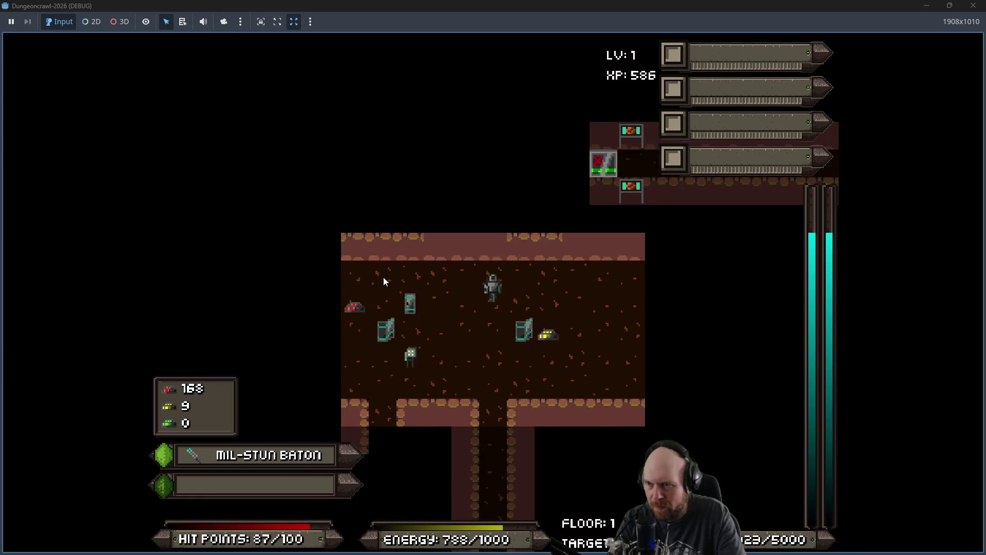
# Step: Kill the scout orb, pick up the oxygen tank and gold, and head down the long corridor
pyautogui.press('KP_1')
pyautogui.press('KP_1')
pyautogui.press('KP_4')
pyautogui.press('KP_8')
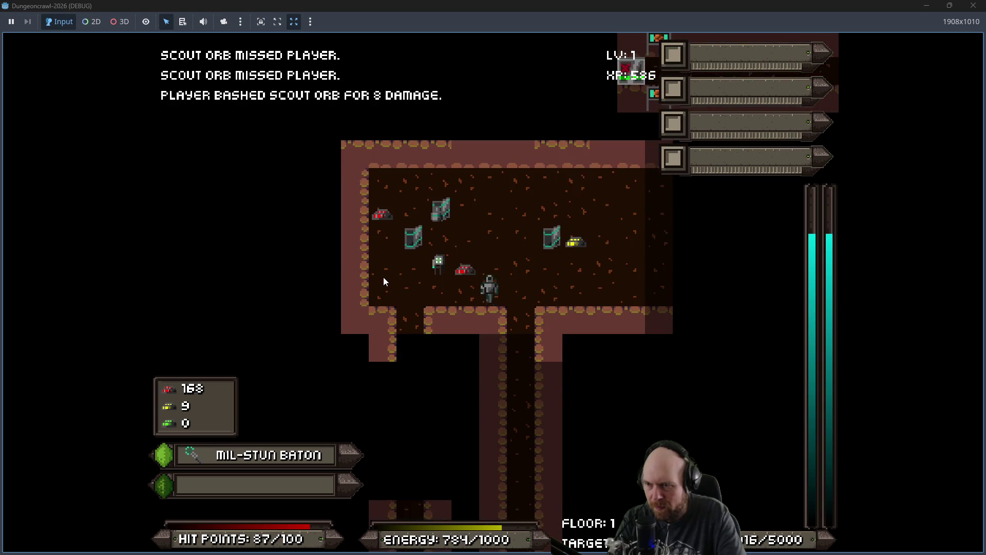
pyautogui.press('KP_6')
pyautogui.press('KP_6')
pyautogui.press('KP_6')
pyautogui.press('KP_1')
pyautogui.press('KP_1')
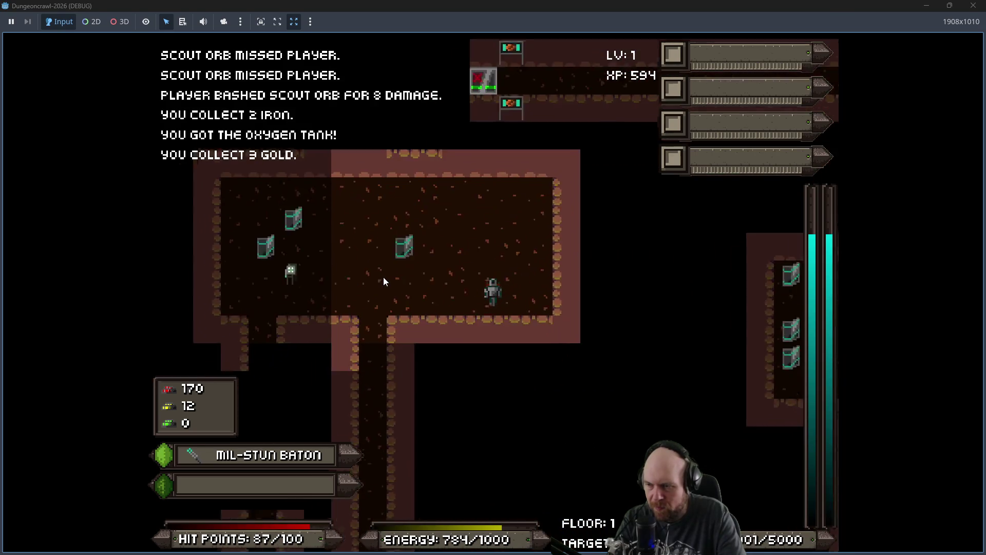
pyautogui.press('KP_4')
pyautogui.press('KP_4')
pyautogui.press('KP_4')
pyautogui.press('KP_1')
pyautogui.press('KP_2')
pyautogui.press('KP_2')
pyautogui.press('KP_2')
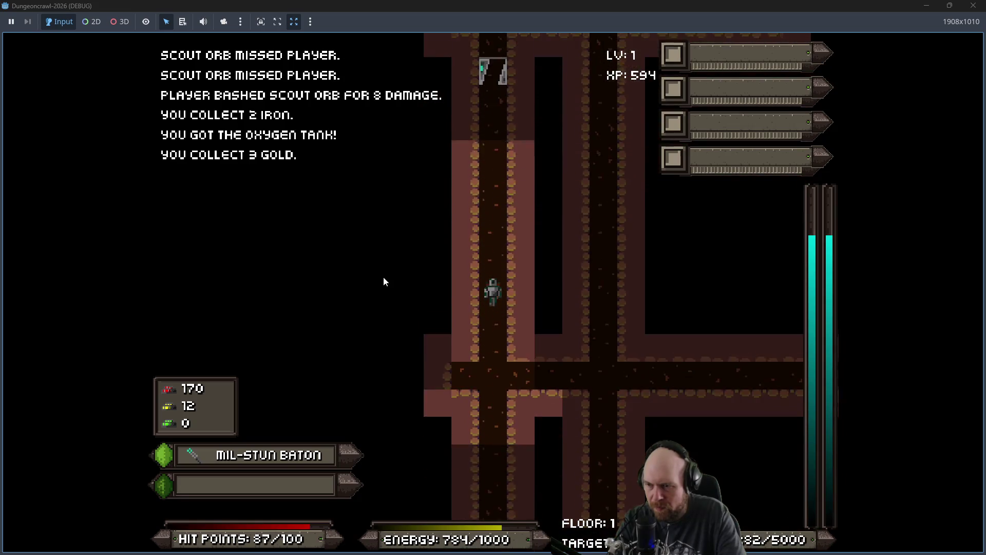
pyautogui.press('KP_2')
# Step: Kill the martian moth, then clear the slimes and marsbat in the next room, collecting iron
pyautogui.press('KP_6')
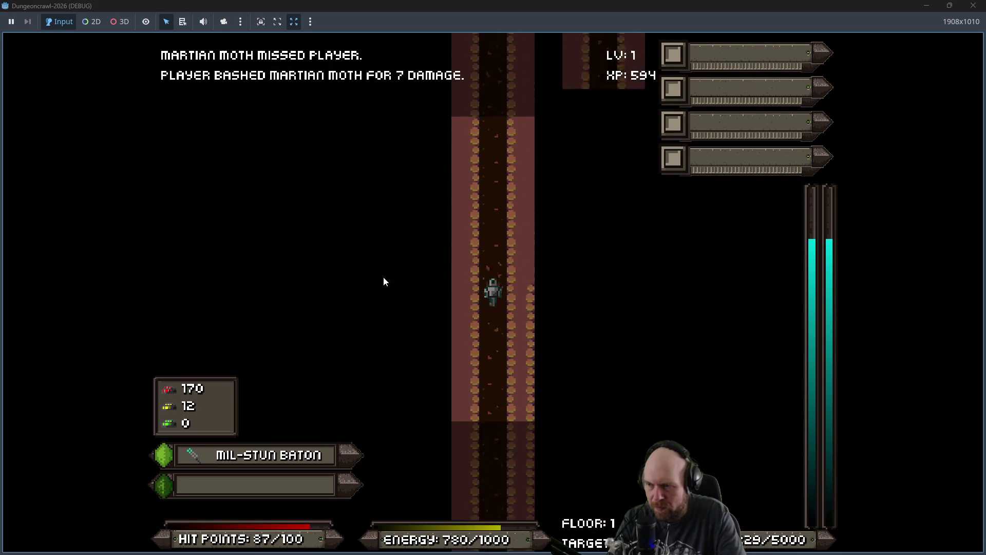
pyautogui.press('KP_6')
pyautogui.press('KP_2')
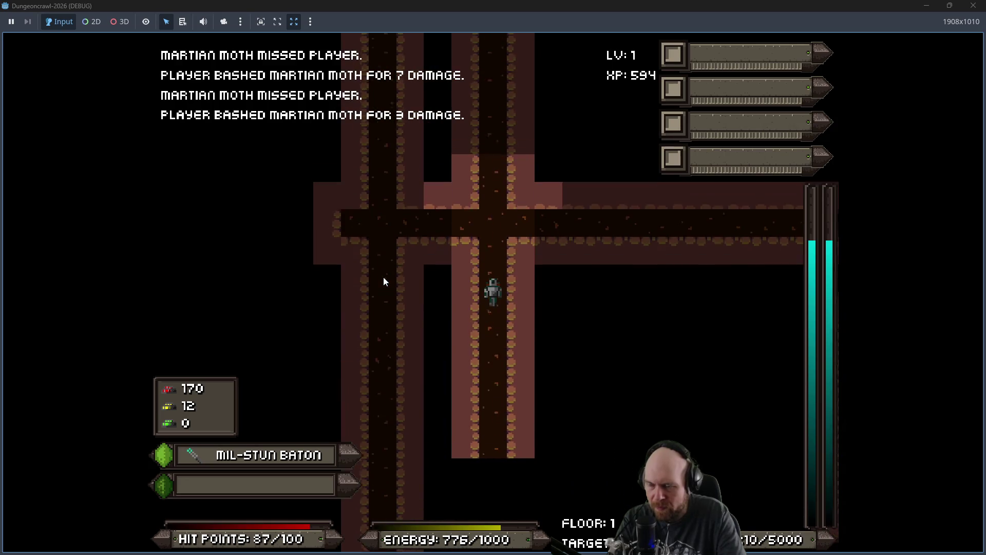
pyautogui.press('KP_6')
pyautogui.press('KP_2')
pyautogui.press('KP_6')
pyautogui.press('KP_8')
pyautogui.press('KP_8')
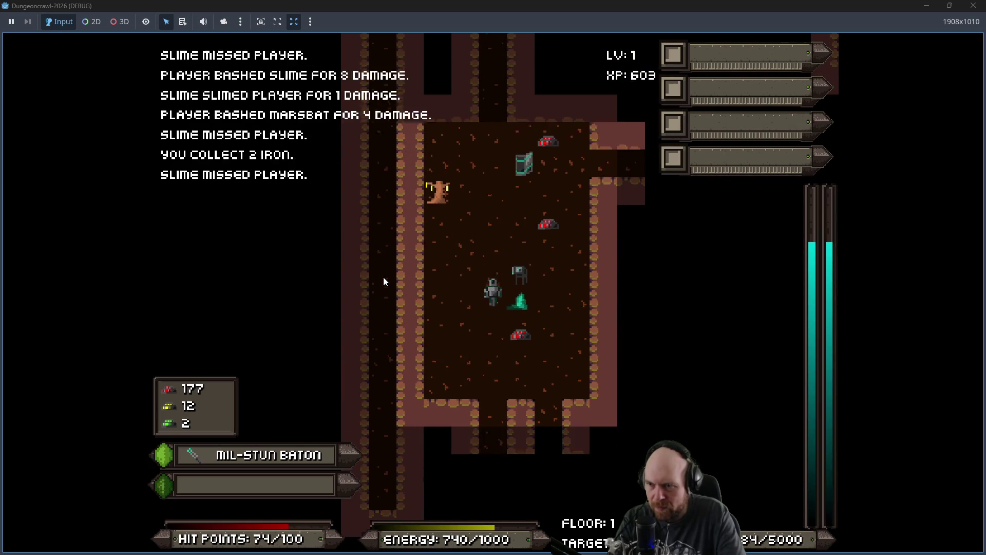
pyautogui.press('KP_3')
pyautogui.press('KP_3')
pyautogui.press('KP_2')
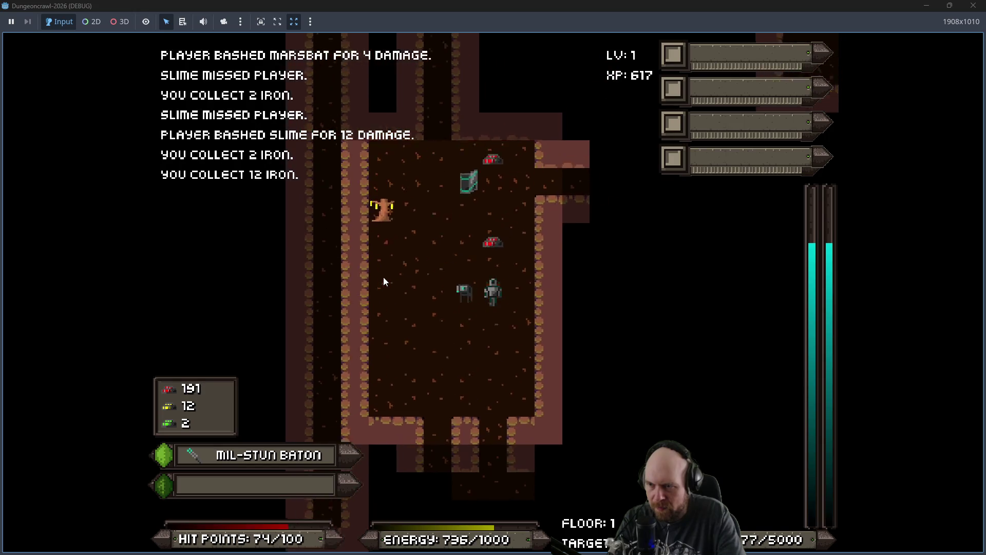
pyautogui.press('KP_9')
pyautogui.press('KP_8')
# Step: Grab the last iron by the stairs, descend to Floor 2, and enter its first room
pyautogui.press('KP_2')
pyautogui.press('KP_2')
pyautogui.press('KP_2')
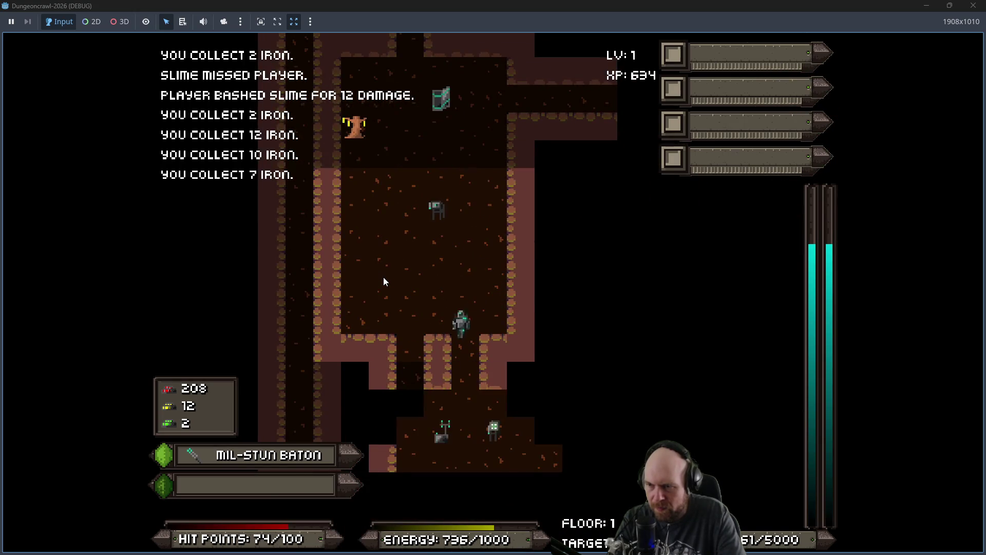
pyautogui.press('KP_3')
pyautogui.press('KP_2')
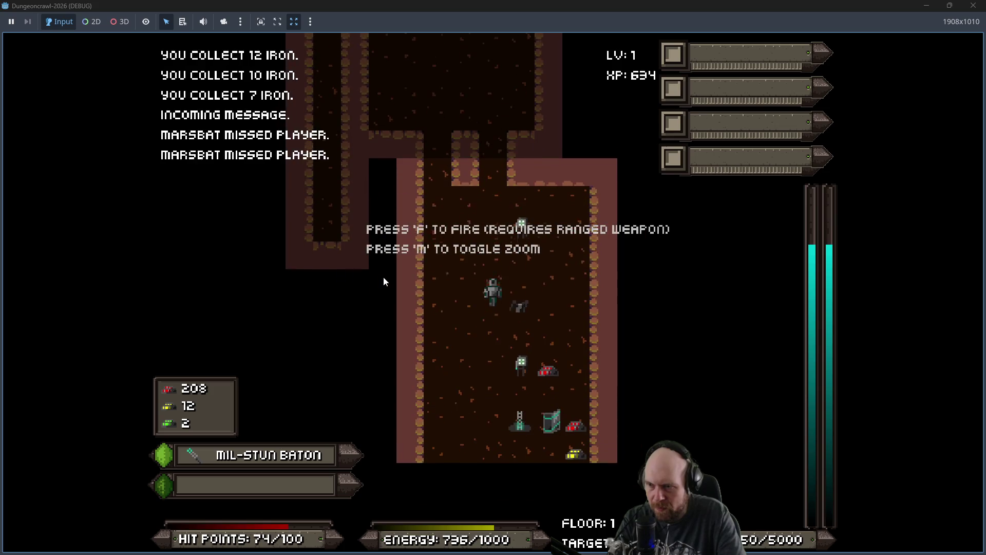
pyautogui.press('KP_3')
pyautogui.press('KP_2')
pyautogui.press('KP_2')
pyautogui.press('KP_2')
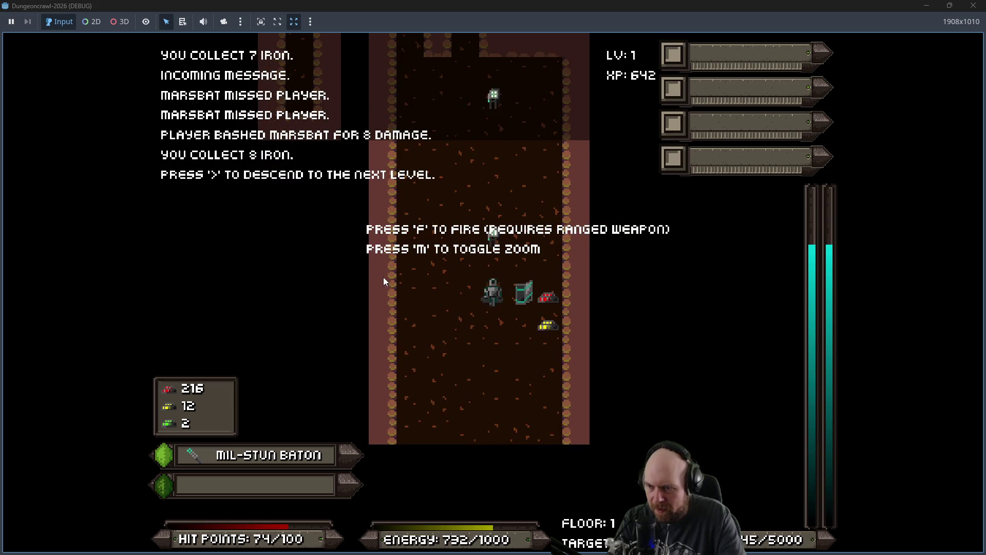
pyautogui.press('>')
pyautogui.press('KP_1')
pyautogui.press('KP_4')
pyautogui.press('KP_4')
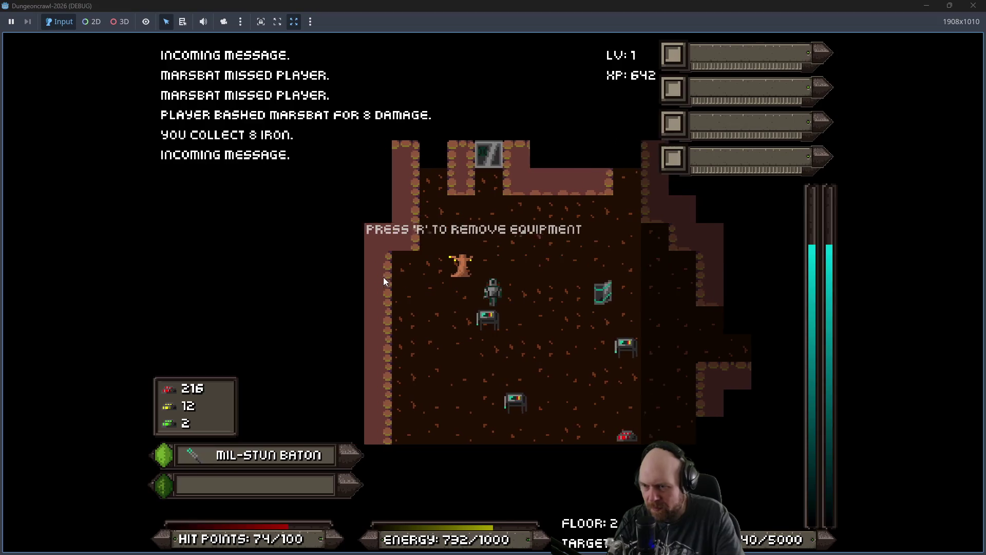
# Step: Defeat the crab bot, scout orb and martian moth in the first cave and grab the Hydro Cell
pyautogui.press('KP_2')
pyautogui.press('KP_2')
pyautogui.press('KP_7')
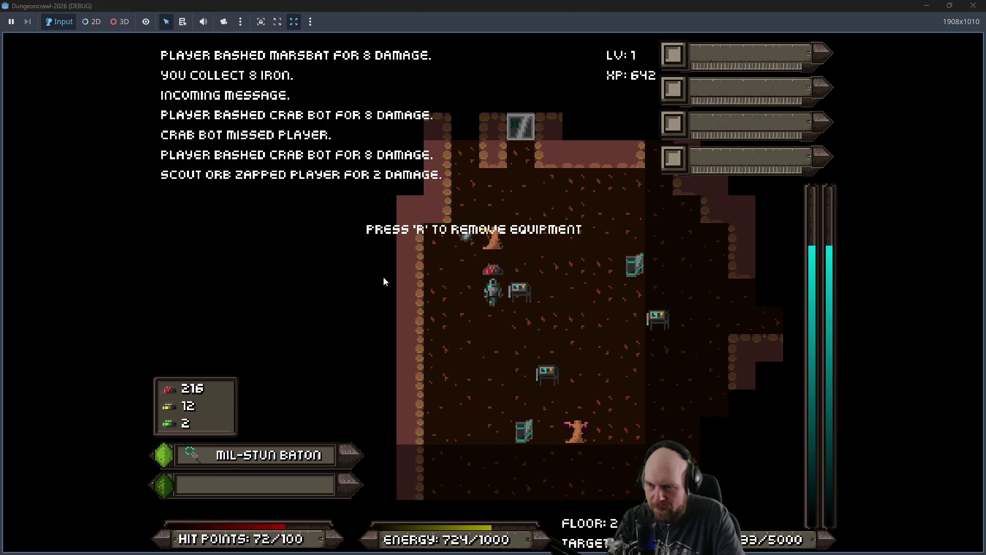
pyautogui.press('KP_7')
pyautogui.press('KP_8')
pyautogui.press('Up')
pyautogui.press('Up')
pyautogui.press('Up')
pyautogui.press('Left')
pyautogui.press('Left')
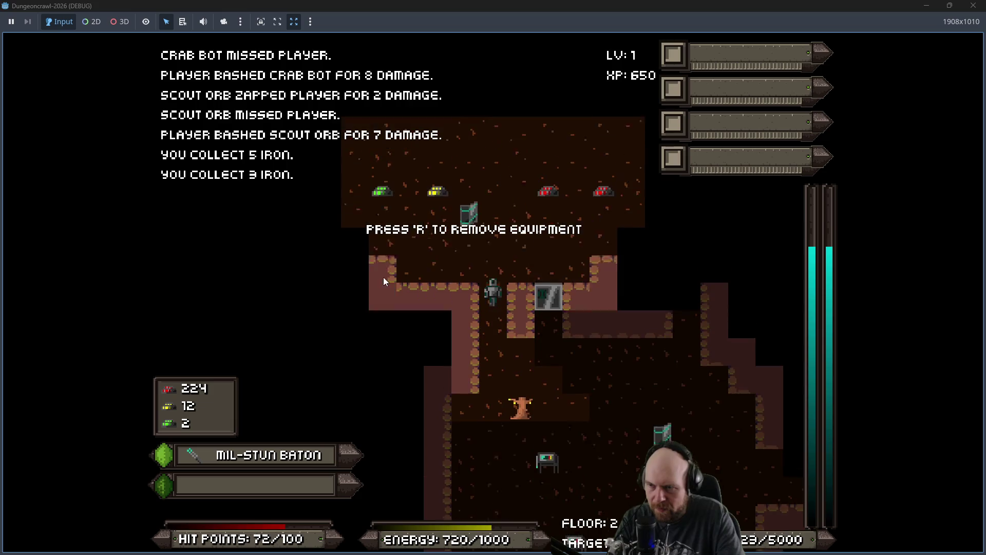
pyautogui.press('Up')
pyautogui.press('Up')
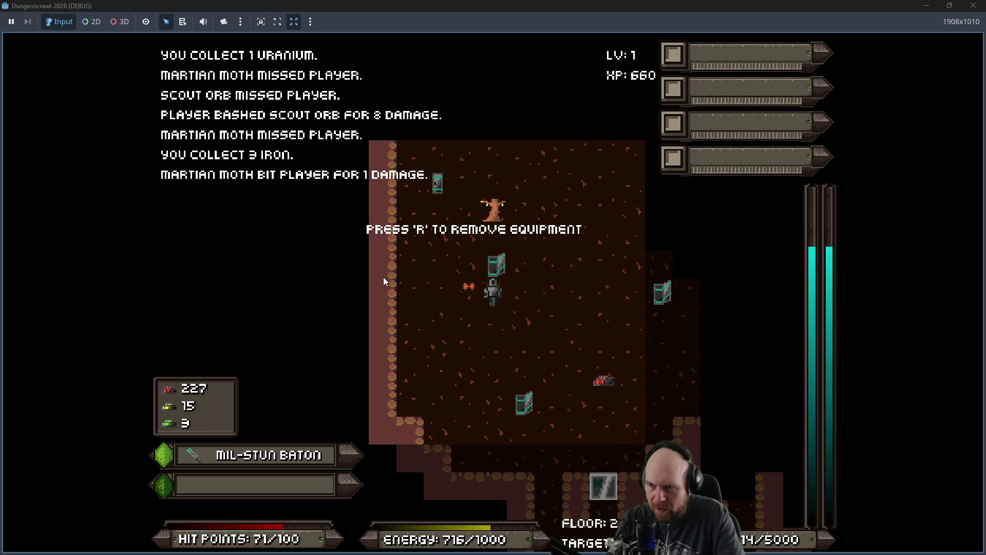
pyautogui.press('Up')
pyautogui.press('Left')
pyautogui.press('Left')
pyautogui.press('Up')
pyautogui.press('Up')
pyautogui.press('Up')
pyautogui.press('Up')
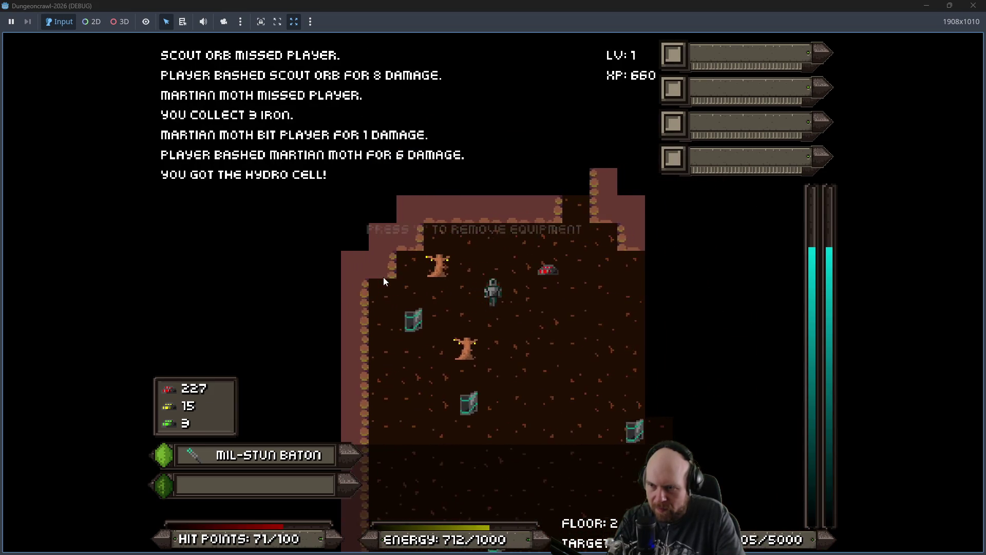
pyautogui.press('Up')
pyautogui.press('Up')
pyautogui.press('Up')
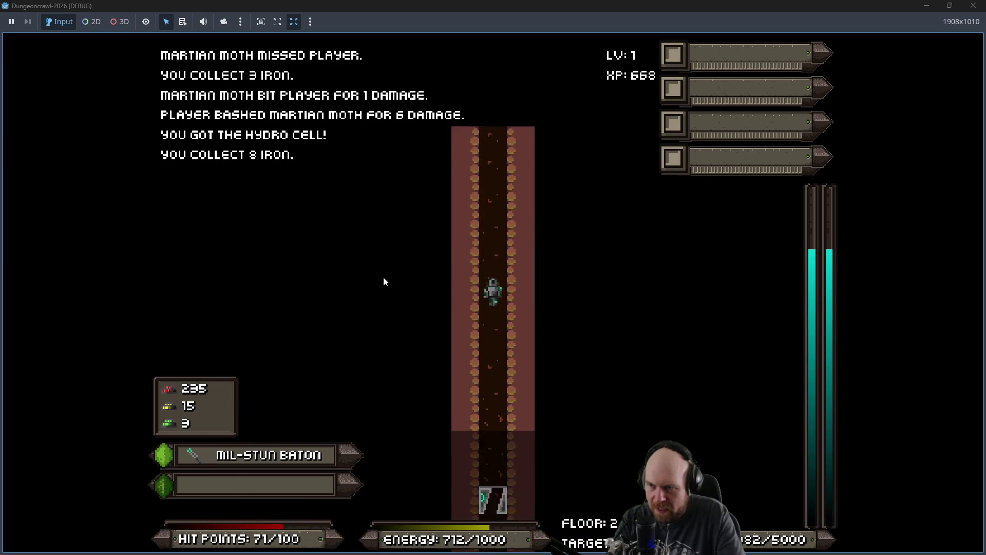
# Step: Kill the slime and martian moth, then collect the room's iron and gold
pyautogui.press('Right')
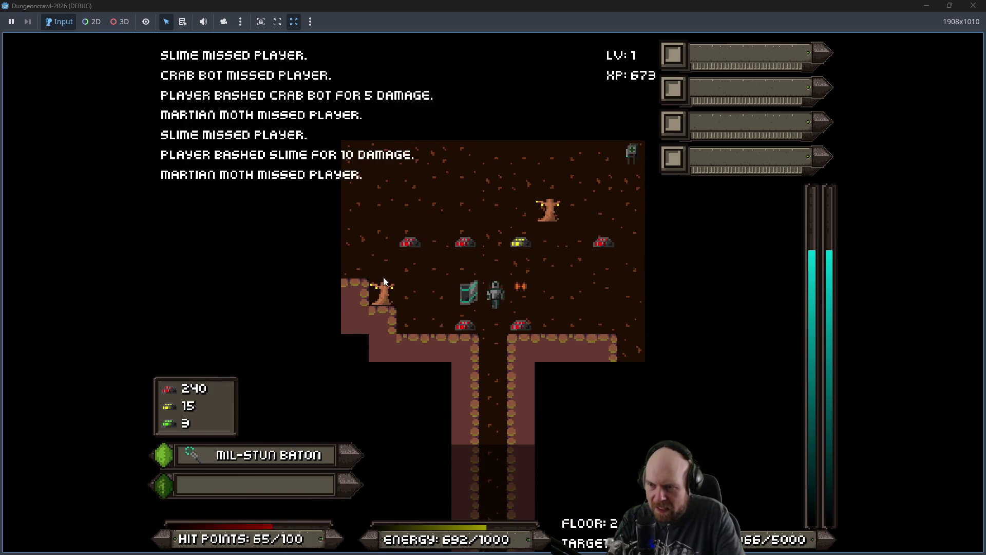
pyautogui.press('Right')
pyautogui.press('Left')
pyautogui.press('Left')
pyautogui.press('Left')
pyautogui.press('Up')
pyautogui.press('Up')
pyautogui.press('Right')
pyautogui.press('Right')
pyautogui.press('Right')
pyautogui.press('Up')
pyautogui.press('Up')
pyautogui.press('Up')
pyautogui.press('Left')
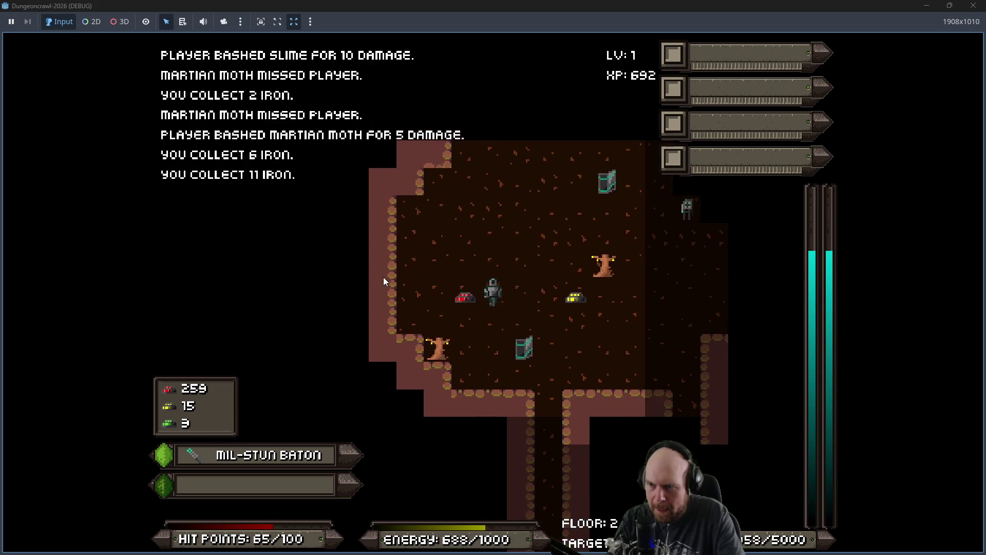
# Step: Walk through the cave and corridor to the vertical shaft and past its crossing
pyautogui.press('Up')
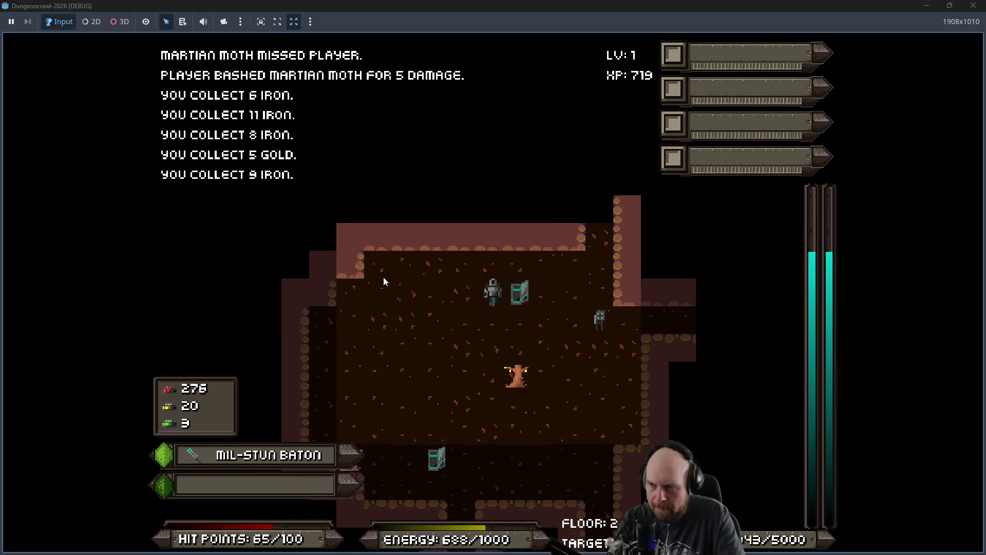
pyautogui.press('Right')
pyautogui.press('Up')
pyautogui.press('Right')
pyautogui.press('Down')
pyautogui.press('Down')
pyautogui.press('Right')
pyautogui.press('Right')
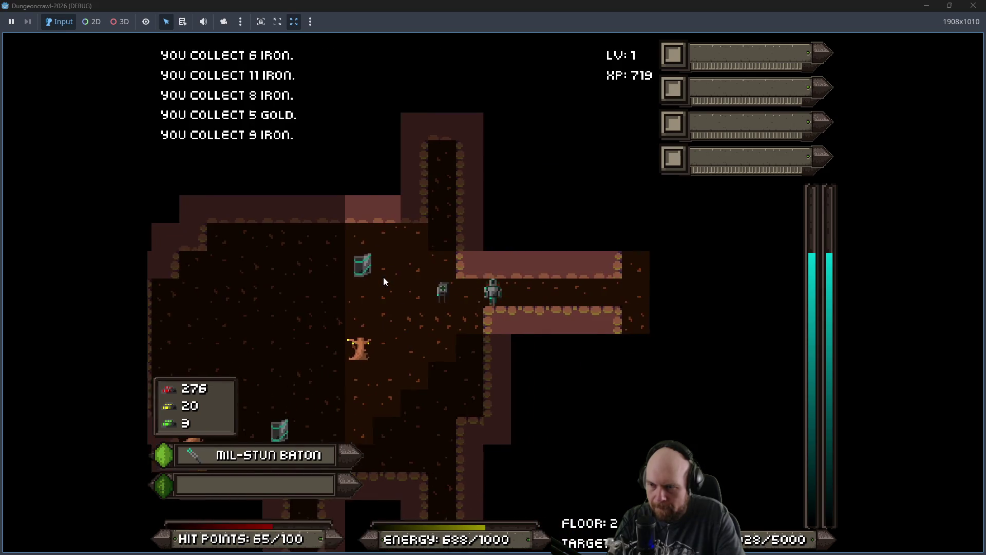
pyautogui.press('Right')
pyautogui.press('Right')
pyautogui.press('Right')
pyautogui.press('Right')
pyautogui.press('Up')
pyautogui.press('Up')
pyautogui.press('Up')
pyautogui.press('Up')
pyautogui.press('Down')
pyautogui.press('Down')
pyautogui.press('Down')
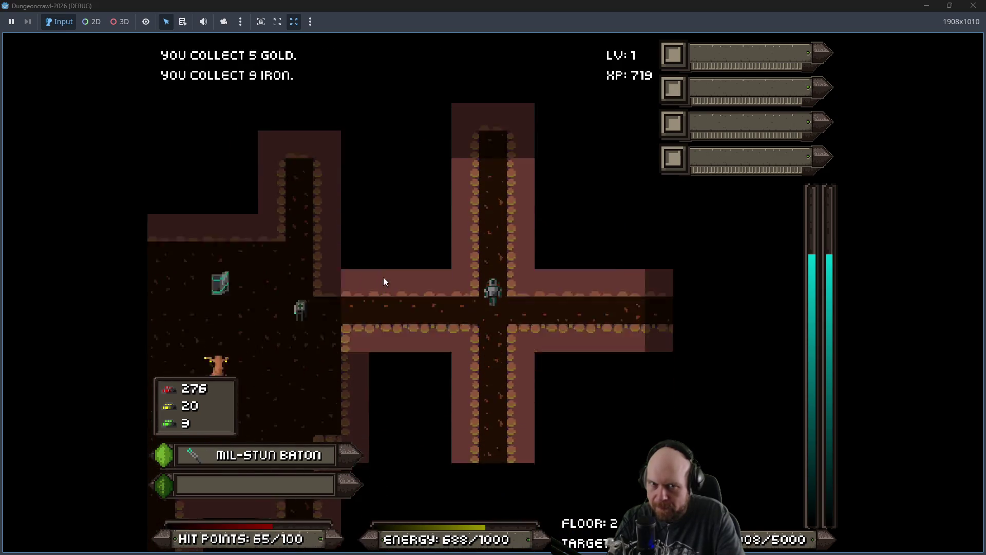
# Step: Clear the crab bot and scout orb in the vertical room and collect its iron
pyautogui.press('Down')
pyautogui.press('Down')
pyautogui.press('Down')
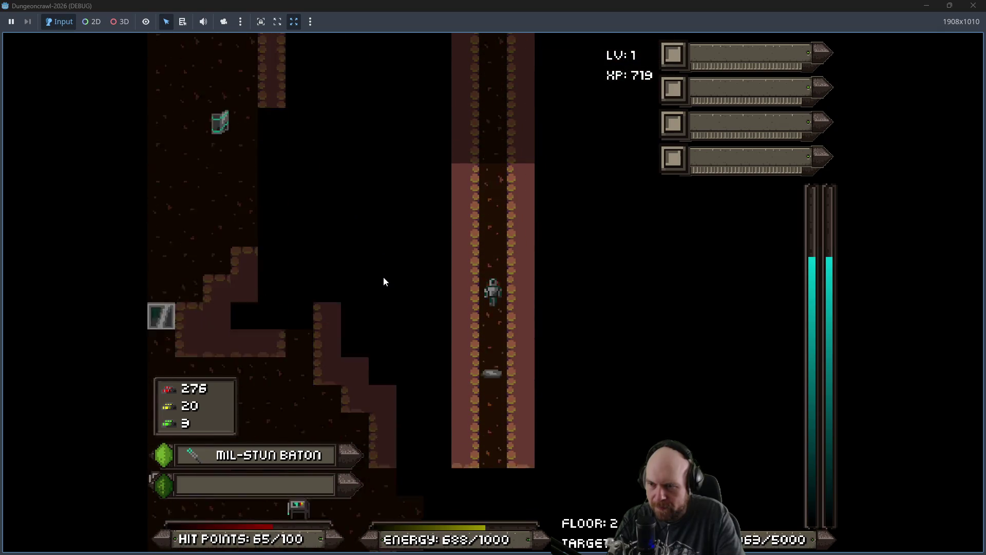
pyautogui.press('Right')
pyautogui.press('Down')
pyautogui.press('Right')
pyautogui.press('Down')
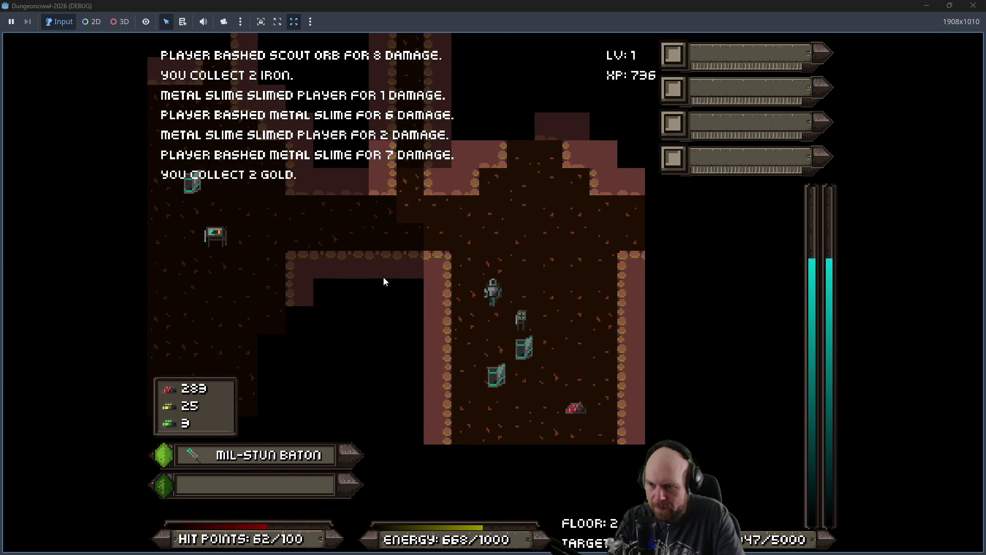
pyautogui.press('Right')
pyautogui.press('Down')
pyautogui.press('Down')
pyautogui.press('Right')
pyautogui.press('Down')
pyautogui.press('Right')
pyautogui.press('Down')
pyautogui.press('Down')
pyautogui.press('Left')
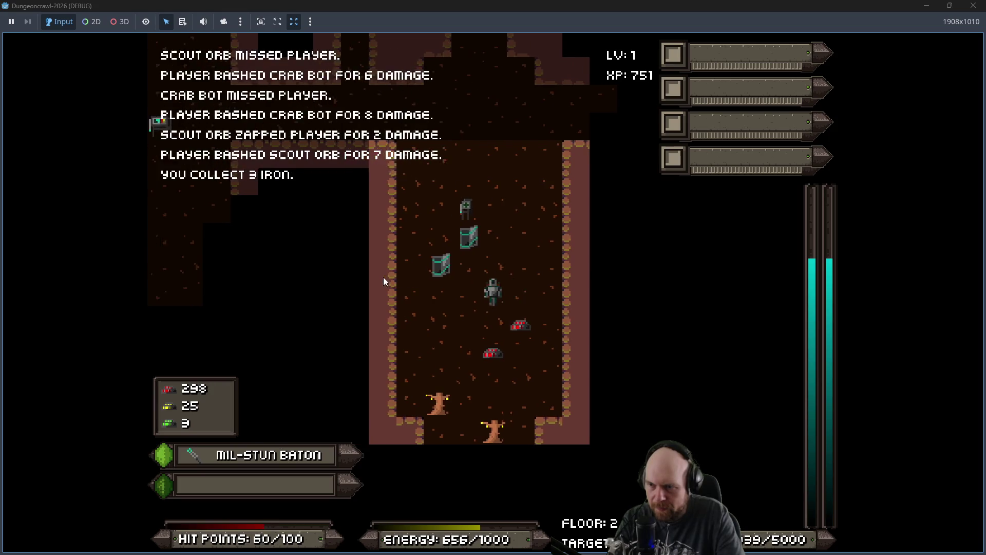
pyautogui.press('Down')
pyautogui.press('Down')
pyautogui.press('Down')
pyautogui.press('Right')
pyautogui.press('Up')
pyautogui.press('Up')
pyautogui.press('Up')
pyautogui.press('Down')
pyautogui.press('Down')
pyautogui.press('Down')
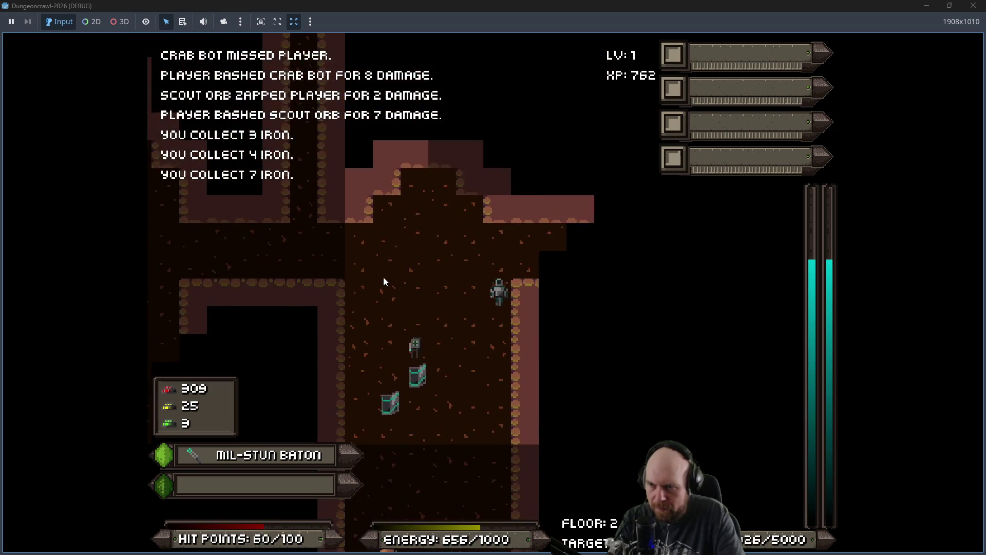
pyautogui.press('Down')
# Step: Kill the slimes and scout orb beyond the horizontal corridor, picking up their iron
pyautogui.press('Right')
pyautogui.press('Right')
pyautogui.press('Right')
pyautogui.press('Right')
pyautogui.press('Right')
pyautogui.press('Right')
pyautogui.press('Right')
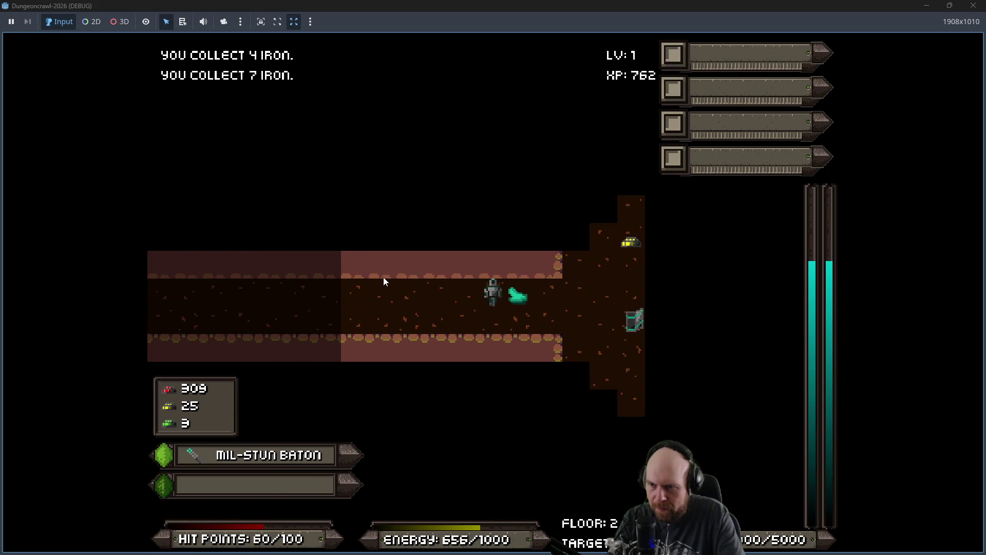
pyautogui.press('Right')
pyautogui.press('Right')
pyautogui.press('Right')
pyautogui.press('Right')
pyautogui.press('Right')
pyautogui.press('Right')
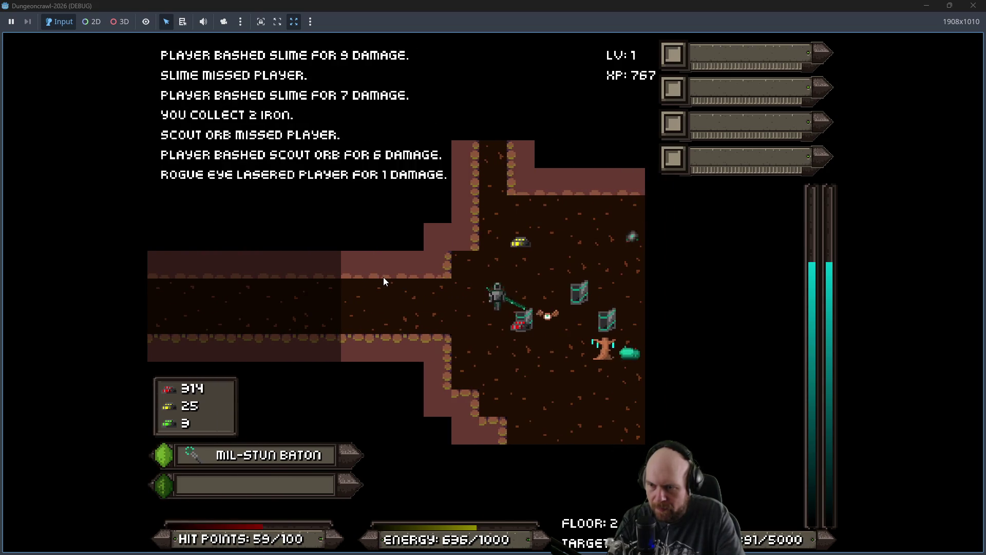
pyautogui.press('Down')
pyautogui.press('Up')
pyautogui.press('Up')
pyautogui.press('Up')
pyautogui.press('Up')
pyautogui.press('Up')
pyautogui.press('Down')
pyautogui.press('Down')
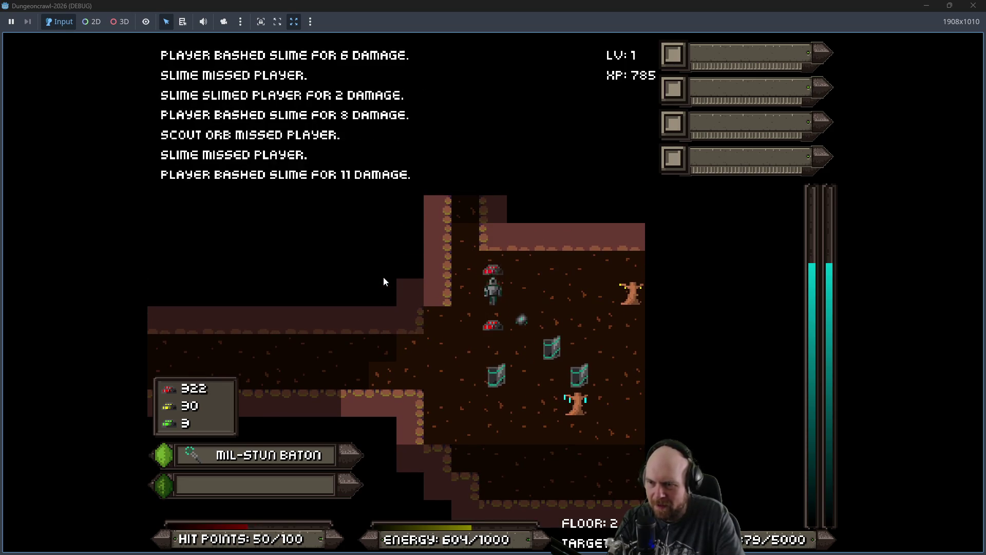
pyautogui.press('Down')
pyautogui.press('Down')
pyautogui.press('Right')
pyautogui.press('Right')
pyautogui.press('Right')
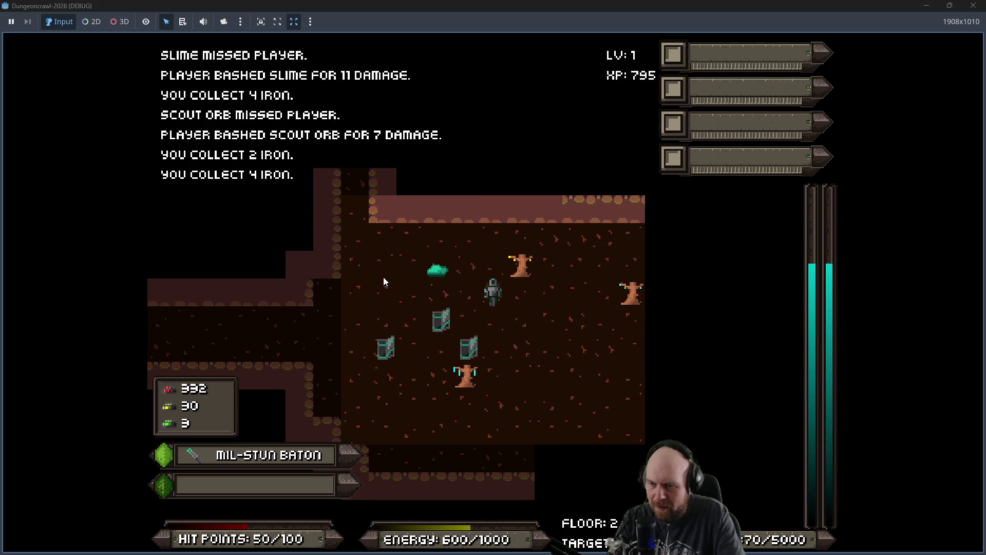
pyautogui.press('Left')
pyautogui.press('Left')
pyautogui.press('Left')
pyautogui.press('Left')
pyautogui.press('Left')
pyautogui.press('Up')
# Step: Bash through the remaining slimes and walk down to the medical dispenser, holding 351 iron
pyautogui.press('Right')
pyautogui.press('Right')
pyautogui.press('Down')
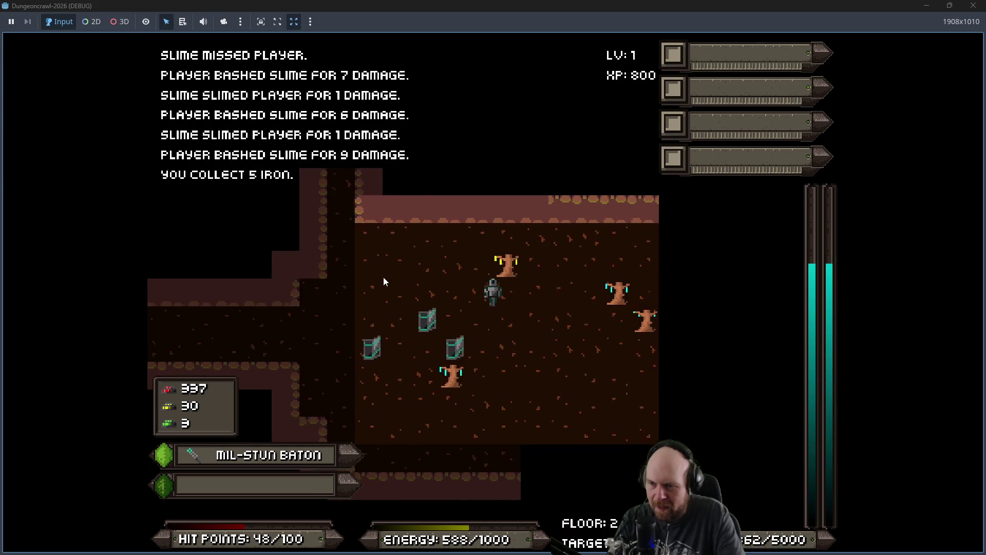
pyautogui.press('Right')
pyautogui.press('Right')
pyautogui.press('Right')
pyautogui.press('Down')
pyautogui.press('Down')
pyautogui.press('Down')
pyautogui.press('Right')
pyautogui.press('Down')
pyautogui.press('Down')
pyautogui.press('Down')
pyautogui.press('Down')
pyautogui.press('Down')
pyautogui.press('Down')
pyautogui.press('Down')
pyautogui.press('Down')
pyautogui.press('Down')
pyautogui.press('Down')
pyautogui.press('Down')
pyautogui.press('Down')
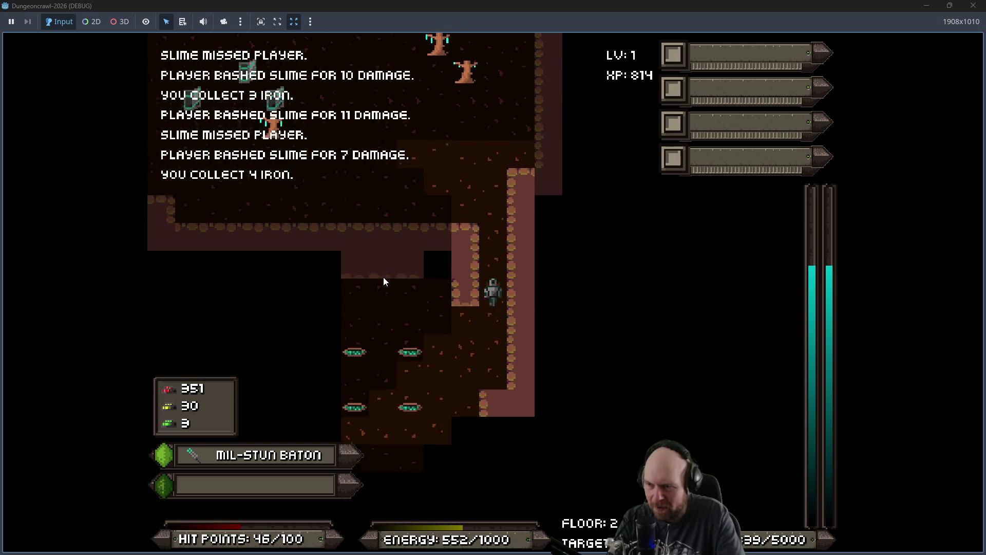
pyautogui.press('Down')
pyautogui.press('Down')
pyautogui.press('Left')
pyautogui.press('Left')
pyautogui.press('Left')
pyautogui.press('Left')
pyautogui.press('Left')
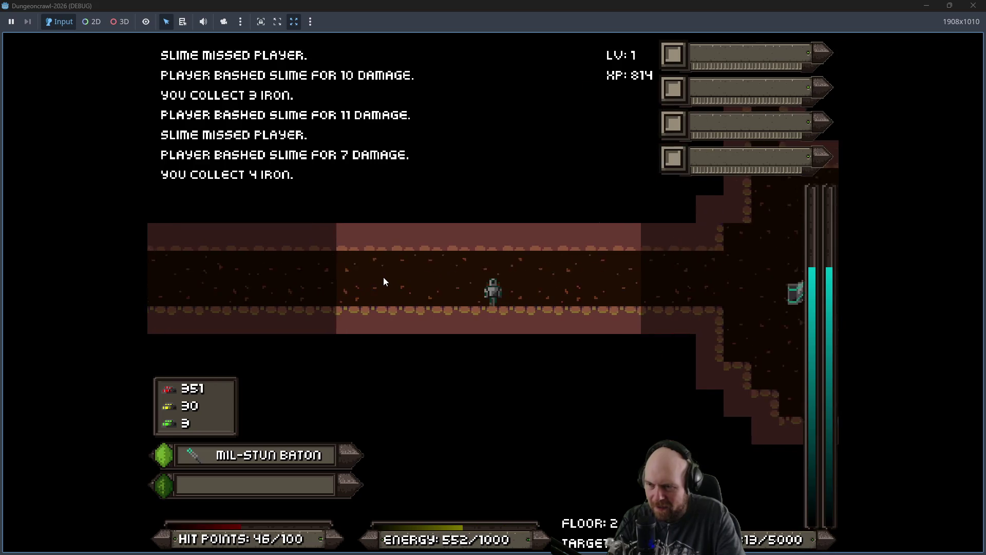
pyautogui.press('Left')
pyautogui.press('Left')
pyautogui.press('Left')
pyautogui.press('Left')
pyautogui.press('Down')
pyautogui.press('Down')
pyautogui.press('Down')
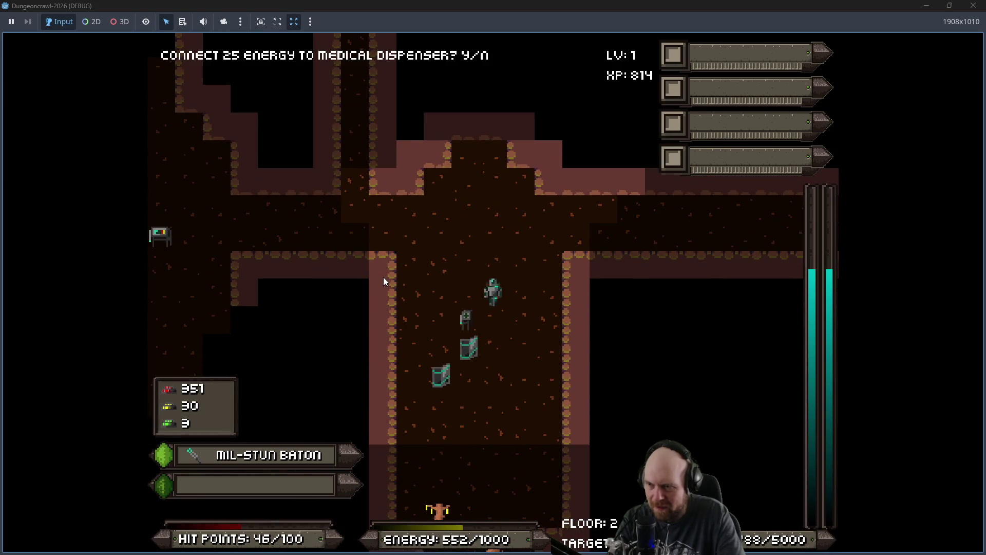
# Step: Accept the 25-energy dispenser prompt to get biogel and 100/100 HP, then continue along the corridor
pyautogui.press('y')
pyautogui.press('Up')
pyautogui.press('Up')
pyautogui.press('Up')
pyautogui.press('Up')
pyautogui.press('Up')
pyautogui.press('Up')
pyautogui.press('Up')
pyautogui.press('Up')
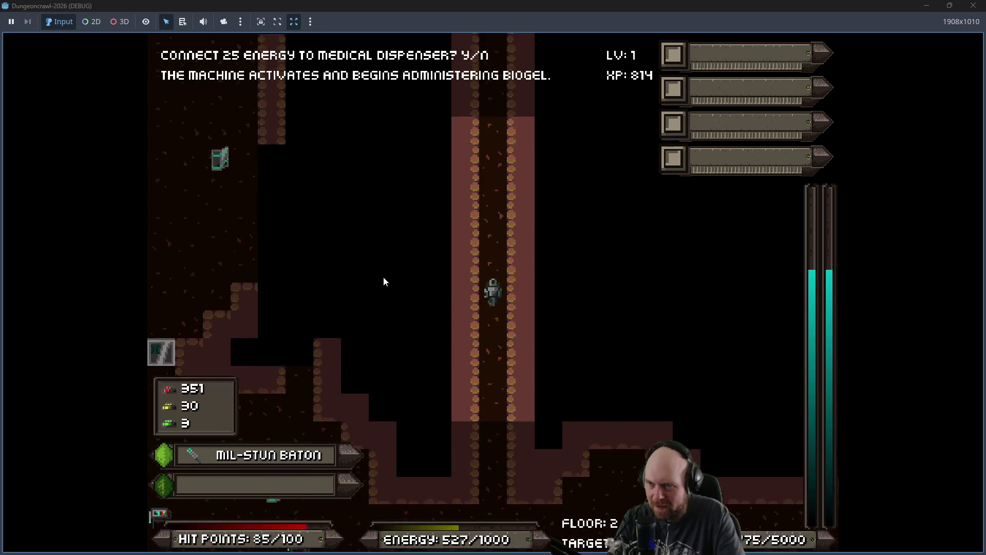
pyautogui.press('Up')
pyautogui.press('Up')
pyautogui.press('Up')
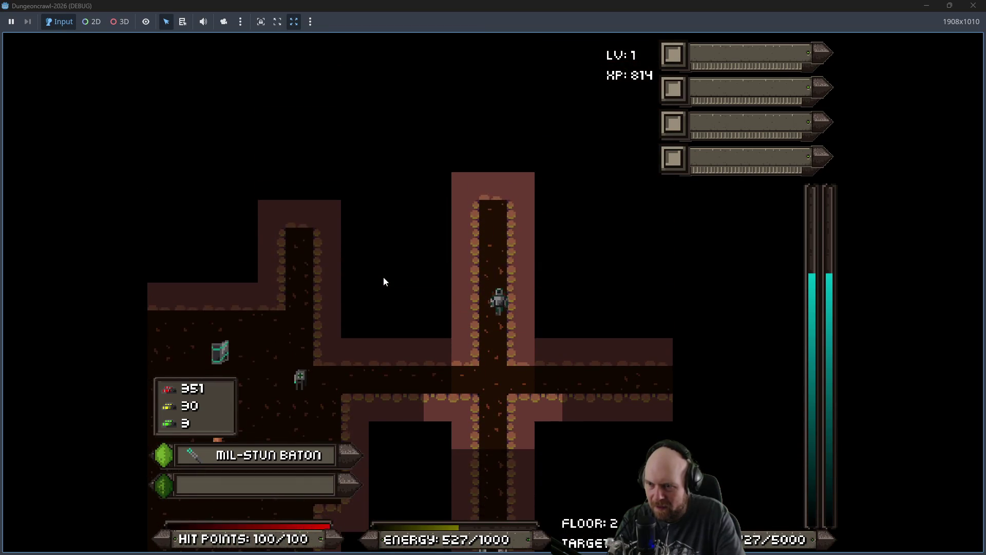
pyautogui.press('Down')
pyautogui.press('Down')
pyautogui.press('Down')
pyautogui.press('Right')
pyautogui.press('Right')
pyautogui.press('Right')
pyautogui.press('Right')
pyautogui.press('Right')
pyautogui.press('Right')
pyautogui.press('Right')
pyautogui.press('Right')
pyautogui.press('Right')
pyautogui.press('Right')
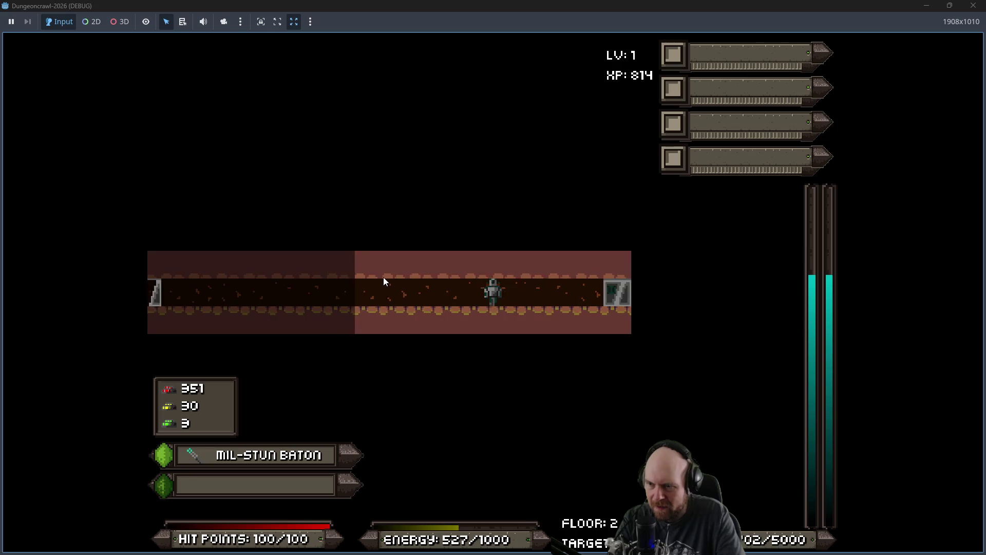
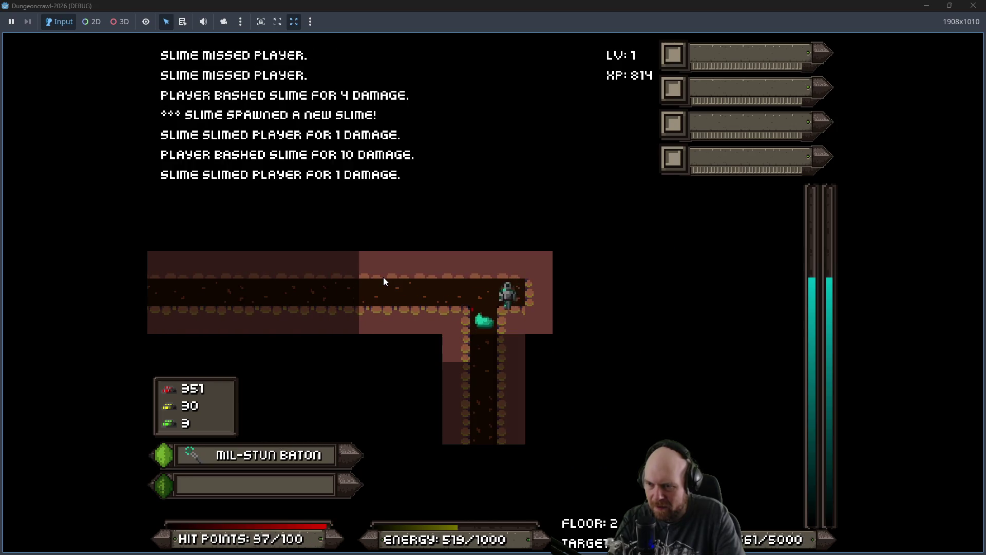
# Step: Bash the slimes along the vertical corridor and pick up their dropped iron
pyautogui.press('Left')
pyautogui.press('Down')
pyautogui.press('Down')
pyautogui.press('Down')
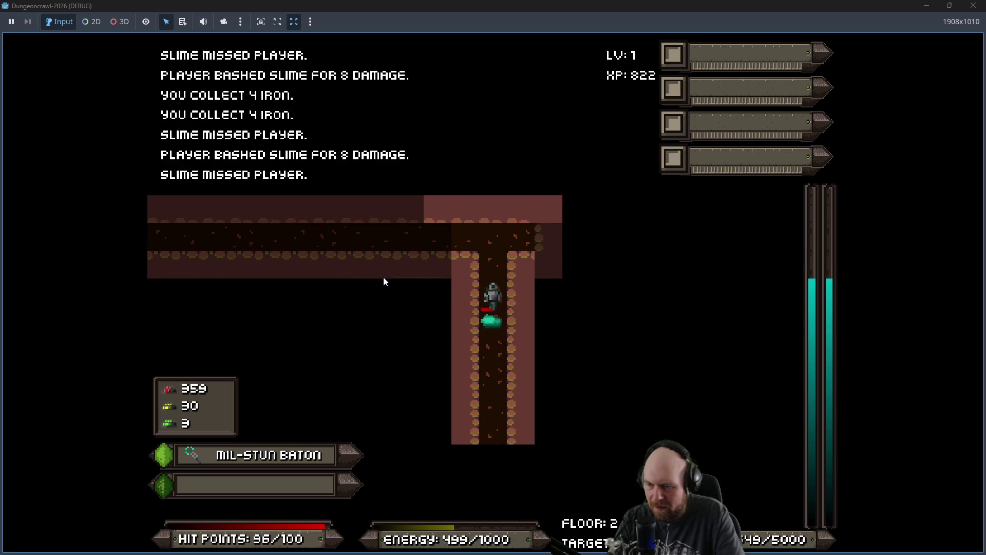
pyautogui.press('Up')
pyautogui.press('Up')
pyautogui.press('Up')
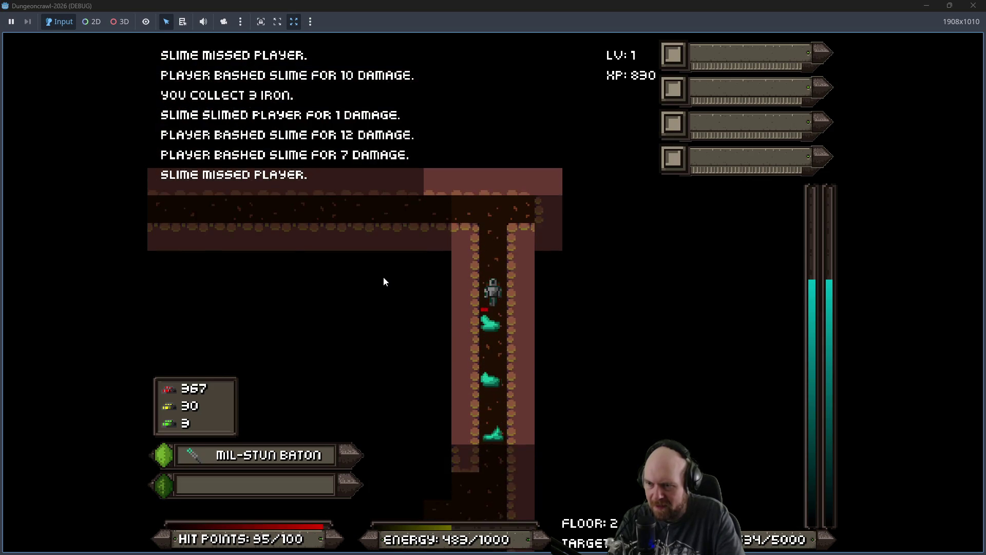
pyautogui.press('Down')
pyautogui.press('Down')
pyautogui.press('Down')
pyautogui.press('Down')
pyautogui.press('Up')
pyautogui.press('Up')
pyautogui.press('Up')
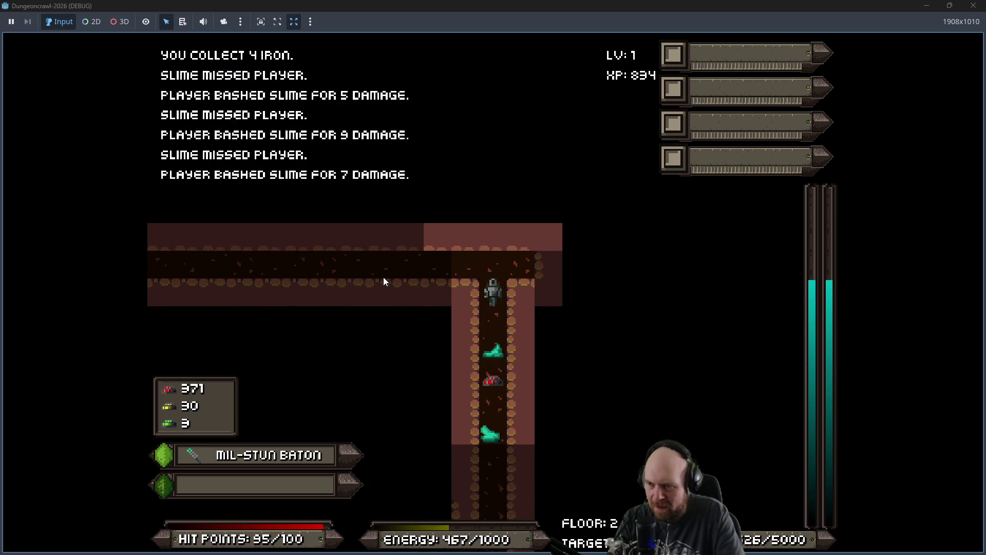
pyautogui.press('Left')
pyautogui.press('Left')
pyautogui.press('Left')
pyautogui.press('Right')
pyautogui.press('Right')
pyautogui.press('Right')
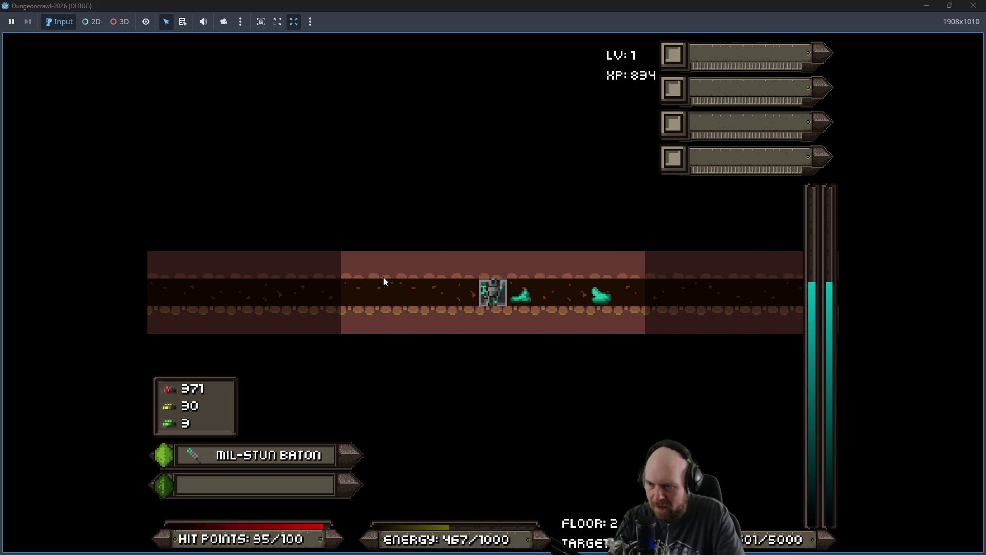
pyautogui.press('Right')
pyautogui.press('Right')
pyautogui.press('Right')
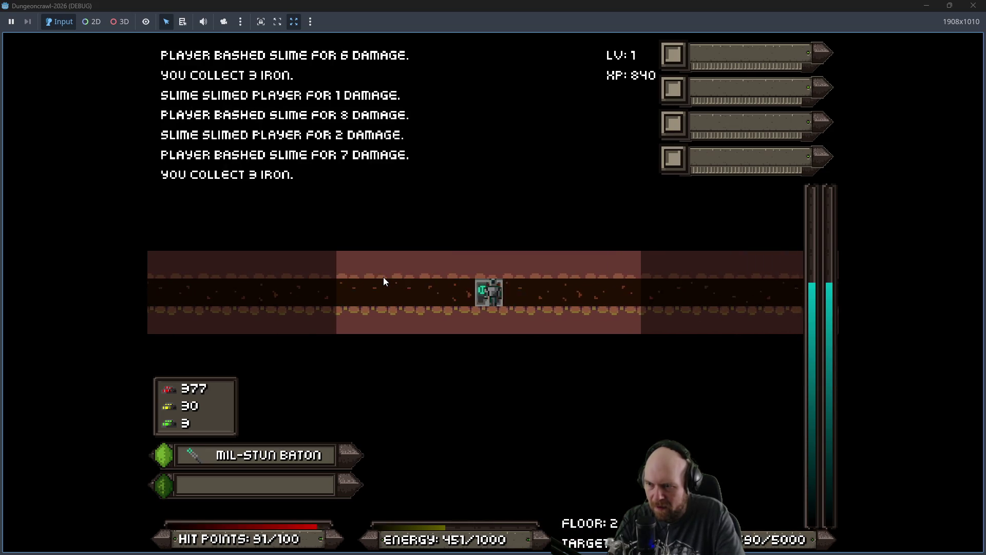
# Step: Walk left out of the corridor and into the large room
pyautogui.press('Left')
pyautogui.press('Left')
pyautogui.press('Left')
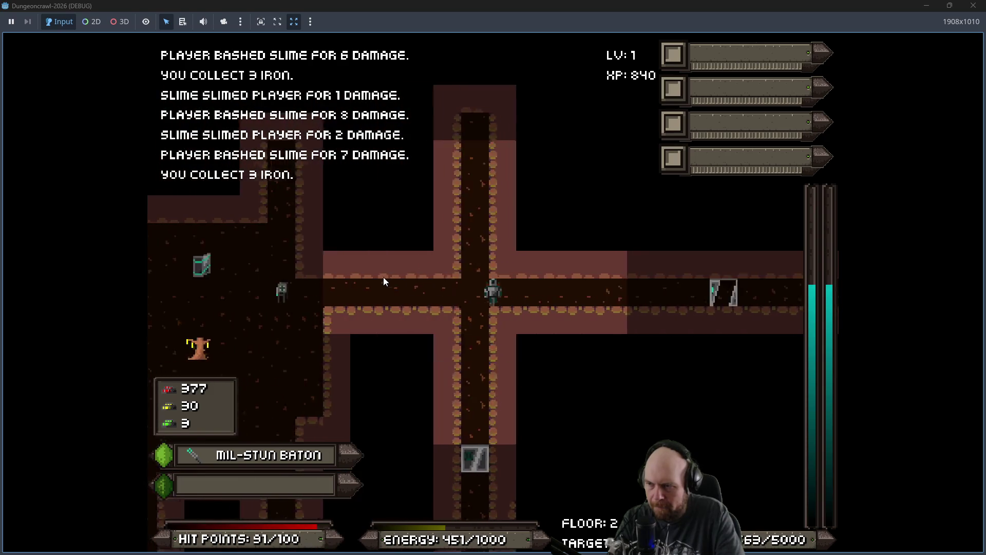
pyautogui.press('Down')
pyautogui.press('Left')
pyautogui.press('Left')
pyautogui.press('Left')
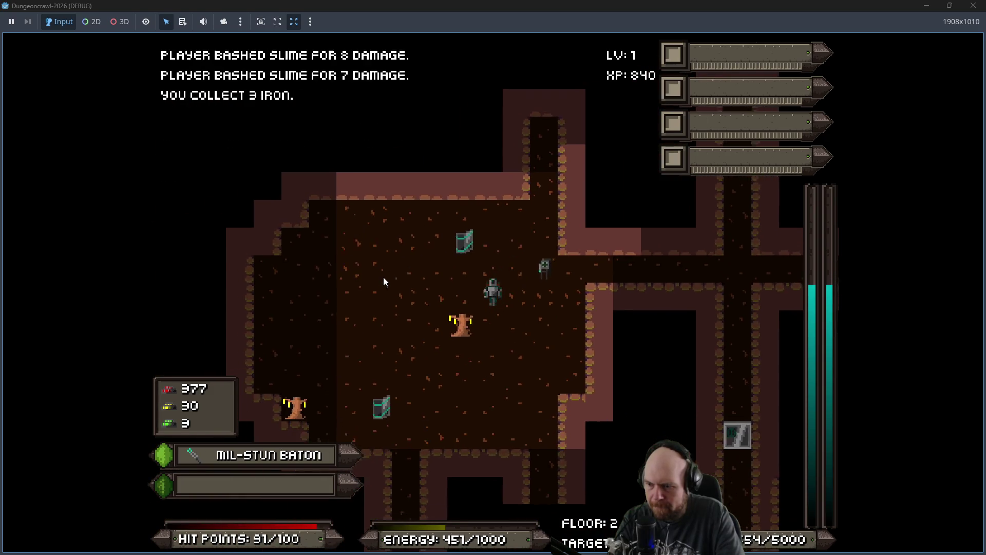
pyautogui.press('Down')
pyautogui.press('Down')
pyautogui.press('Down')
pyautogui.press('Down')
pyautogui.press('Left')
# Step: Consume the oxygen tank and activate the hydro cell from the inventory
pyautogui.press('i')
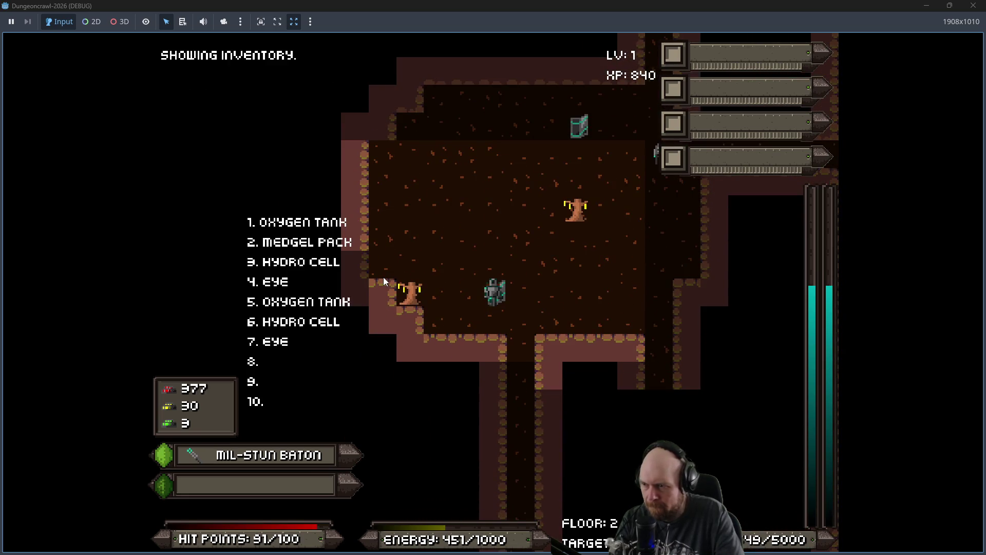
pyautogui.press('1')
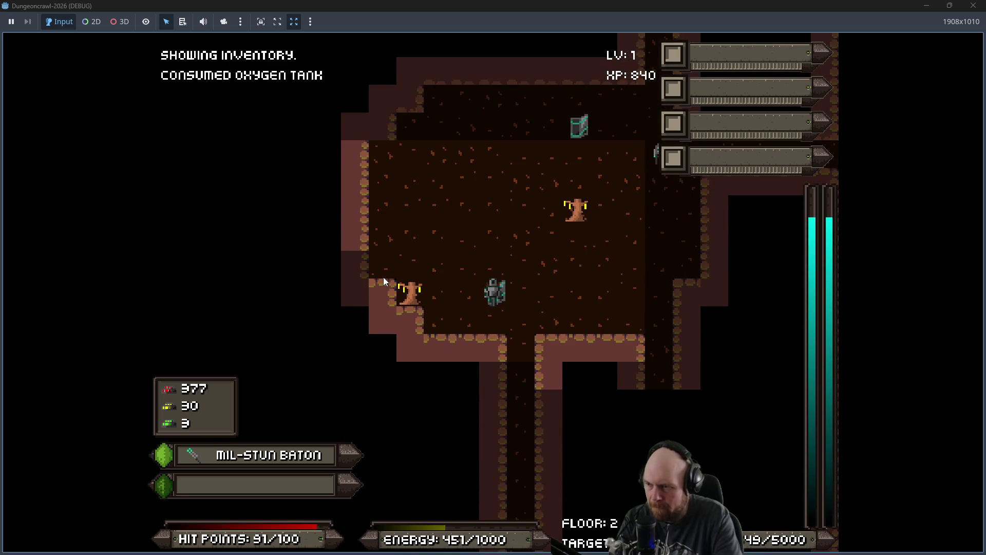
pyautogui.press('i')
pyautogui.press('3')
pyautogui.press('1')
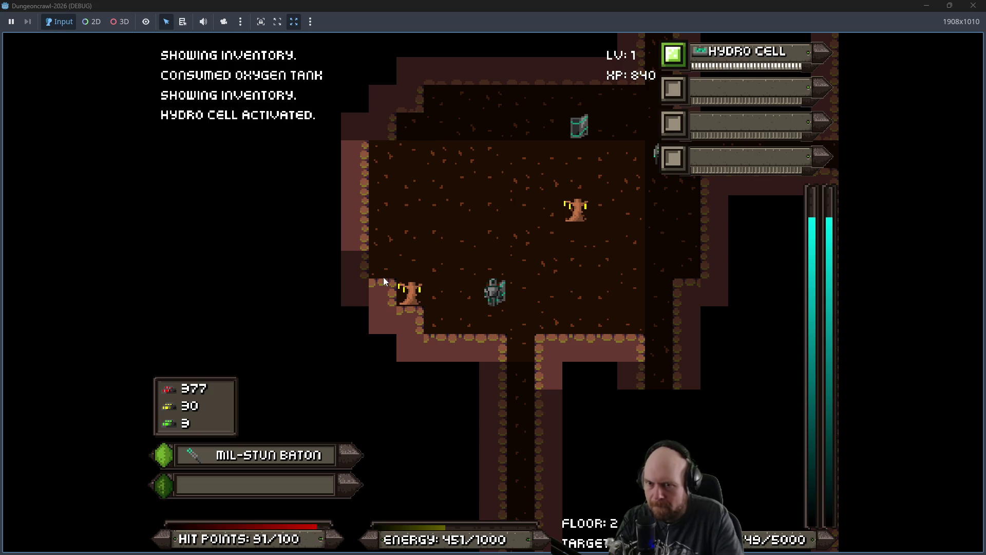
# Step: Walk out of the room, down the corridor and through the door into the large room
pyautogui.press('Right')
pyautogui.press('Down')
pyautogui.press('Down')
pyautogui.press('Down')
pyautogui.press('Down')
pyautogui.press('Down')
pyautogui.press('Down')
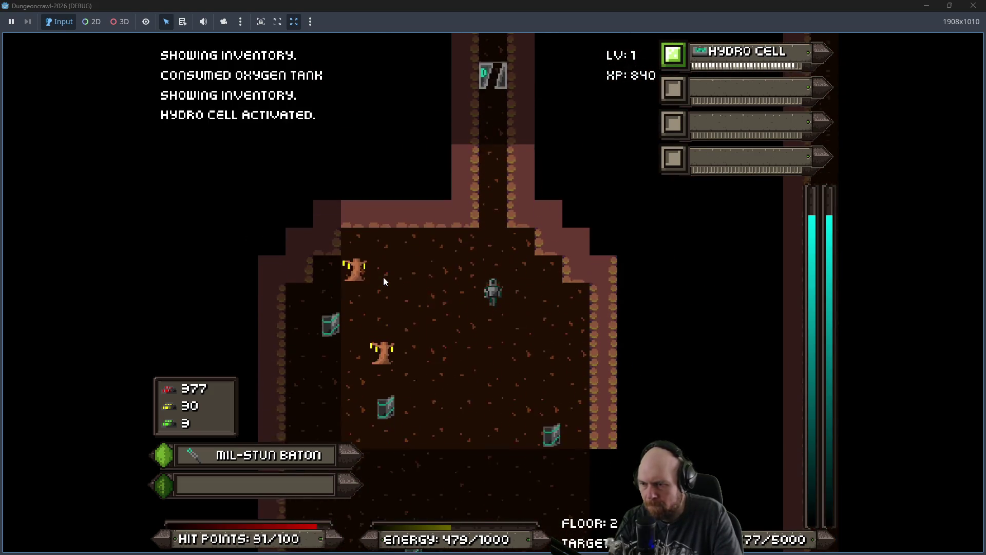
pyautogui.press('Down')
pyautogui.press('Down')
pyautogui.press('Down')
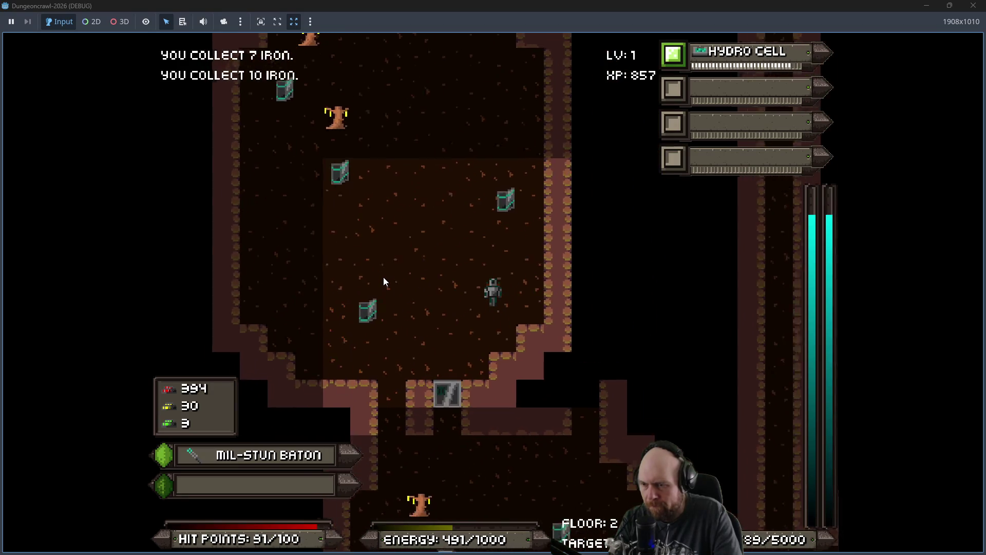
pyautogui.press('Down')
pyautogui.press('Down')
pyautogui.press('Right')
pyautogui.press('Right')
pyautogui.press('Right')
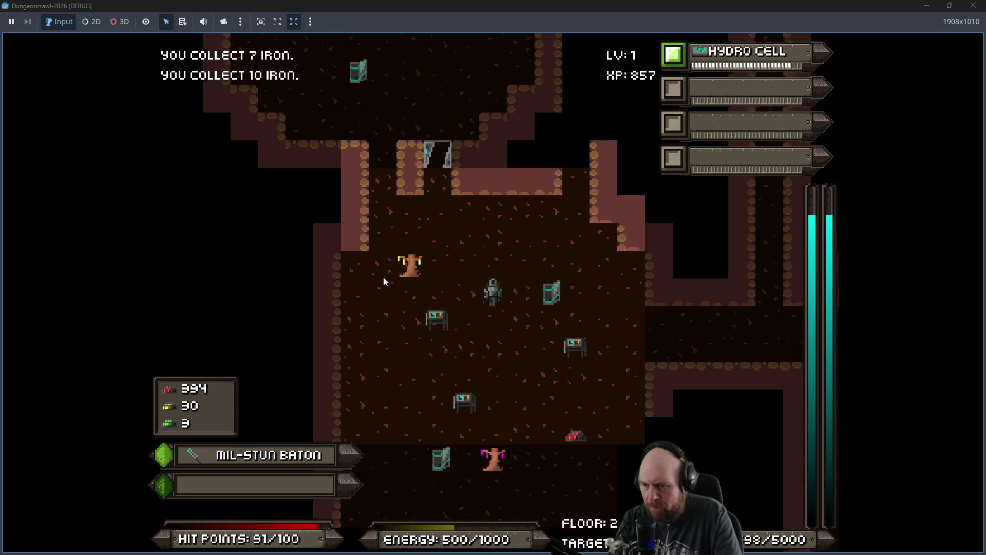
pyautogui.press('Down')
pyautogui.press('Down')
pyautogui.press('Down')
# Step: Collect the iron scattered across the room and head down into the narrow corridor
pyautogui.press('Down')
pyautogui.press('Down')
pyautogui.press('Down')
pyautogui.press('Right')
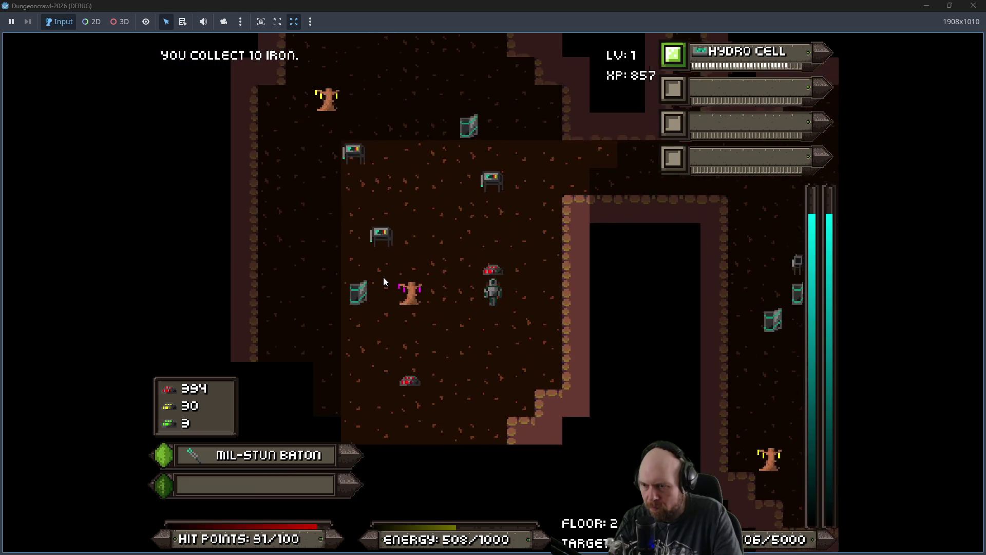
pyautogui.press('Left')
pyautogui.press('Left')
pyautogui.press('Left')
pyautogui.press('Down')
pyautogui.press('Down')
pyautogui.press('Down')
pyautogui.press('Left')
pyautogui.press('Left')
pyautogui.press('Right')
pyautogui.press('Right')
pyautogui.press('Right')
pyautogui.press('Right')
pyautogui.press('Right')
pyautogui.press('Down')
pyautogui.press('Down')
pyautogui.press('Down')
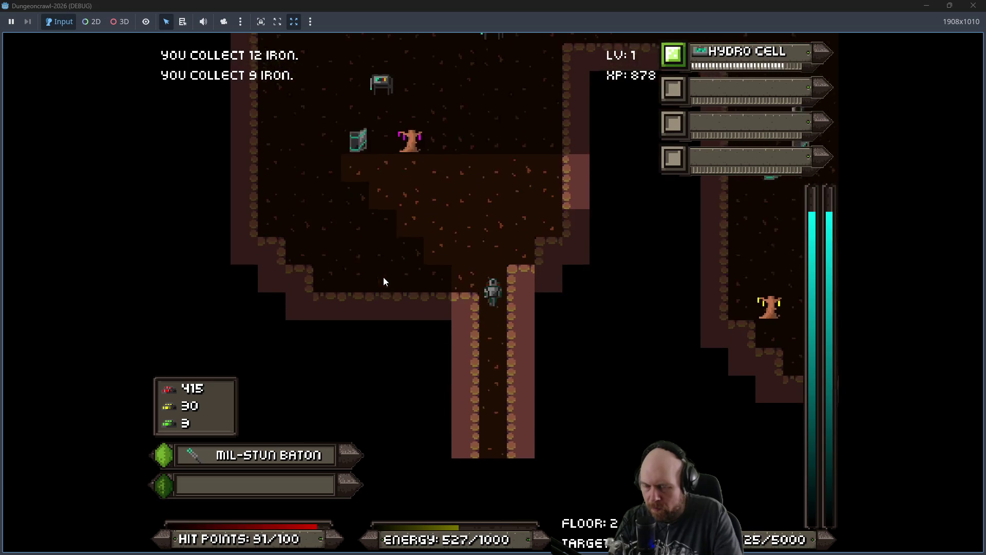
pyautogui.press('Down')
pyautogui.press('Down')
pyautogui.press('Down')
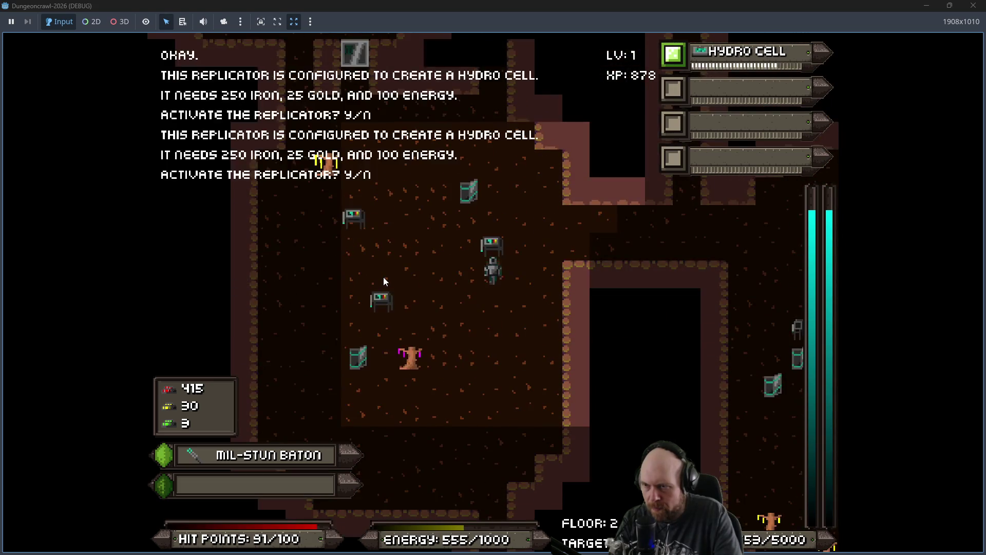
# Step: Decline the replicator's hydro cell prompt, then charge the door with 15 power and pass through
pyautogui.press('n')
pyautogui.press('Up')
pyautogui.press('Up')
pyautogui.press('Up')
pyautogui.press('Up')
pyautogui.press('Up')
pyautogui.press('Up')
pyautogui.press('Up')
pyautogui.press('Up')
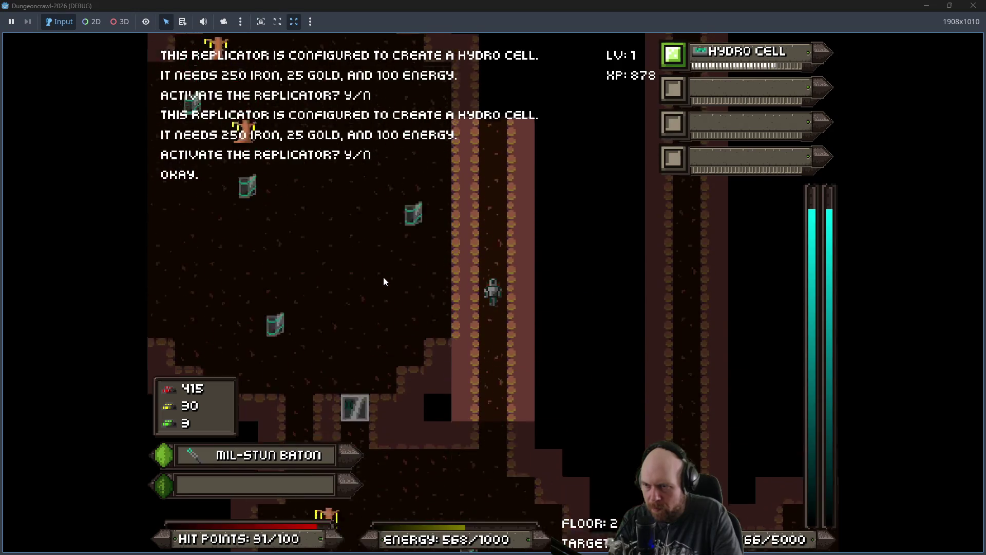
pyautogui.press('Up')
pyautogui.press('y')
pyautogui.press('Up')
pyautogui.press('Up')
pyautogui.press('Up')
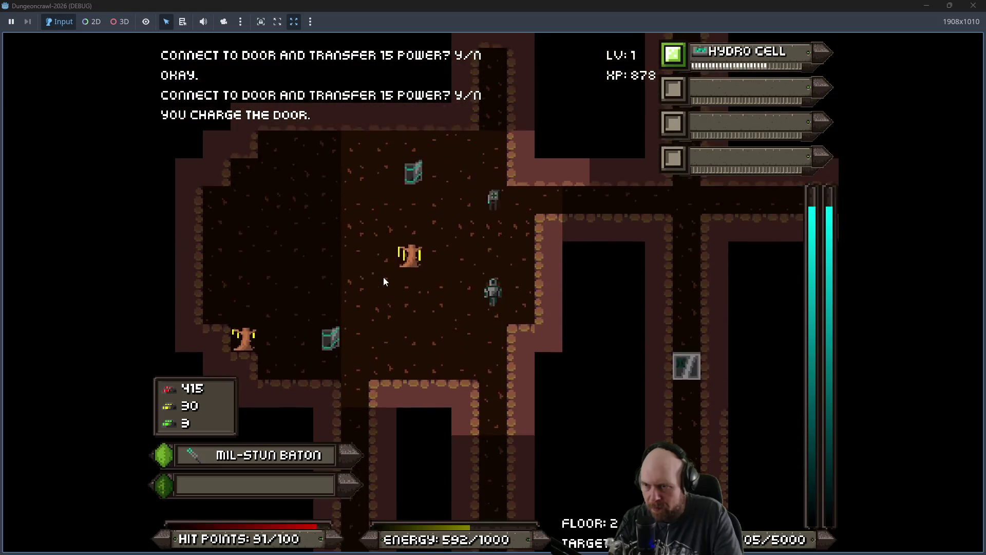
pyautogui.press('Up')
pyautogui.press('Up')
pyautogui.press('Up')
# Step: Head right and down the long vertical corridor, then attack the slime in the room
pyautogui.press('Right')
pyautogui.press('Right')
pyautogui.press('Right')
pyautogui.press('Down')
pyautogui.press('Down')
pyautogui.press('Down')
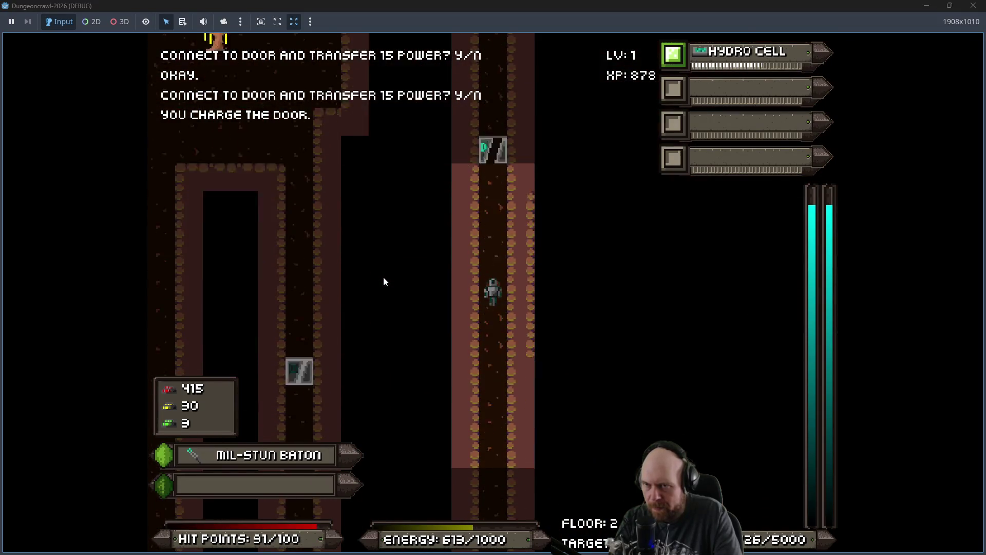
pyautogui.press('Down')
pyautogui.press('Down')
pyautogui.press('Down')
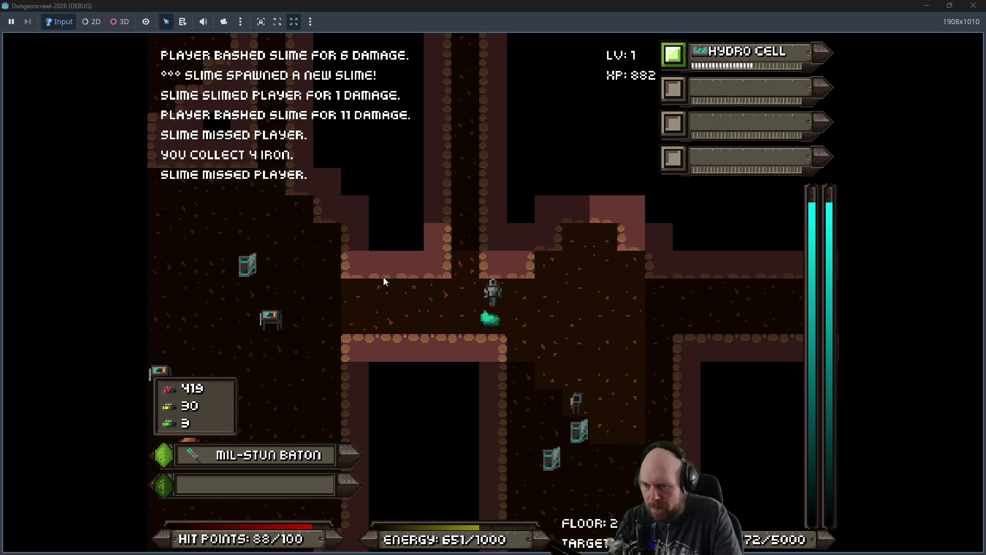
pyautogui.press('Down')
# Step: Finish off the slimes for their iron and push right into the next room
pyautogui.press('Left')
pyautogui.scroll(-2, 383, 276)
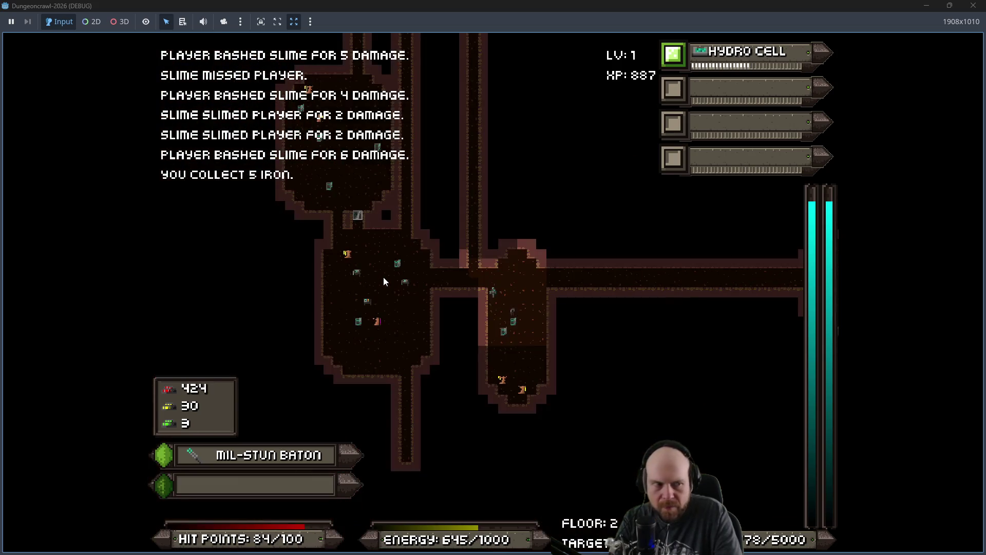
pyautogui.scroll(2, 383, 276)
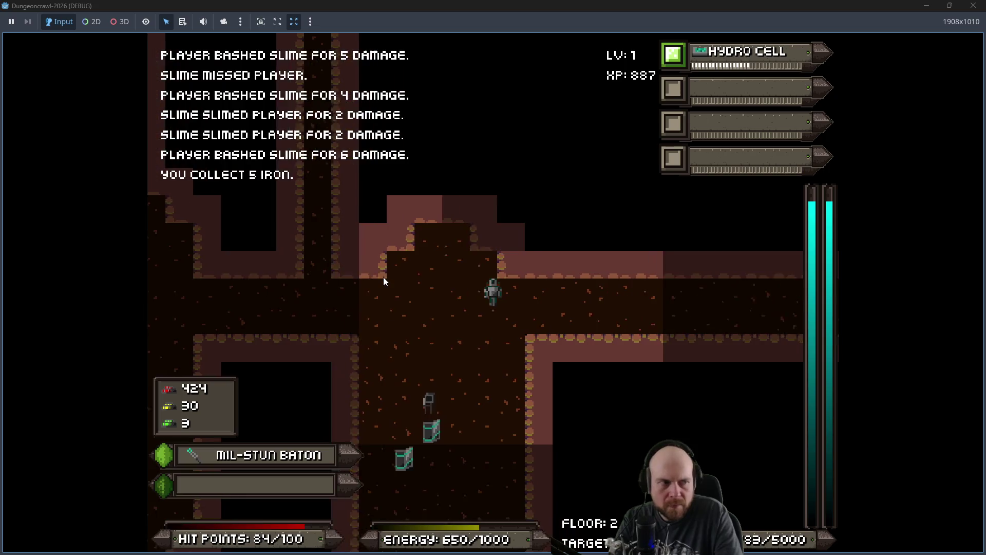
pyautogui.press('Right')
pyautogui.press('Right')
pyautogui.press('Right')
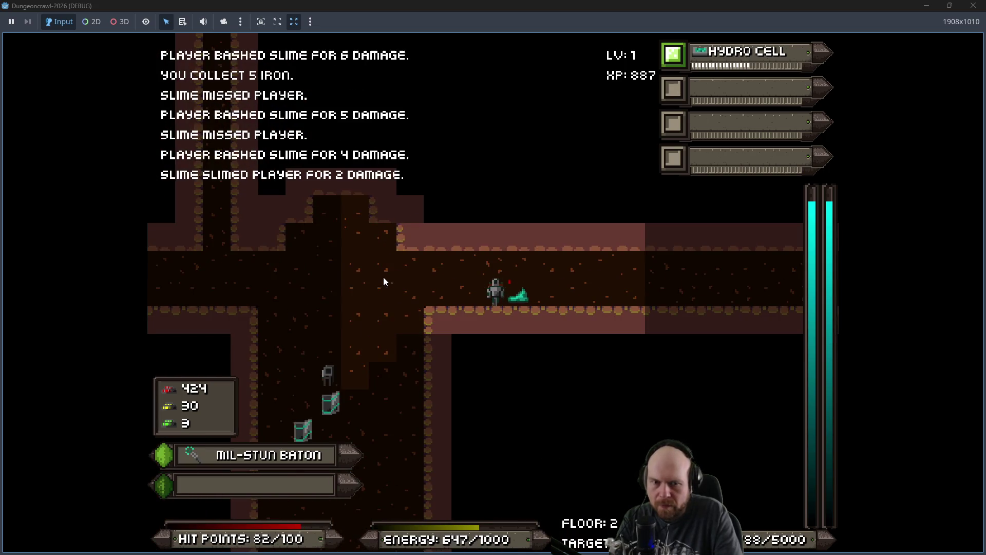
pyautogui.press('Right')
pyautogui.press('Right')
pyautogui.press('Right')
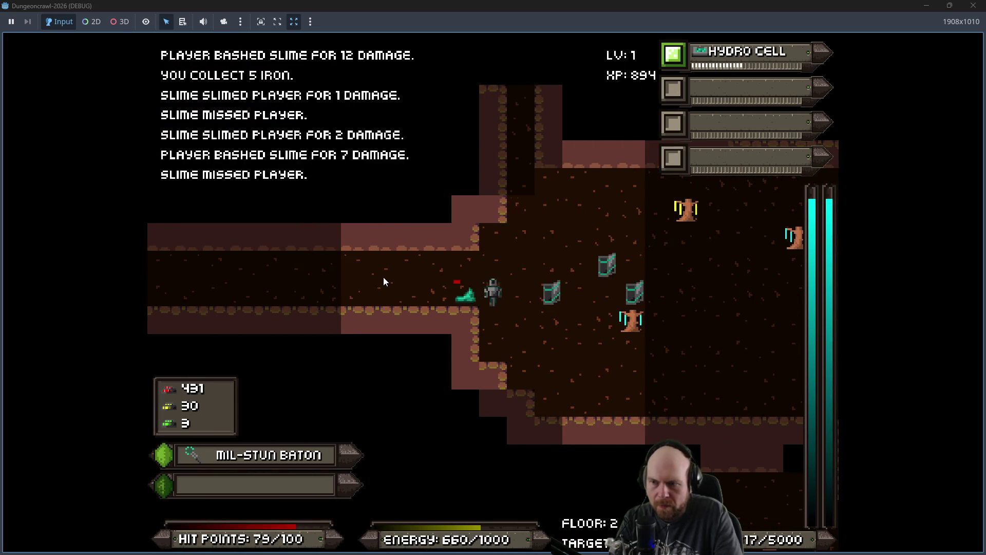
# Step: Destroy the crab bot, pick fruit from the tree, and kill a slime for its iron
pyautogui.press('Up')
pyautogui.press('Up')
pyautogui.press('Right')
pyautogui.press('Right')
pyautogui.press('Right')
pyautogui.press('Down')
pyautogui.press('Right')
pyautogui.press('Right')
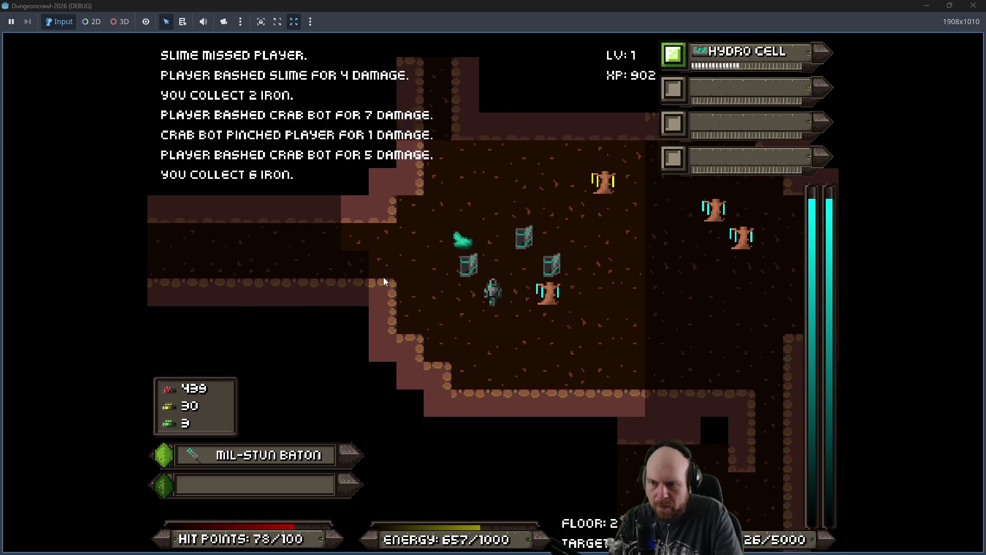
pyautogui.press('Left')
pyautogui.press('Left')
pyautogui.press('Up')
pyautogui.press('Up')
pyautogui.press('Left')
pyautogui.press('Up')
pyautogui.press('Up')
pyautogui.press('Up')
pyautogui.press('Up')
# Step: Kill the remaining slimes for iron, then bring up the volume settings with Escape
pyautogui.press('Right')
pyautogui.press('Right')
pyautogui.press('Down')
pyautogui.press('Down')
pyautogui.press('Right')
pyautogui.press('Down')
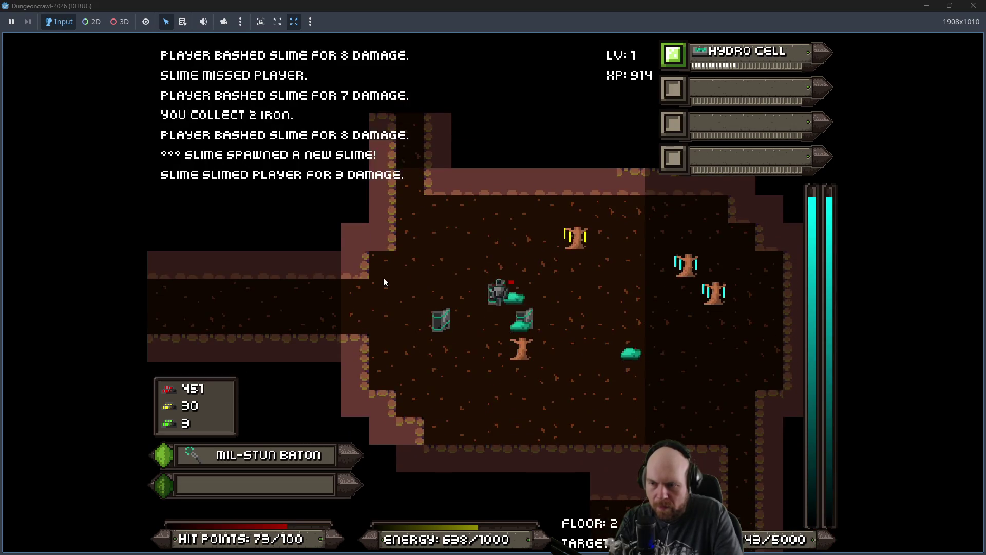
pyautogui.press('Down')
pyautogui.press('Down')
pyautogui.press('Down')
pyautogui.press('Down')
pyautogui.press('Left')
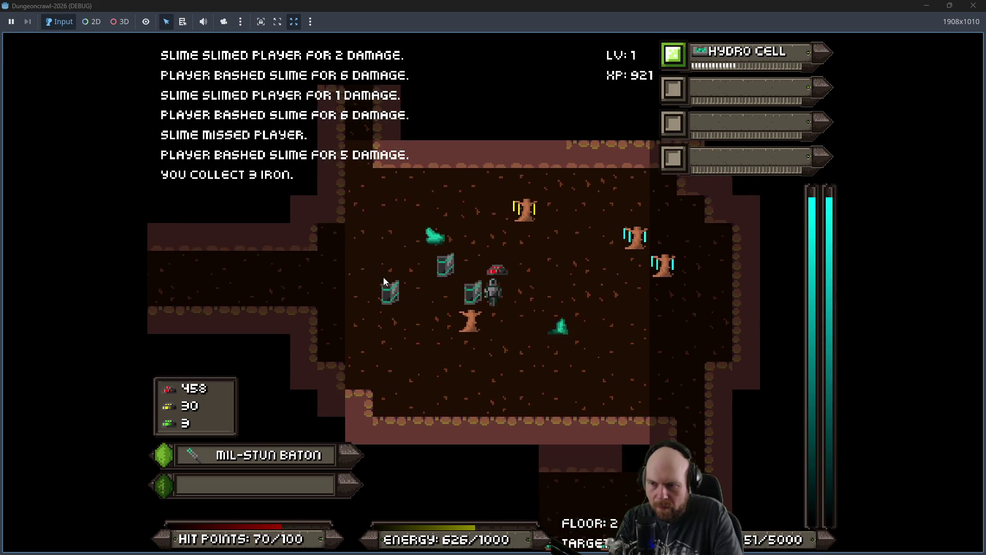
pyautogui.press('Down')
pyautogui.press('Down')
pyautogui.press('Down')
pyautogui.press('Down')
pyautogui.press('Escape')
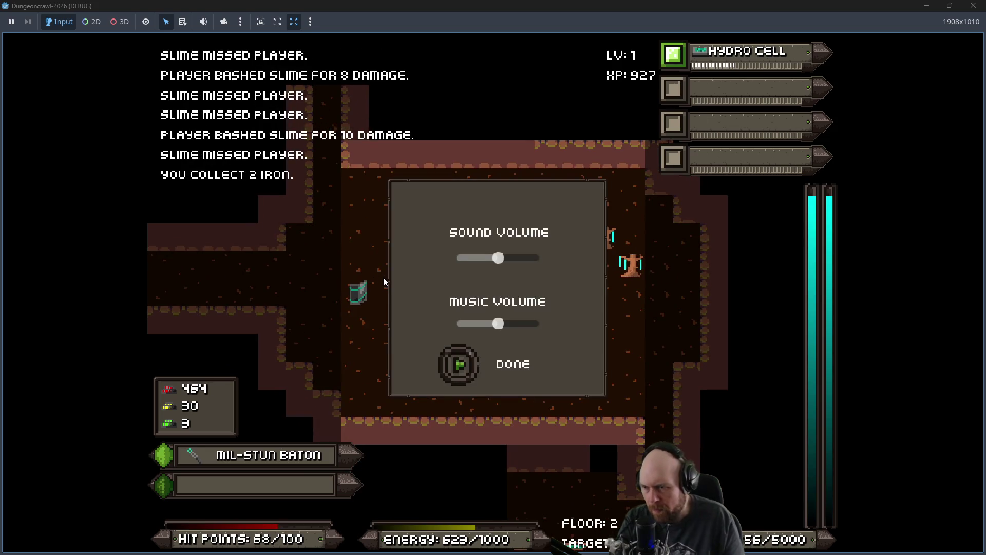
# Step: Close the volume settings with DONE and kill the nearby slimes for iron
pyautogui.click(505, 367)
pyautogui.press('Left')
pyautogui.press('Right')
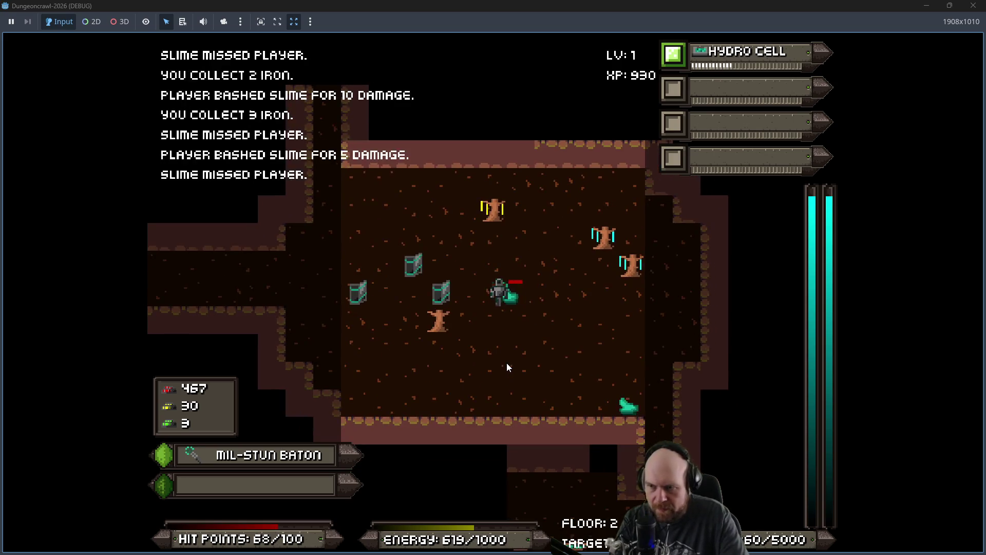
pyautogui.press('Right')
pyautogui.press('Right')
pyautogui.press('Right')
pyautogui.press('Down')
pyautogui.press('Down')
pyautogui.press('Right')
pyautogui.press('Right')
pyautogui.press('Up')
pyautogui.press('Up')
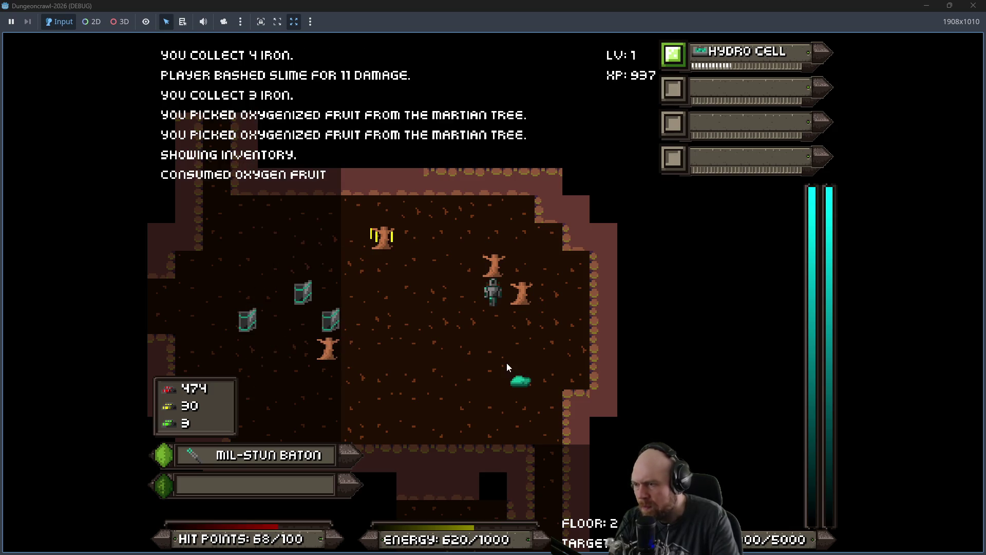
# Step: Fight down through the room, killing two more slimes for iron
pyautogui.press('Right')
pyautogui.press('Down')
pyautogui.press('Down')
pyautogui.press('Right')
pyautogui.press('Down')
pyautogui.press('Down')
pyautogui.press('Down')
pyautogui.press('Down')
pyautogui.press('Down')
pyautogui.press('Down')
pyautogui.press('Down')
pyautogui.press('Down')
pyautogui.press('Up')
pyautogui.press('Up')
pyautogui.press('Down')
pyautogui.press('Down')
pyautogui.press('Up')
pyautogui.press('Left')
pyautogui.press('Left')
pyautogui.press('Left')
pyautogui.press('Up')
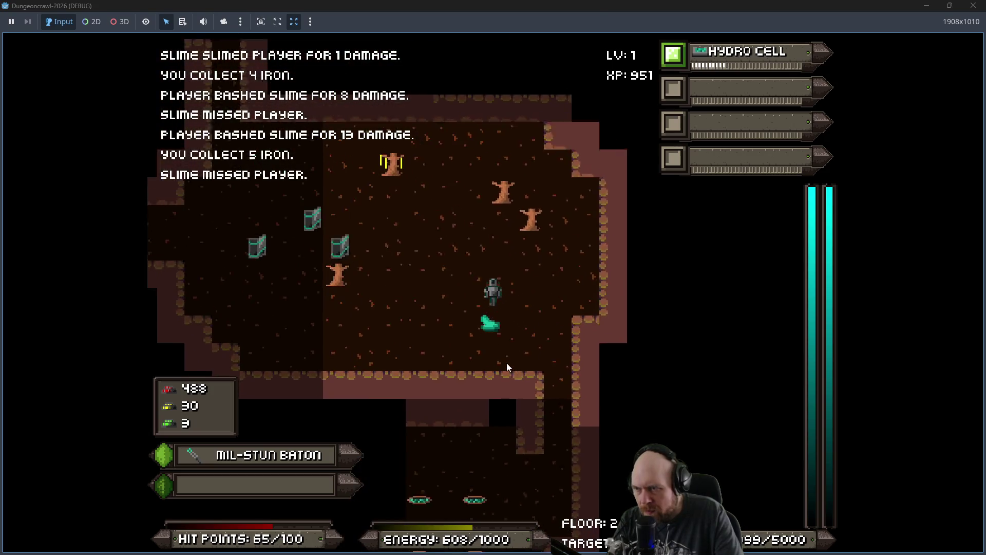
pyautogui.press('Up')
pyautogui.press('Up')
pyautogui.press('Left')
pyautogui.press('Up')
pyautogui.press('Left')
pyautogui.press('Down')
pyautogui.press('Down')
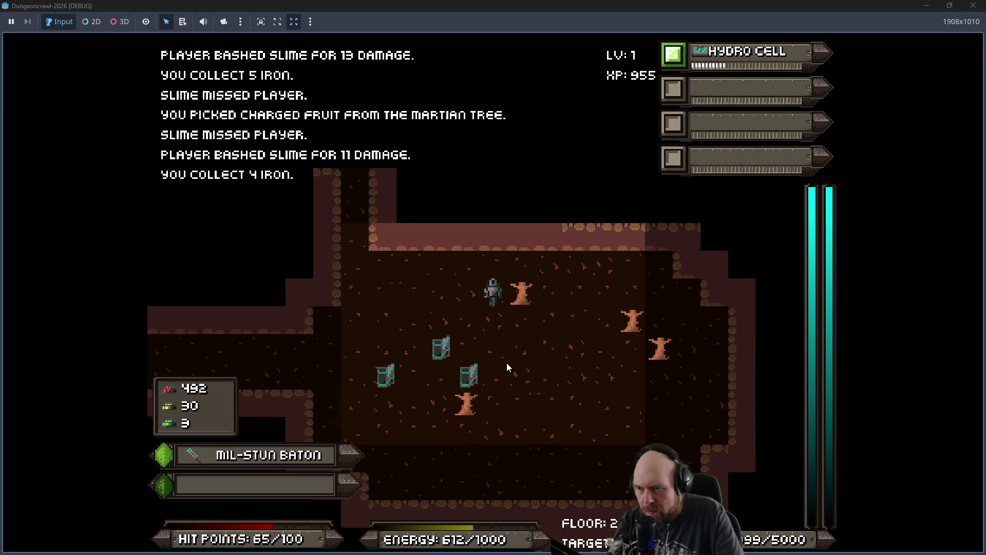
# Step: Fight the crab bot up the corridor and clear the slimes in the side corridor
pyautogui.press('Left')
pyautogui.press('Left')
pyautogui.press('Left')
pyautogui.press('Left')
pyautogui.press('Left')
pyautogui.press('Up')
pyautogui.press('Up')
pyautogui.press('Up')
pyautogui.press('Up')
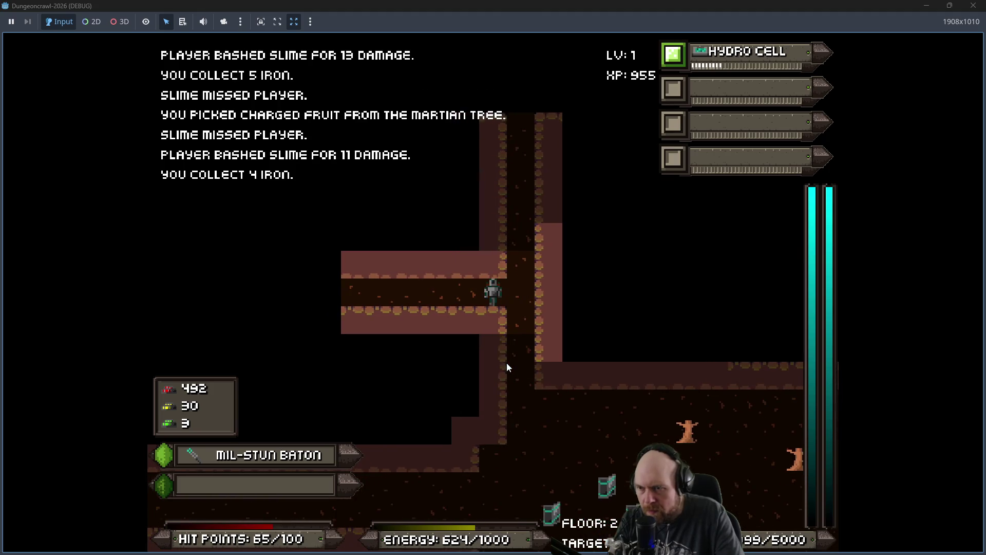
pyautogui.press('Up')
pyautogui.press('Up')
pyautogui.press('Up')
pyautogui.press('Up')
pyautogui.press('Down')
pyautogui.press('Down')
pyautogui.press('Left')
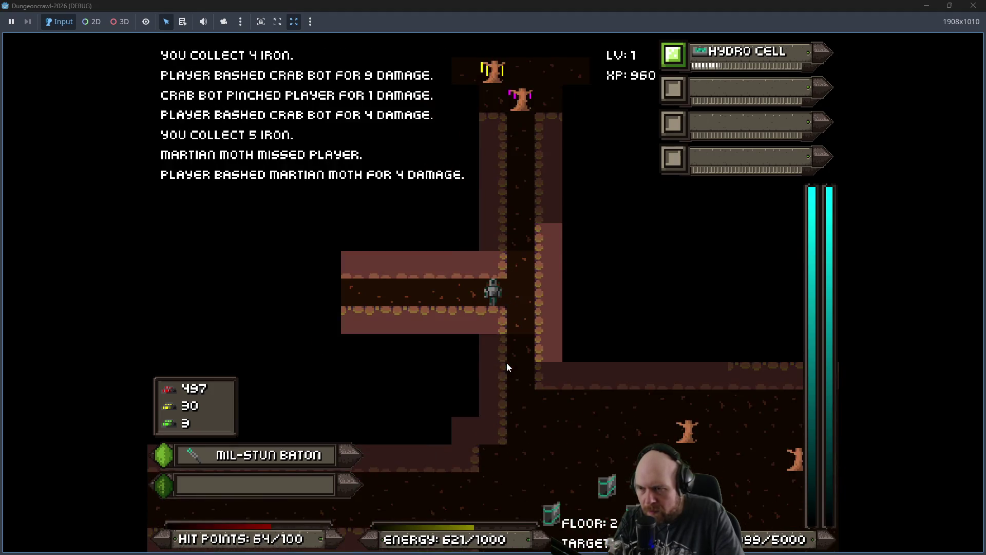
pyautogui.press('Left')
pyautogui.press('Left')
pyautogui.press('Left')
pyautogui.press('Left')
pyautogui.press('Left')
pyautogui.press('Left')
pyautogui.press('Left')
pyautogui.press('Left')
pyautogui.press('Left')
pyautogui.press('Left')
pyautogui.press('Left')
pyautogui.press('Right')
pyautogui.press('Right')
pyautogui.press('Right')
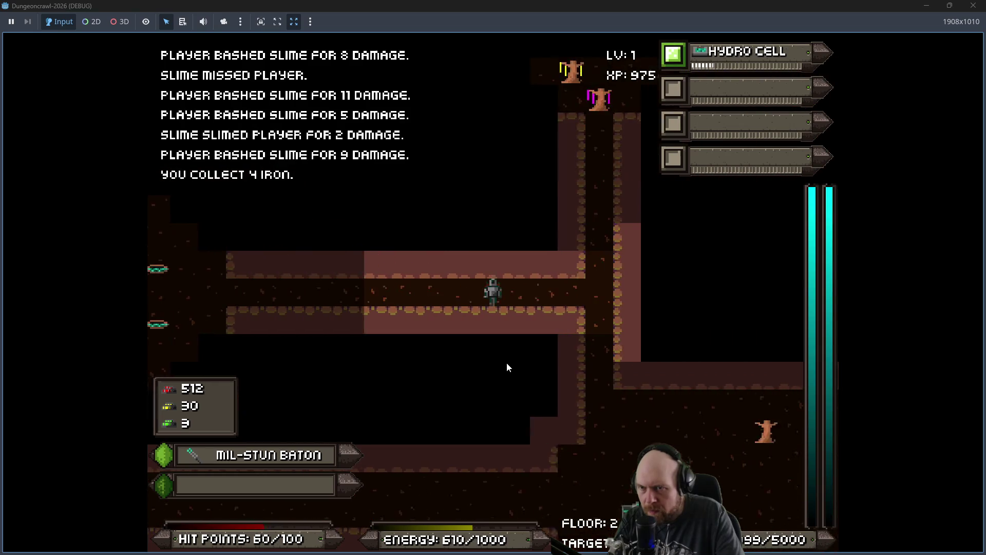
pyautogui.press('Right')
pyautogui.press('Right')
pyautogui.press('Up')
pyautogui.press('Up')
pyautogui.press('Up')
pyautogui.press('Up')
pyautogui.press('Up')
pyautogui.press('Up')
# Step: Pick fruit in the tree room and defeat the slime, scout orb and crab bot to reach level 2
pyautogui.press('Right')
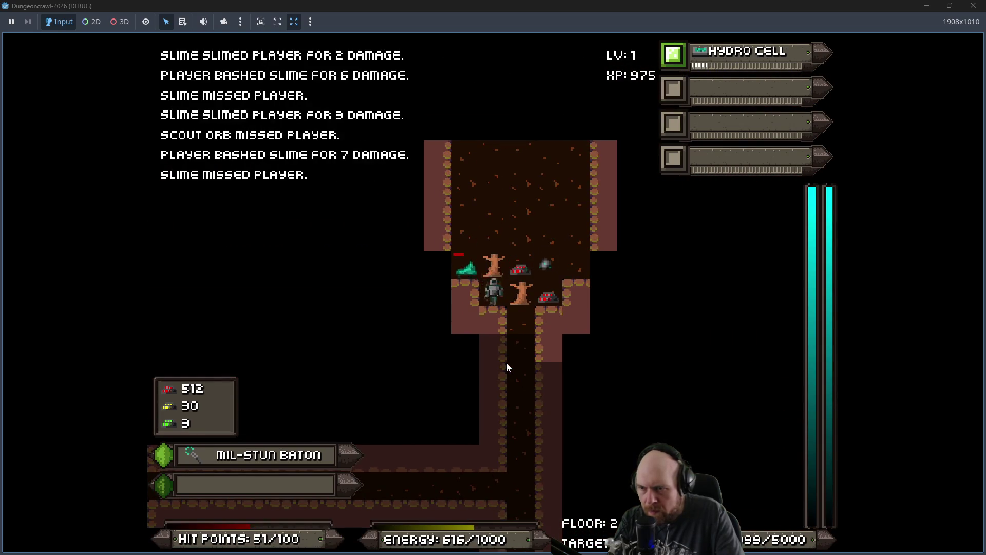
pyautogui.press('KP_7')
pyautogui.press('KP_9')
pyautogui.press('KP_9')
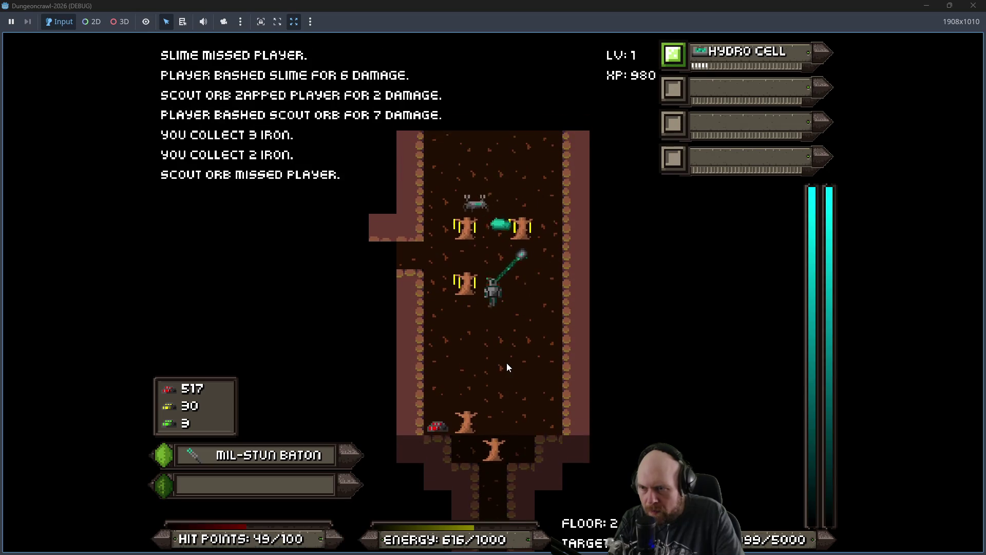
pyautogui.press('Up')
pyautogui.press('Up')
pyautogui.press('Left')
pyautogui.press('Left')
pyautogui.press('Up')
pyautogui.press('Up')
pyautogui.press('Up')
pyautogui.press('Up')
pyautogui.press('Up')
pyautogui.press('Left')
pyautogui.press('Up')
pyautogui.press('Up')
pyautogui.press('Up')
pyautogui.press('Up')
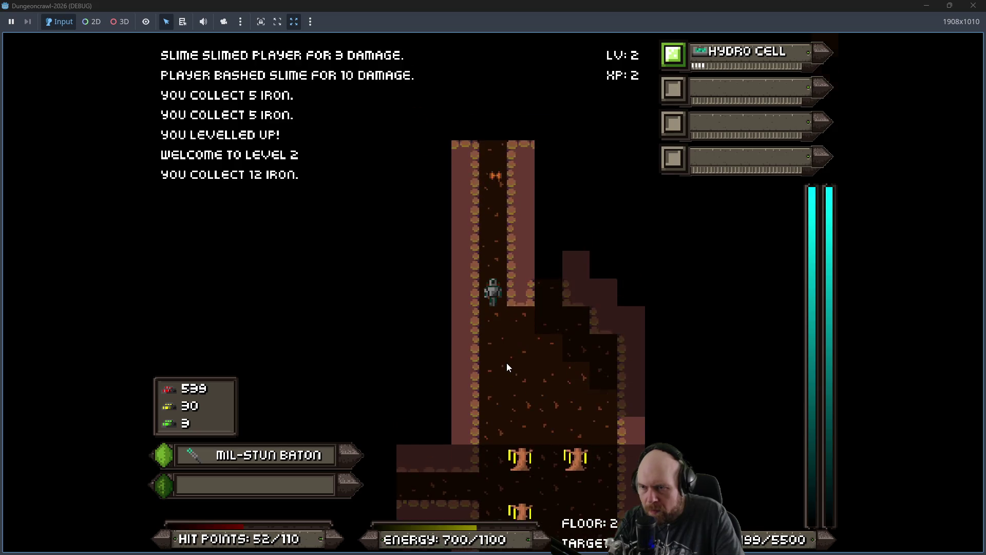
pyautogui.press('Up')
pyautogui.press('Up')
pyautogui.press('Up')
# Step: Enter the round room, decline the replicator, fight the moth, and descend the ladder to floor 3
pyautogui.press('Up')
pyautogui.press('Up')
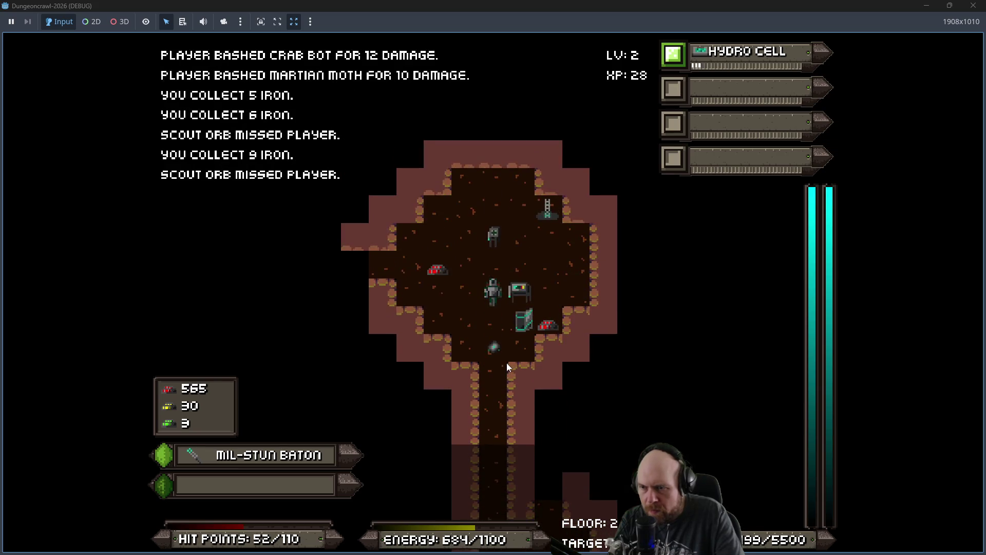
pyautogui.press('Up')
pyautogui.press('Up')
pyautogui.press('n')
pyautogui.press('Up')
pyautogui.press('Up')
pyautogui.press('Up')
pyautogui.press('Right')
pyautogui.press('Right')
pyautogui.press('Right')
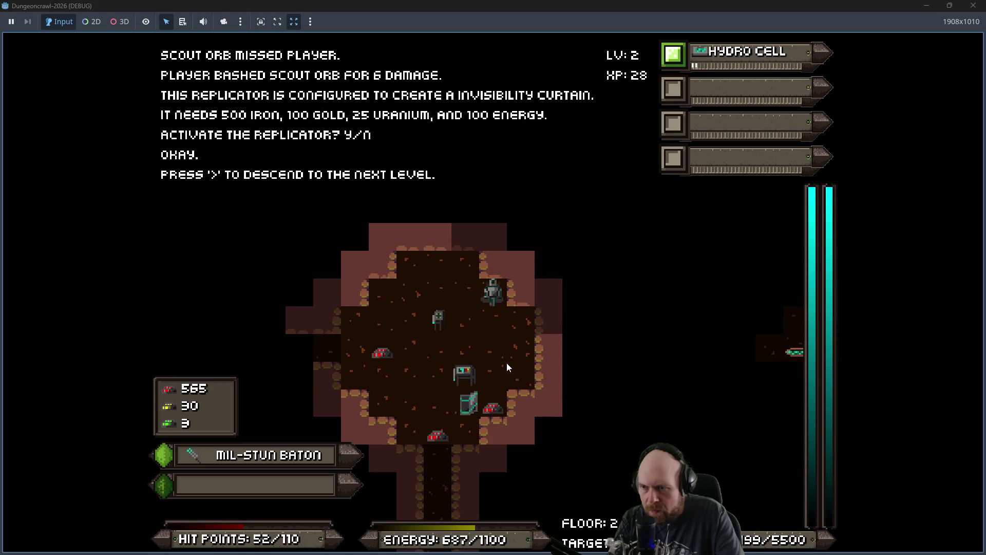
pyautogui.hotkey('shift', '.')
# Step: Walk over the iron piles near the arrival room and collect the iron and uranium up the corridor
pyautogui.press('Down')
pyautogui.press('Right')
pyautogui.press('Right')
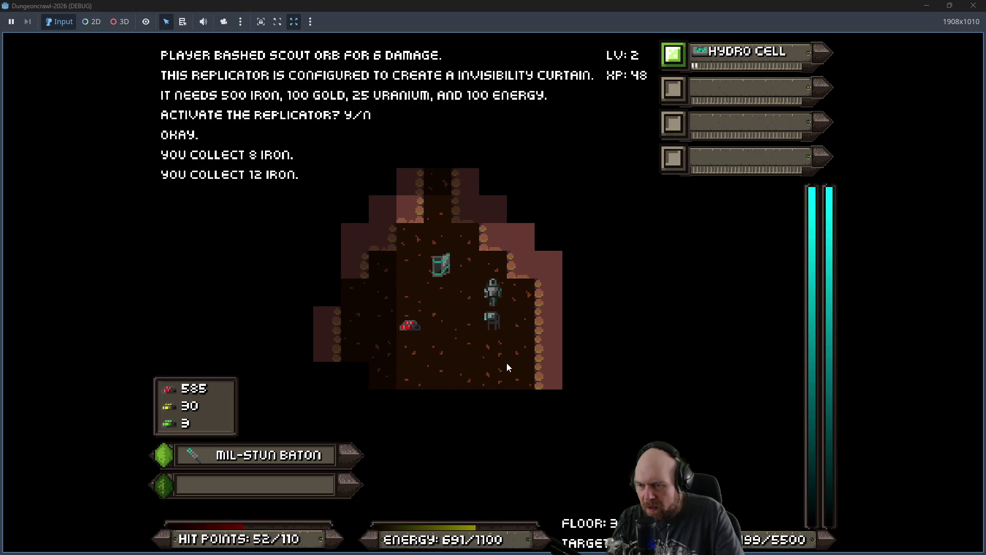
pyautogui.press('Down')
pyautogui.press('Left')
pyautogui.press('Right')
pyautogui.press('Down')
pyautogui.press('Down')
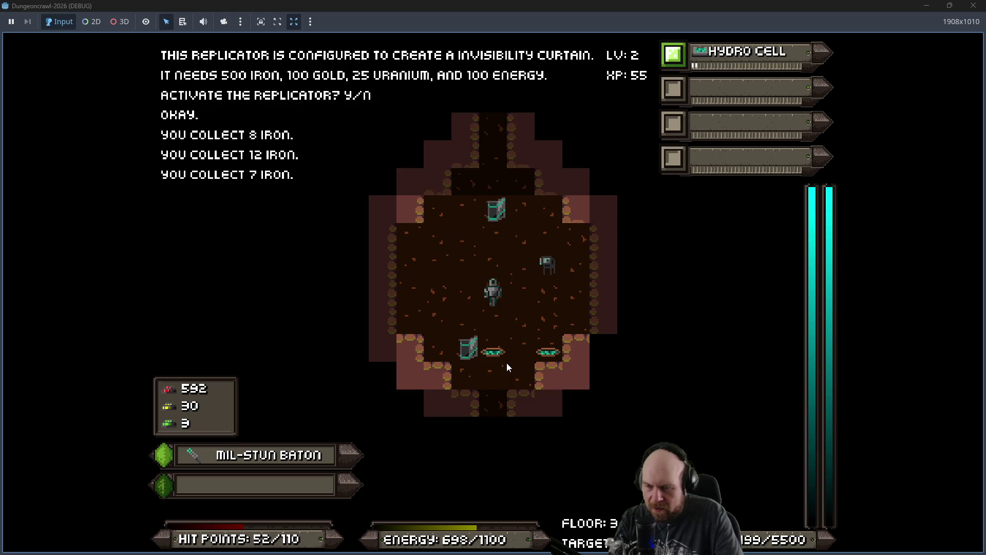
pyautogui.press('Up')
pyautogui.press('Up')
pyautogui.press('Up')
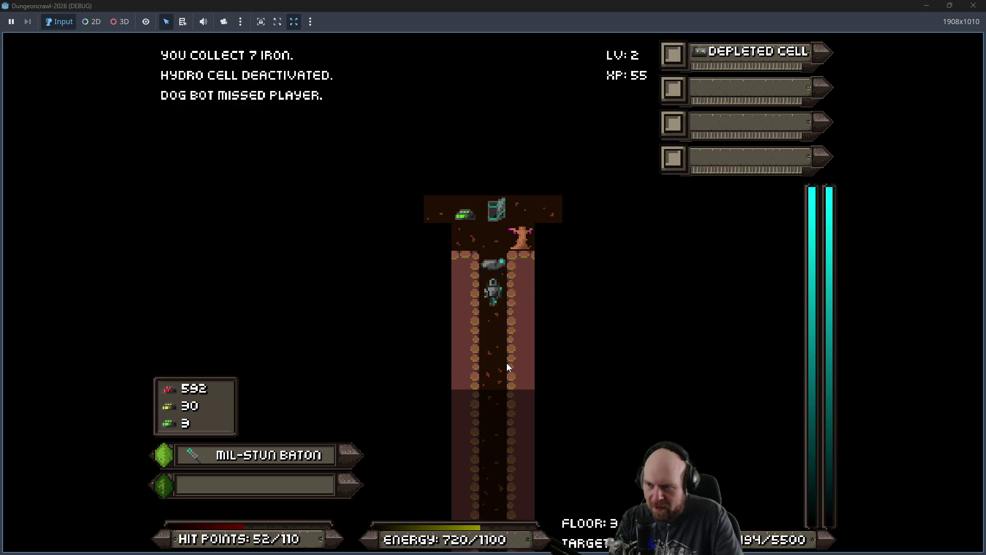
pyautogui.press('Up')
pyautogui.press('Up')
pyautogui.press('Left')
pyautogui.press('Up')
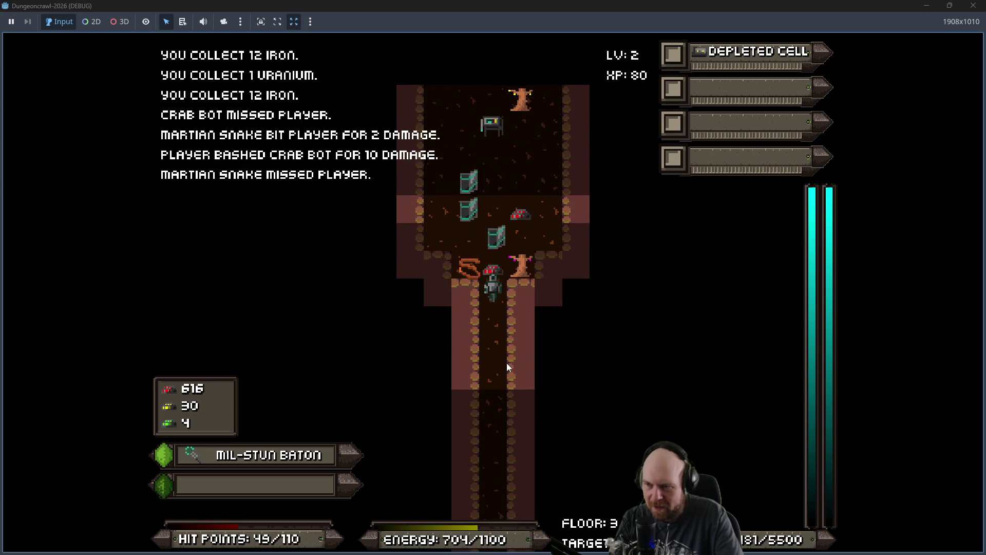
# Step: Move up through the room and collect the iron ore
pyautogui.press('Up')
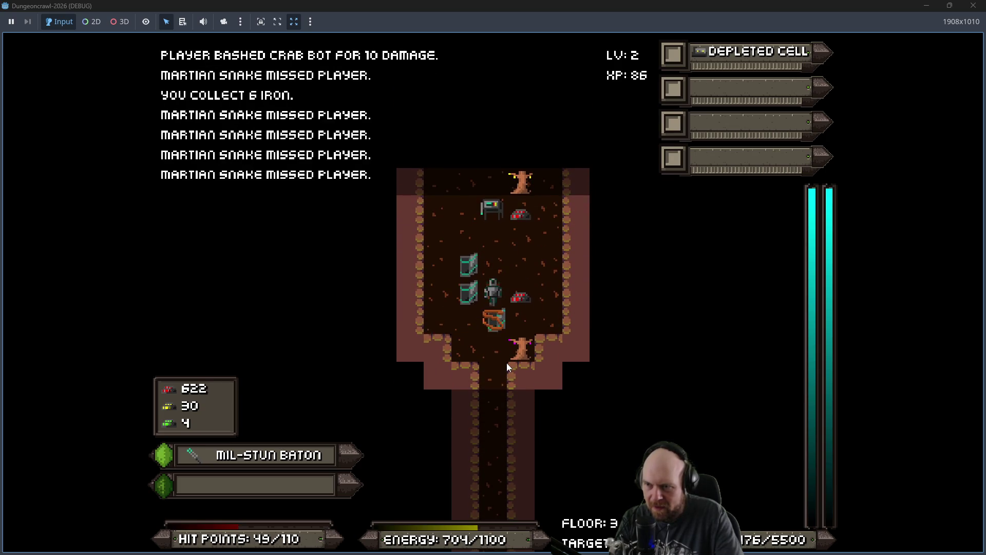
pyautogui.press('Left')
pyautogui.press('Left')
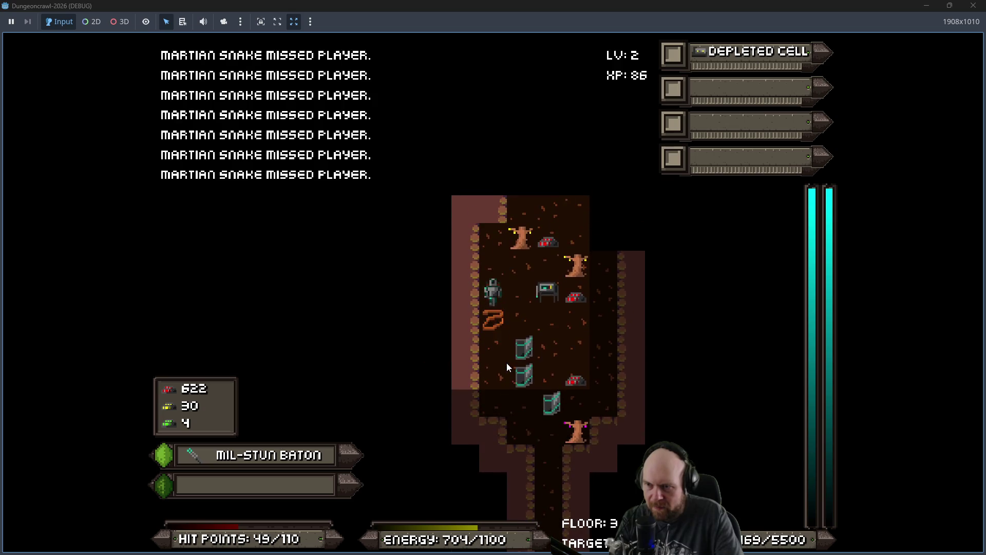
pyautogui.press('Up')
pyautogui.press('Right')
pyautogui.press('Right')
pyautogui.press('Up')
pyautogui.press('Right')
pyautogui.press('Right')
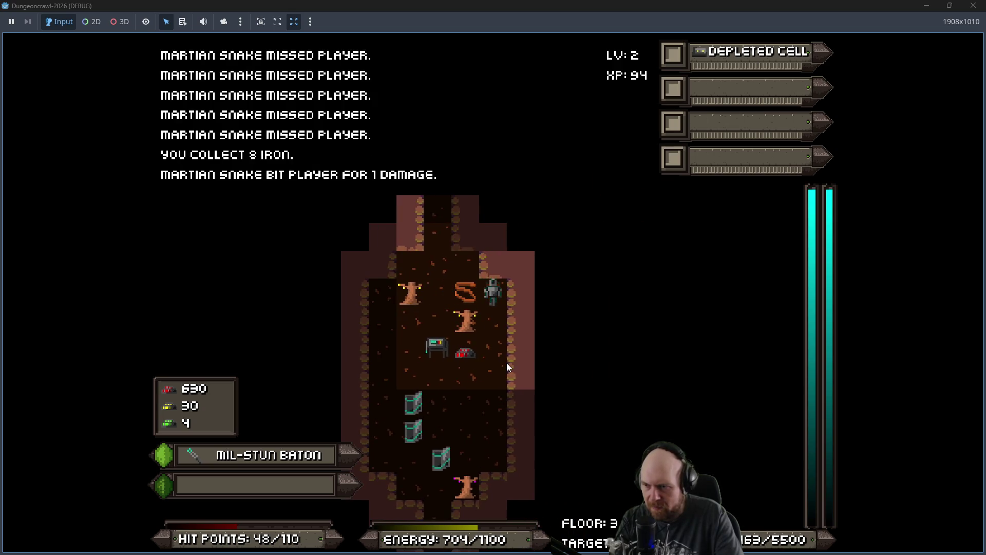
# Step: Kill the Martian snake for uranium, gather the remaining iron ores, and try the fruit tree
pyautogui.press('Down')
pyautogui.press('Down')
pyautogui.press('Up')
pyautogui.press('Up')
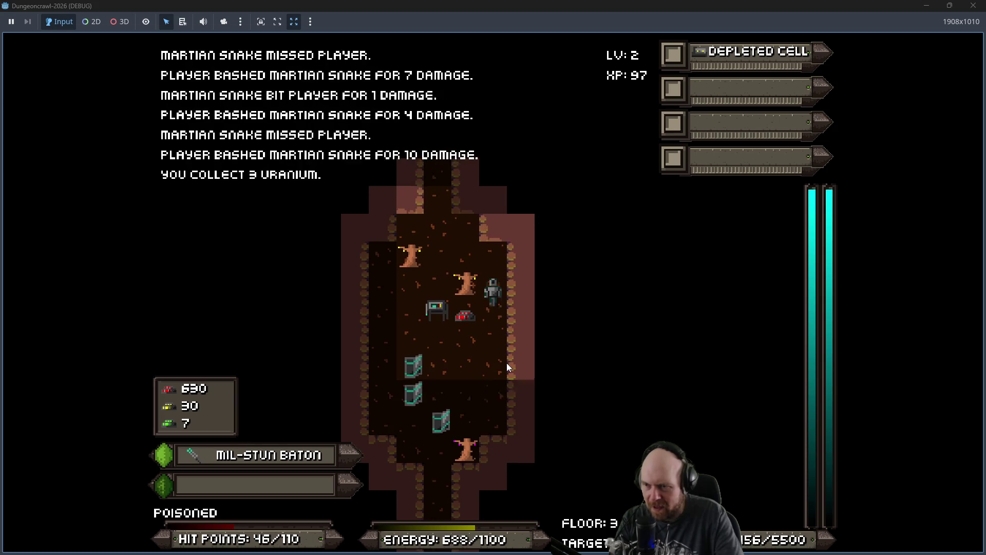
pyautogui.press('Left')
pyautogui.press('Down')
pyautogui.press('Down')
pyautogui.press('Down')
pyautogui.press('Down')
pyautogui.press('Left')
pyautogui.press('Down')
pyautogui.press('Down')
pyautogui.press('Down')
pyautogui.press('Down')
pyautogui.press('Down')
pyautogui.press('Down')
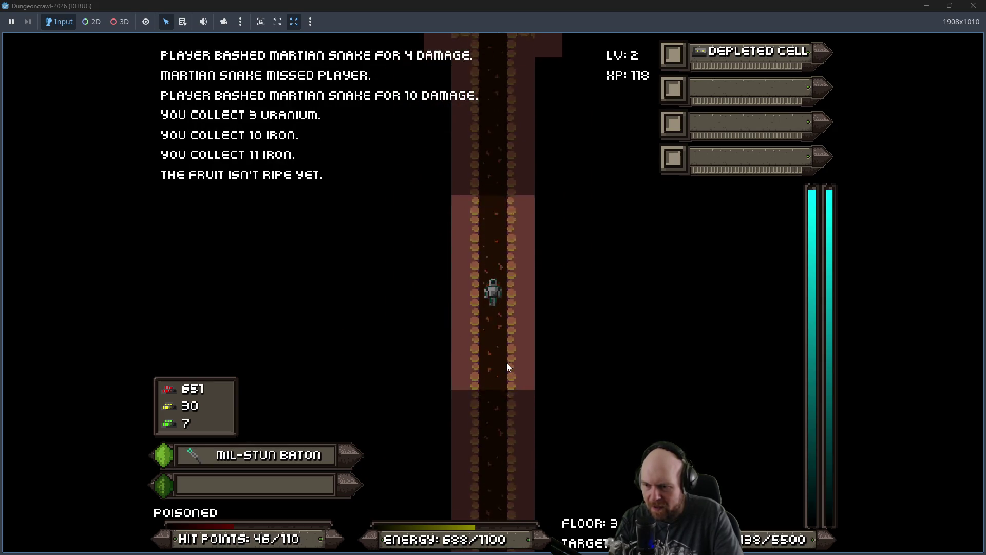
# Step: Replicate an oxygen tank at the replicator room
pyautogui.press('Right')
pyautogui.press('KP_9')
pyautogui.press('y')
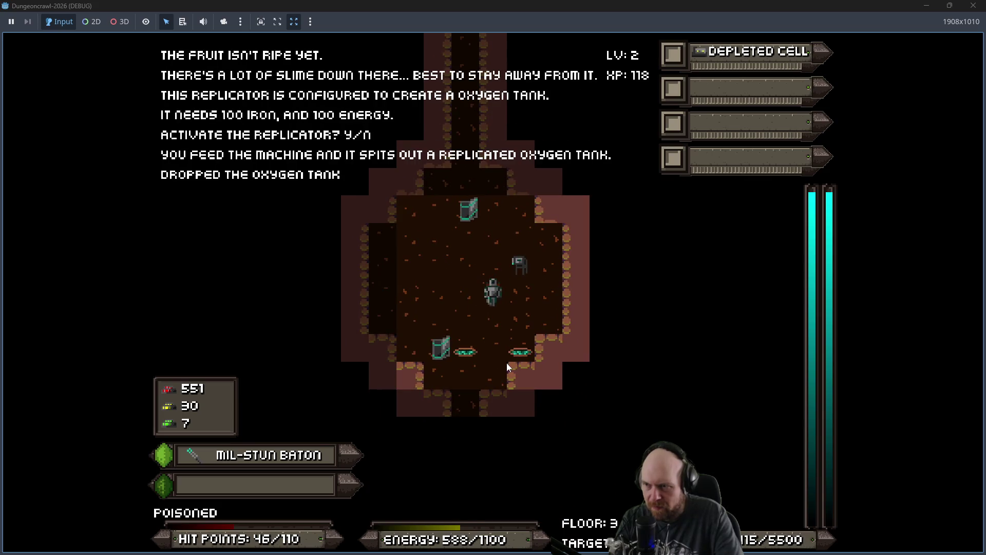
# Step: Head down the corridor and fight the crab bot, kestrel and dog bot
pyautogui.press('Down')
pyautogui.press('Down')
pyautogui.press('Down')
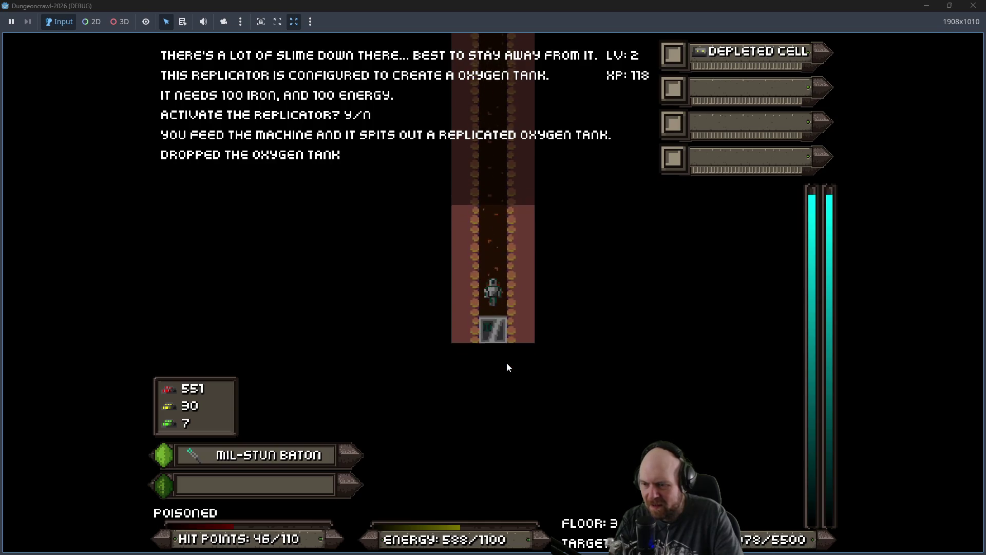
pyautogui.press('Down')
pyautogui.press('Down')
pyautogui.press('Down')
pyautogui.press('Right')
pyautogui.press('Right')
pyautogui.press('Right')
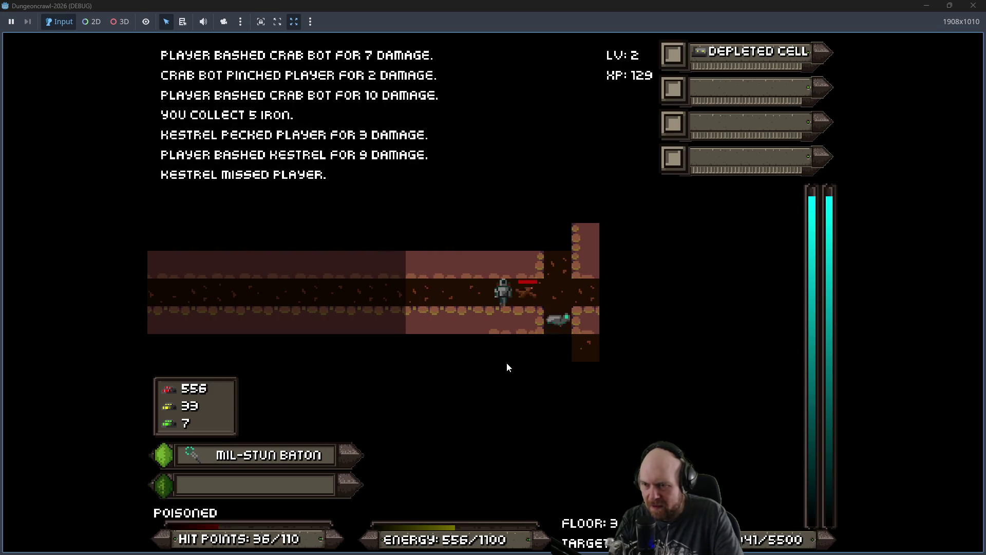
pyautogui.press('Right')
pyautogui.press('Right')
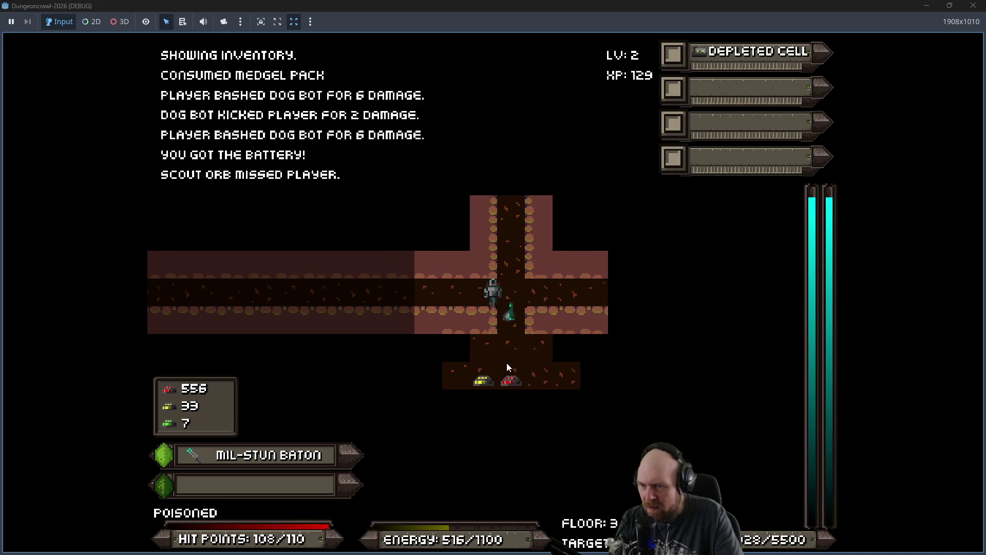
# Step: Defeat the scout orb and collect the iron and gold it leaves down-left
pyautogui.press('Down')
pyautogui.press('Down')
pyautogui.press('Down')
pyautogui.press('Left')
pyautogui.press('Down')
pyautogui.press('Left')
pyautogui.press('Down')
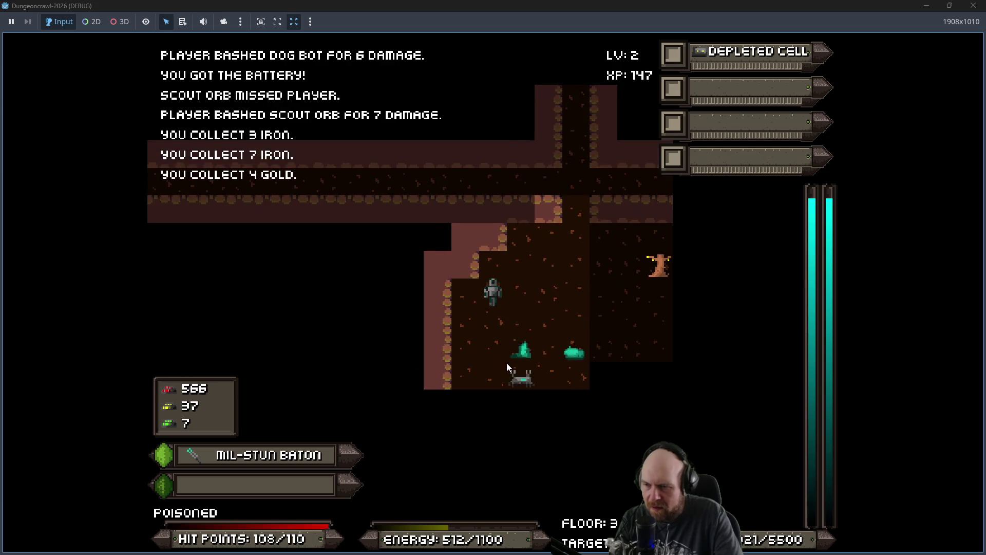
pyautogui.press('Right')
pyautogui.press('Down')
pyautogui.press('Right')
pyautogui.press('Down')
pyautogui.press('Left')
pyautogui.press('Down')
pyautogui.press('Left')
pyautogui.press('Down')
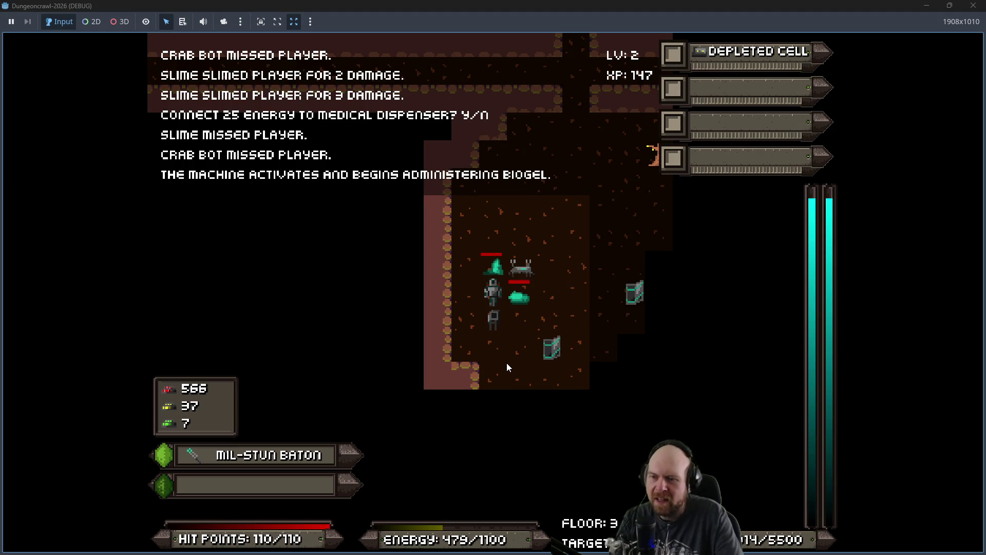
# Step: Bash the adjacent slimes, finish off the crab bot and collect their dropped iron
pyautogui.press('Right')
pyautogui.press('Up')
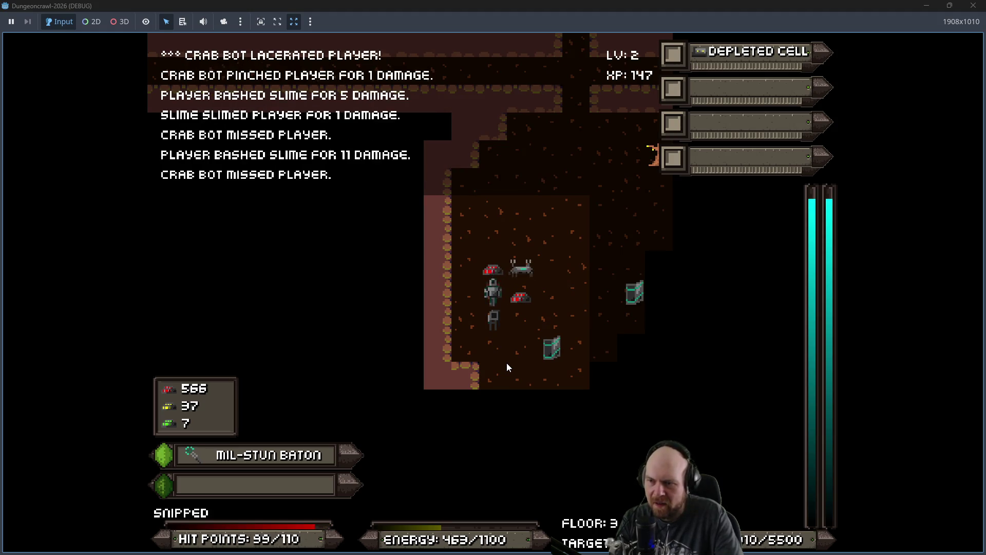
pyautogui.press('Up')
pyautogui.press('Right')
pyautogui.press('Up')
pyautogui.press('Right')
pyautogui.press('Up')
pyautogui.press('Right')
pyautogui.press('Left')
pyautogui.press('Down')
pyautogui.press('Right')
pyautogui.press('Right')
pyautogui.press('Right')
pyautogui.press('Right')
pyautogui.press('Up')
pyautogui.press('Right')
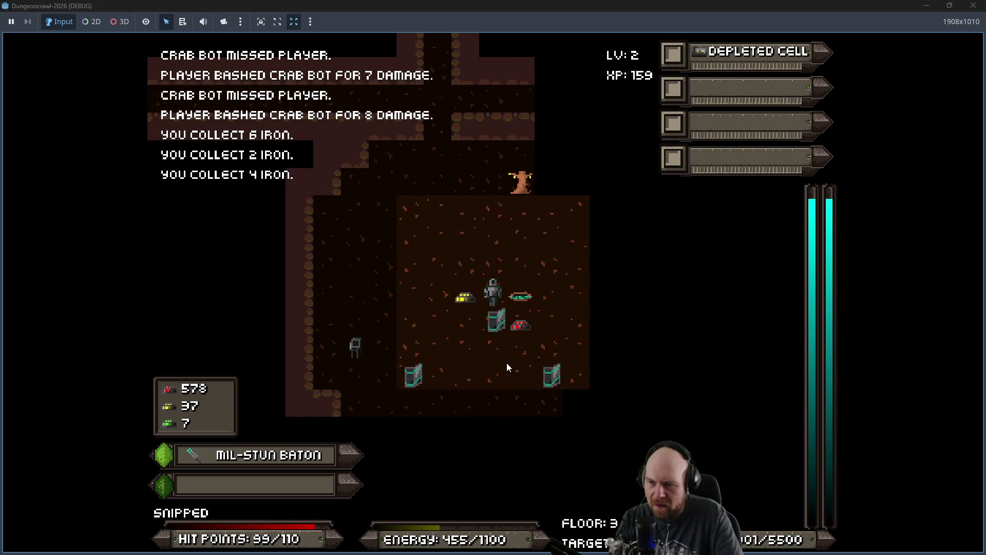
pyautogui.press('Down')
pyautogui.press('Right')
pyautogui.press('Right')
# Step: Gather more gold and iron, head up the vertical corridor, hit a slime, then enter the side corridor
pyautogui.press('Down')
pyautogui.press('Down')
pyautogui.press('Left')
pyautogui.press('Left')
pyautogui.press('Left')
pyautogui.press('Down')
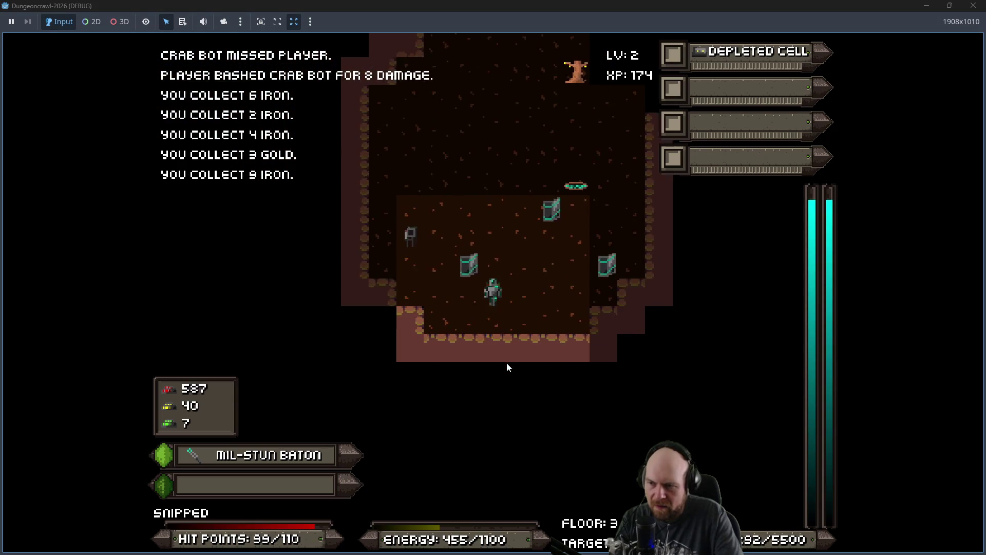
pyautogui.press('Up')
pyautogui.press('Up')
pyautogui.press('Up')
pyautogui.press('Left')
pyautogui.press('Up')
pyautogui.press('Up')
pyautogui.press('Up')
pyautogui.press('Up')
pyautogui.press('Right')
pyautogui.press('Right')
pyautogui.press('Right')
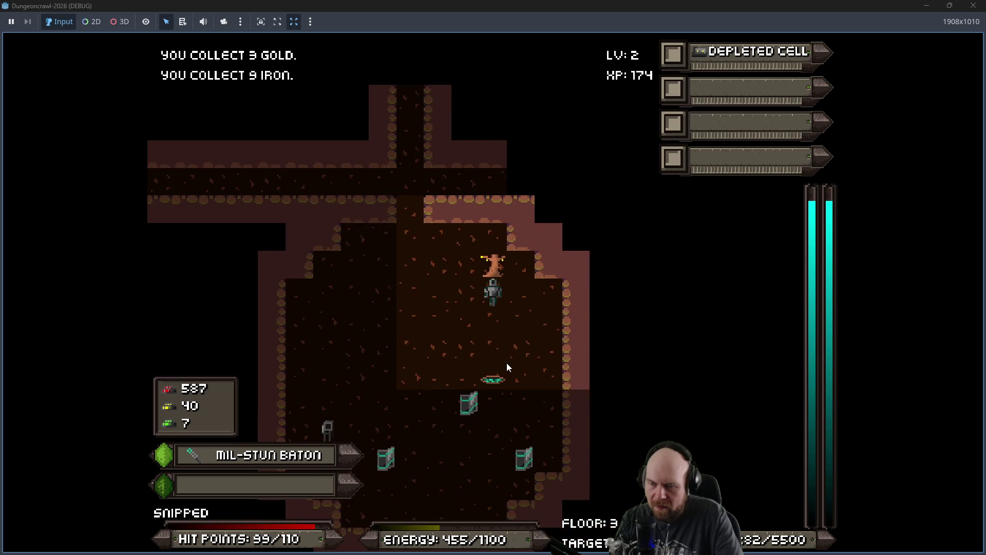
pyautogui.press('Left')
pyautogui.press('Left')
pyautogui.press('Left')
pyautogui.press('Up')
pyautogui.press('Up')
pyautogui.press('Up')
pyautogui.press('Up')
pyautogui.press('Up')
pyautogui.press('Up')
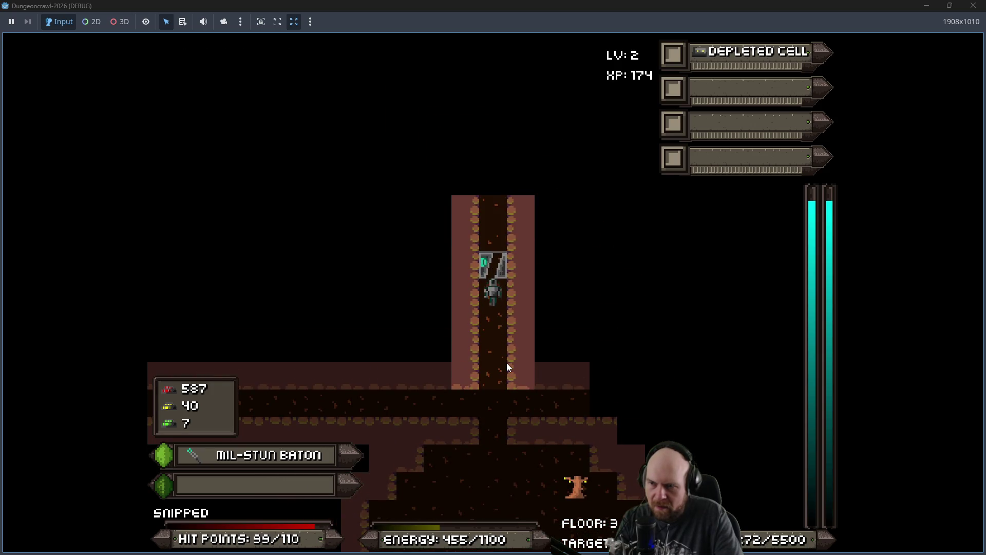
pyautogui.press('Up')
pyautogui.press('Up')
pyautogui.press('Up')
pyautogui.press('Left')
pyautogui.press('Down')
pyautogui.press('Down')
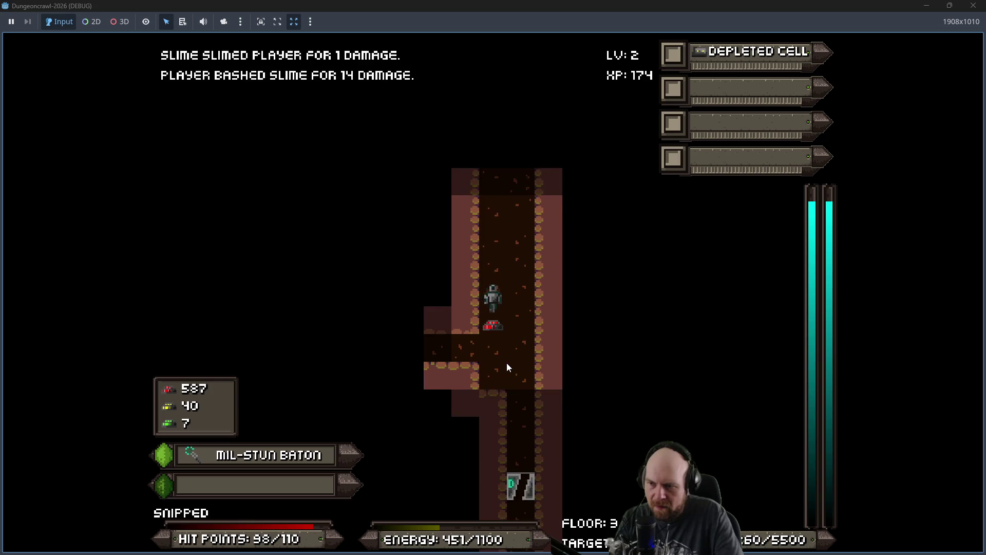
pyautogui.press('Left')
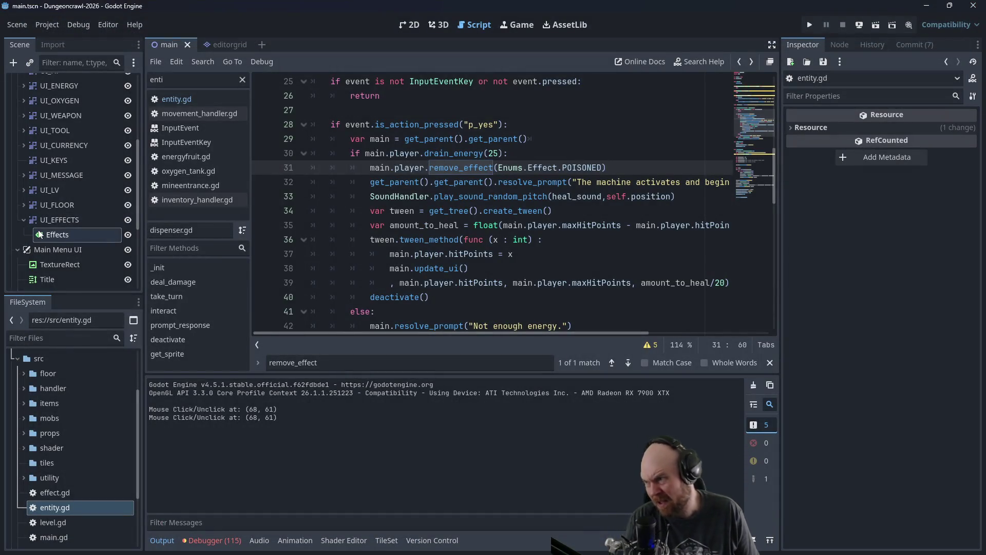
# Step: Collapse the UI_EFFECTS and UI branches in the Scene dock
pyautogui.click(25, 221)
pyautogui.scroll(4, 51, 221)
pyautogui.scroll(2, 51, 219)
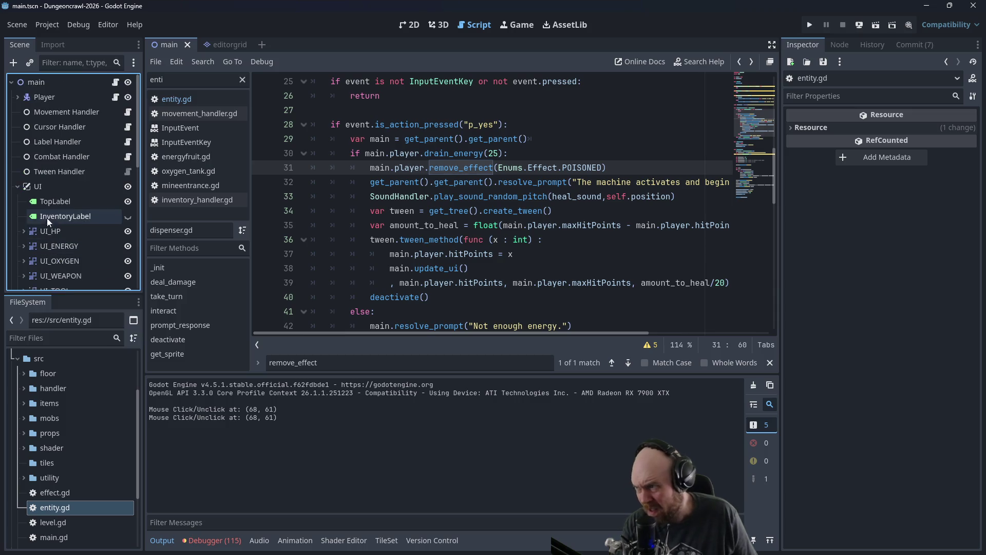
pyautogui.click(18, 186)
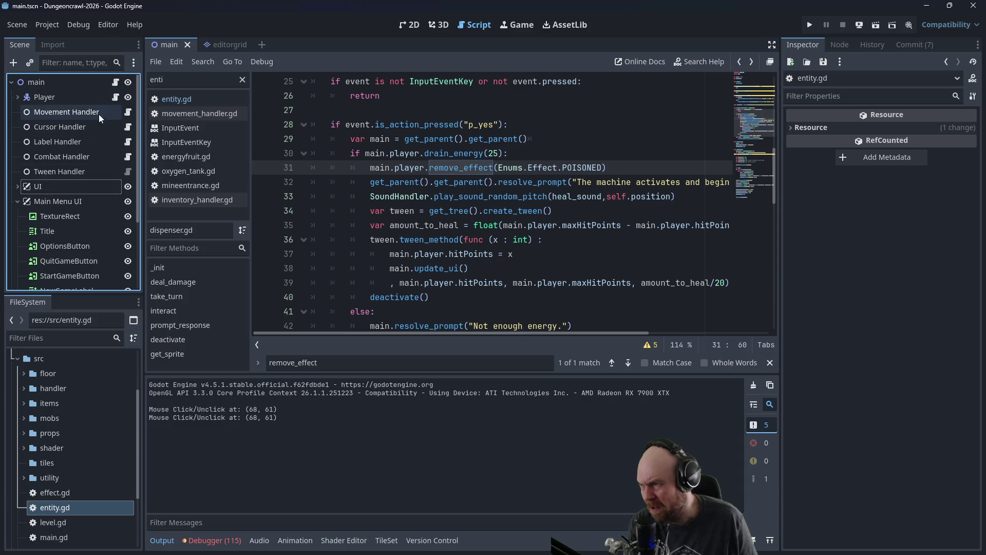
# Step: Open the Player node's player.gd script and scroll up to func level_up()
pyautogui.click(115, 97)
pyautogui.scroll(-1, 308, 175)
pyautogui.scroll(12, 341, 189)
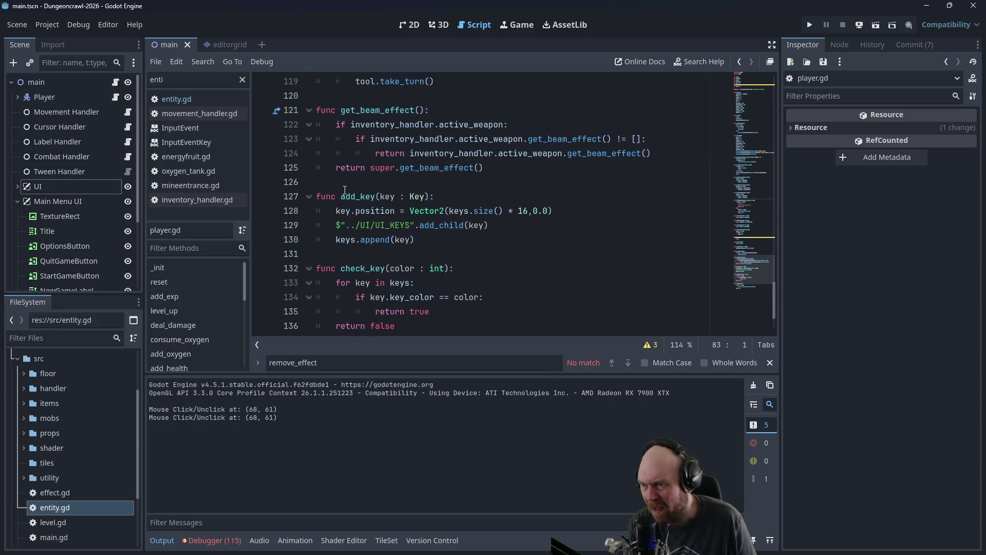
pyautogui.scroll(9, 349, 190)
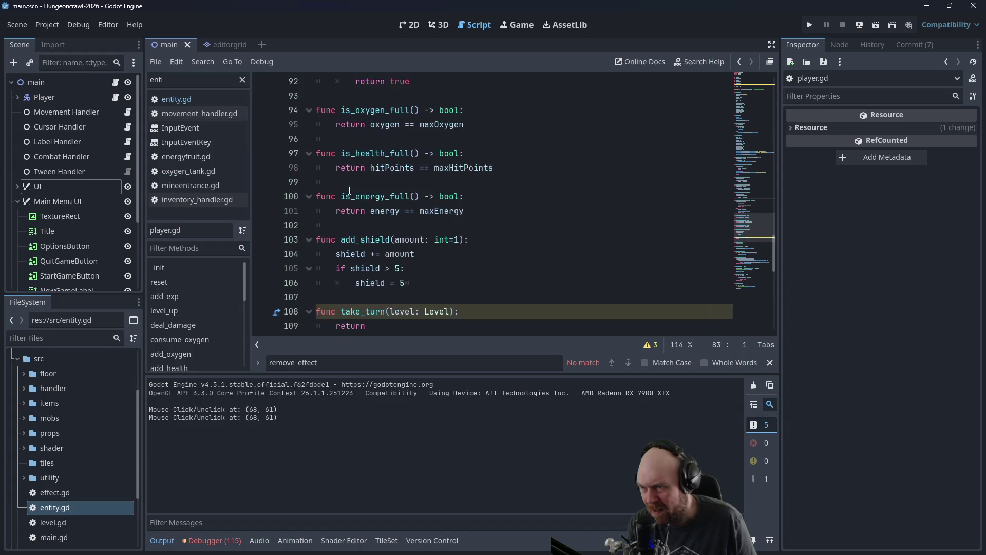
pyautogui.scroll(4, 355, 195)
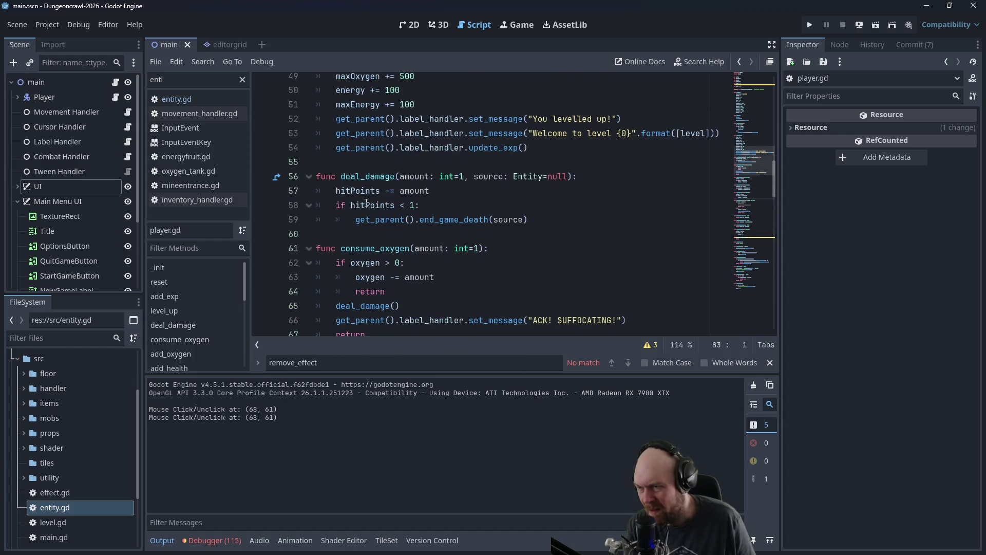
pyautogui.scroll(3, 405, 240)
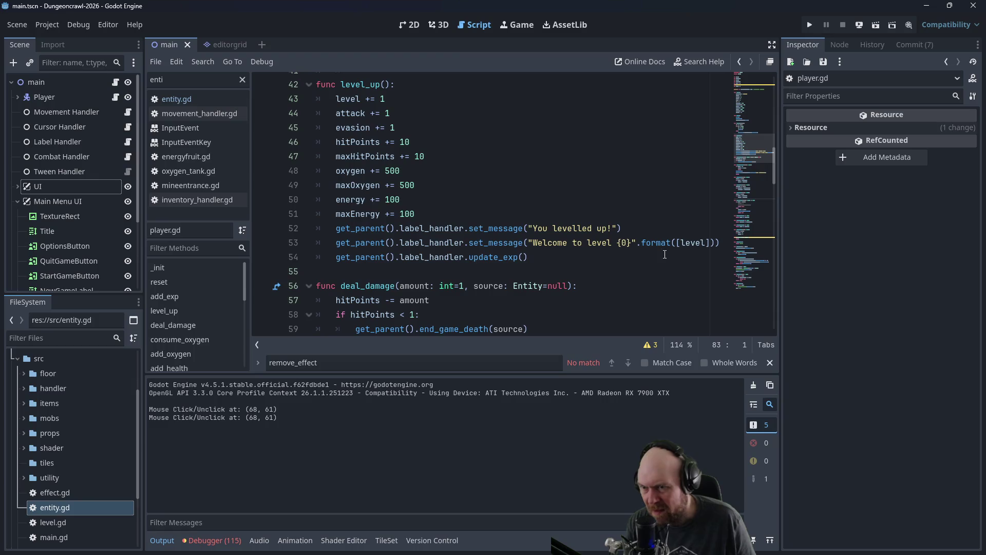
# Step: Add a SoundHandler.play_sound() call after update_exp() in level_up
pyautogui.click(593, 254)
pyautogui.press('Return')
pyautogui.write('Sound')
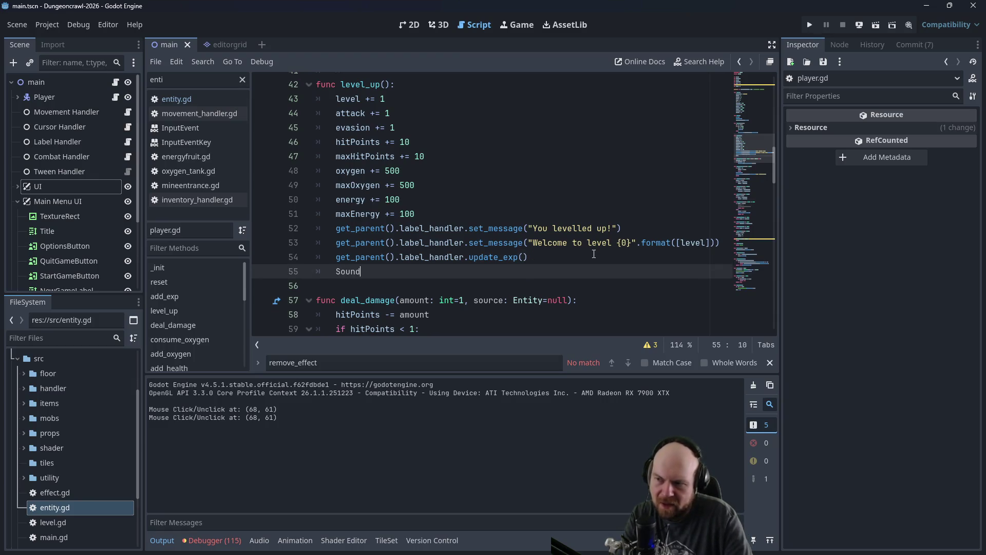
pyautogui.write('Handler.')
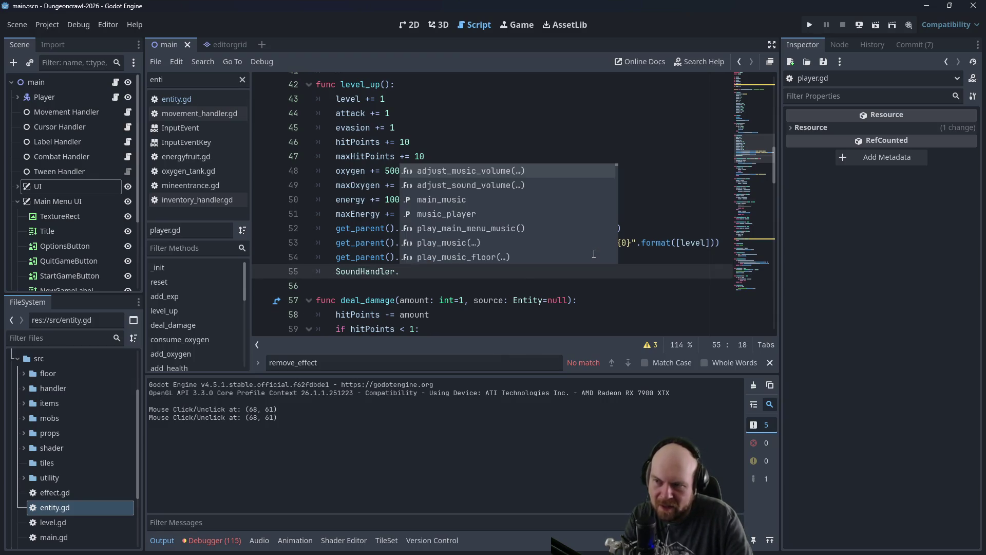
pyautogui.write('play')
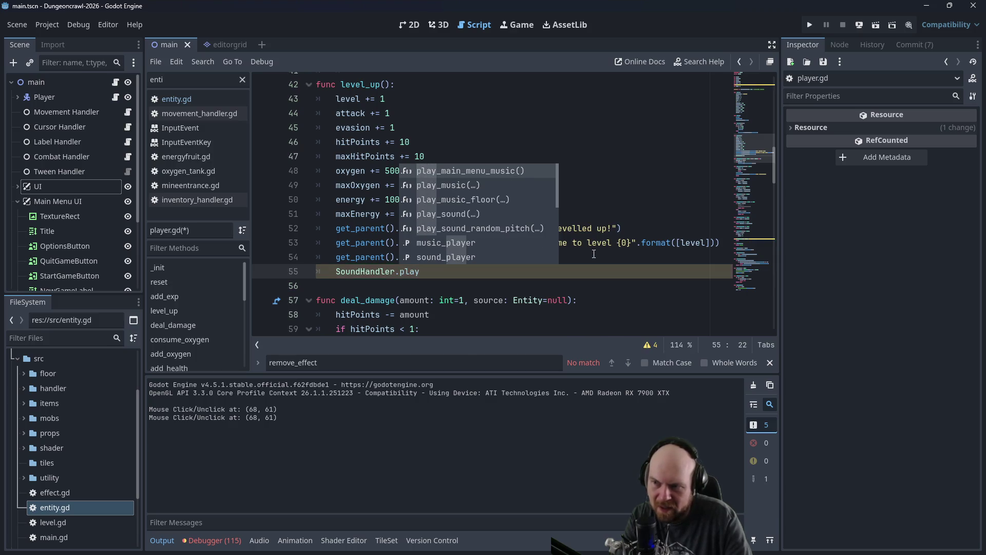
pyautogui.write('_sound')
pyautogui.press('Return')
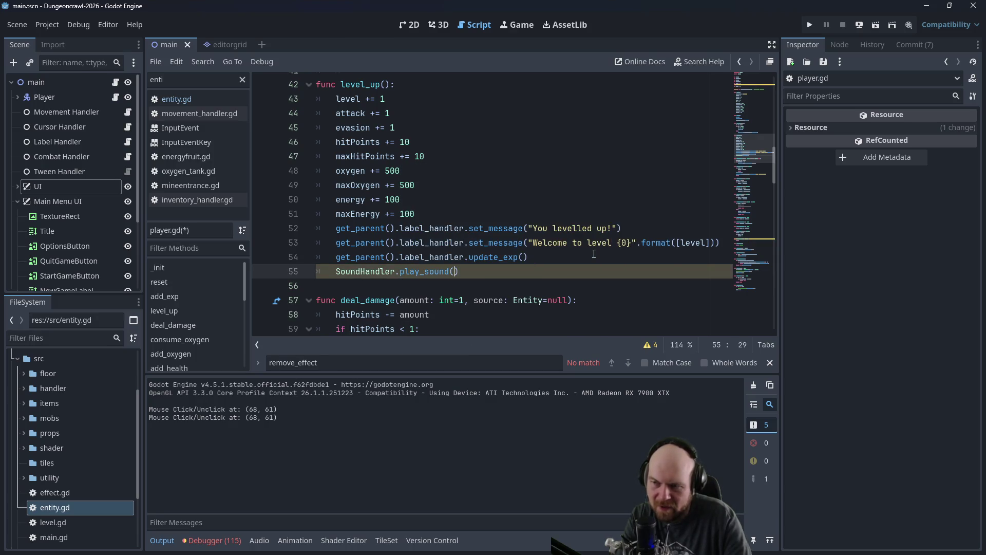
# Step: Declare const level_up_sound = preload("res://sounds/sound/items/powerUp.wav") above level_up
pyautogui.scroll(4, 590, 246)
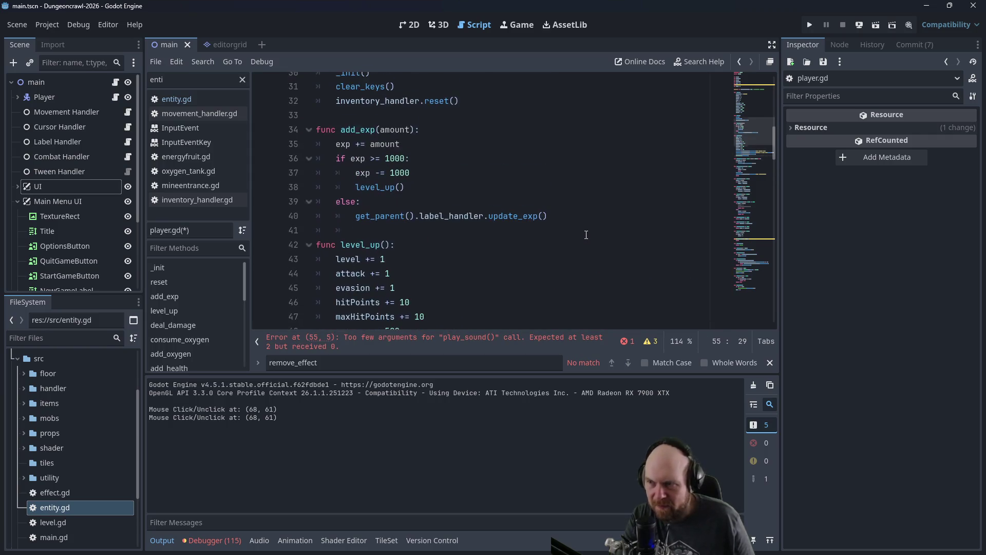
pyautogui.click(509, 234)
pyautogui.press('Return')
pyautogui.press('Return')
pyautogui.press('Up')
pyautogui.write('const ')
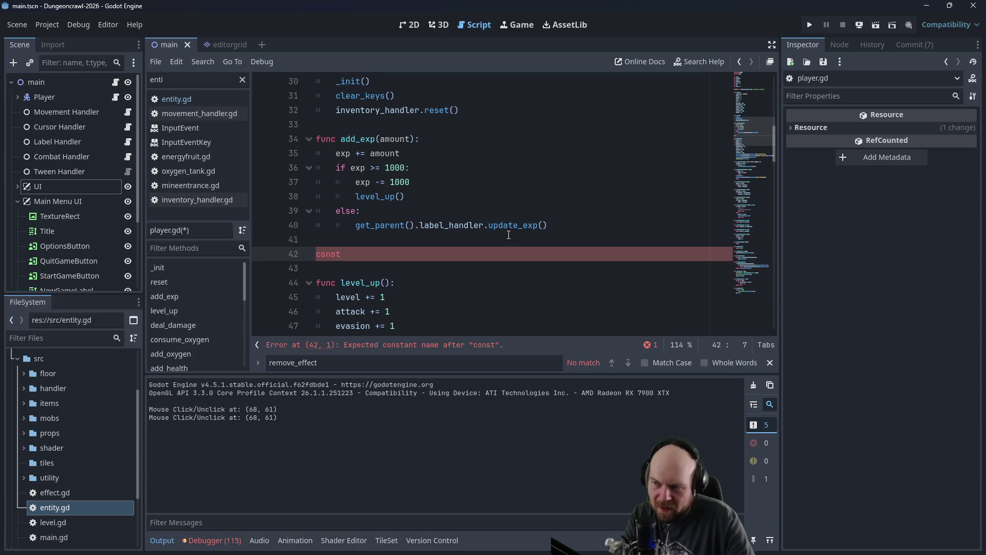
pyautogui.write('level')
pyautogui.write('-exp')
pyautogui.press('BackSpace')
pyautogui.press('BackSpace')
pyautogui.press('BackSpace')
pyautogui.write('und = preload("')
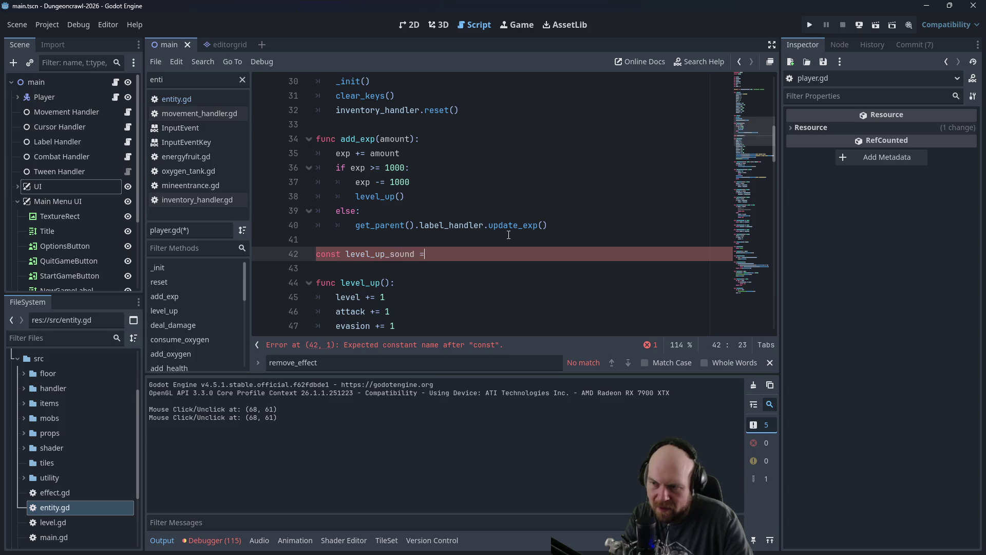
pyautogui.scroll(-3, 508, 235)
pyautogui.write('sou')
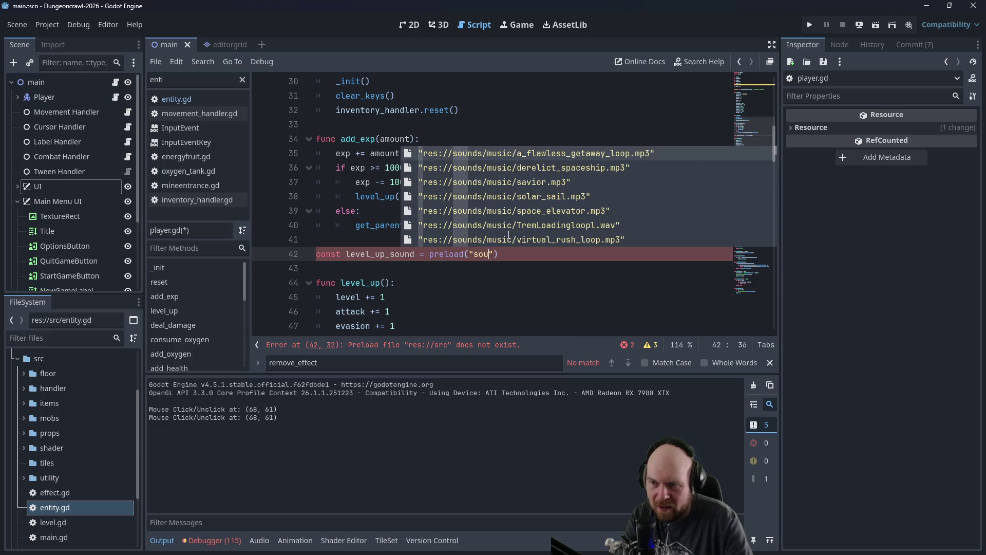
pyautogui.scroll(-10, 508, 235)
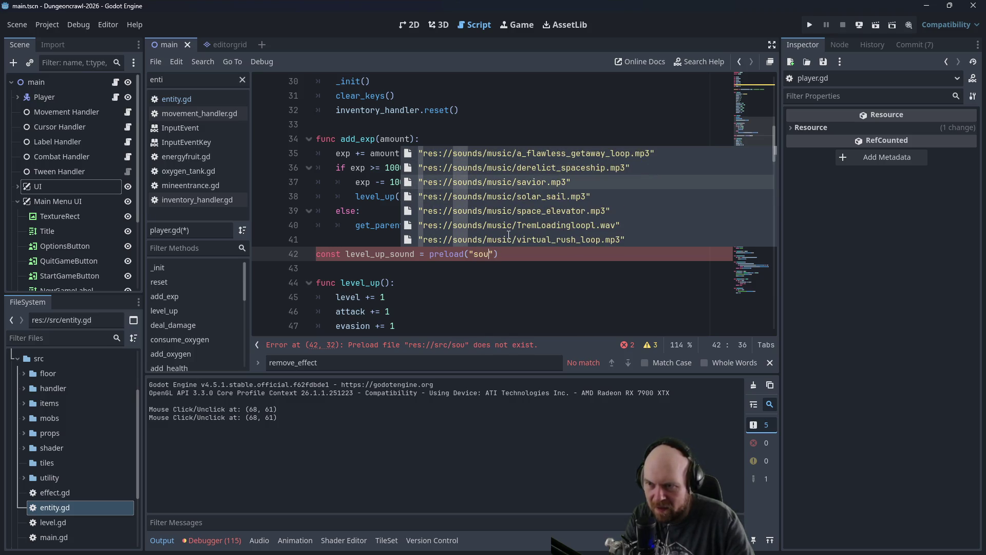
pyautogui.scroll(-1, 508, 234)
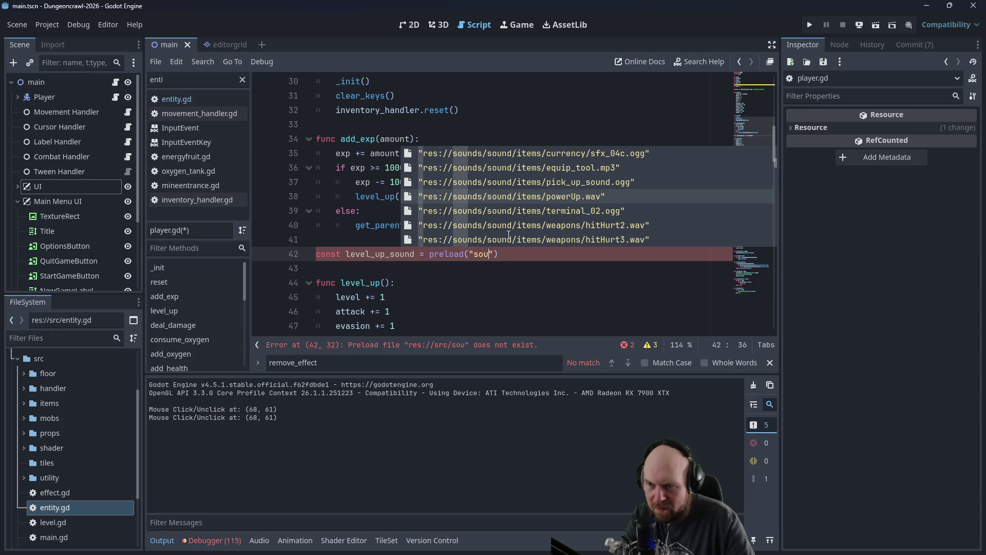
pyautogui.press('Return')
pyautogui.press('Down')
pyautogui.press('Down')
pyautogui.press('Down')
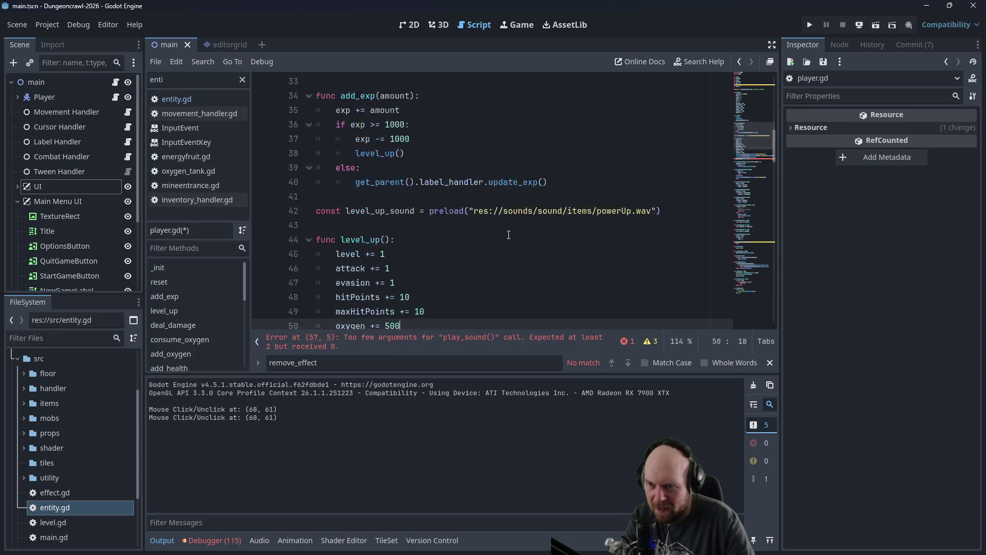
# Step: Pass level_up_sound to play_sound() and add a '# TODO level up sound' comment above level_up
pyautogui.press('Up')
pyautogui.press('Up')
pyautogui.press('Up')
pyautogui.press('End')
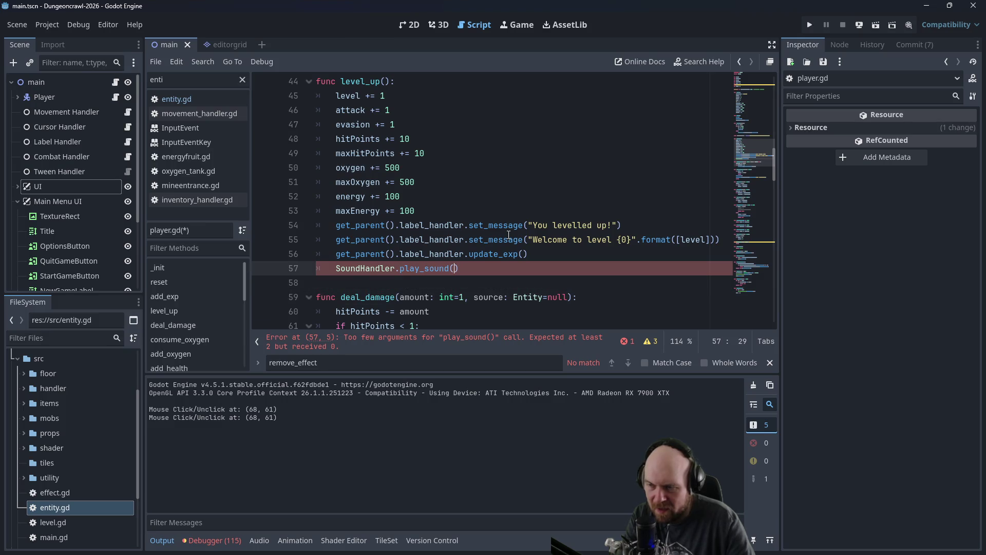
pyautogui.write('level_up_sound')
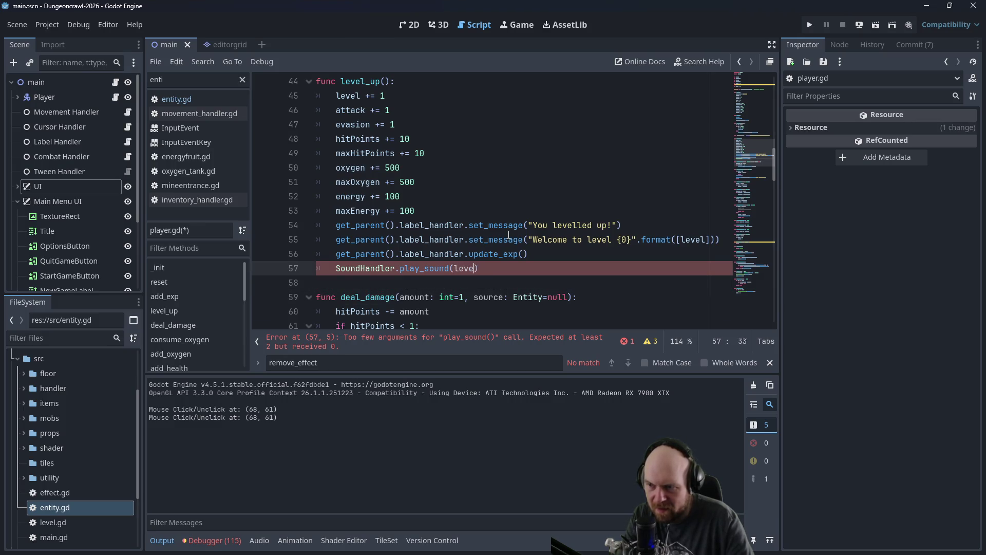
pyautogui.press('Up')
pyautogui.press('Up')
pyautogui.press('Up')
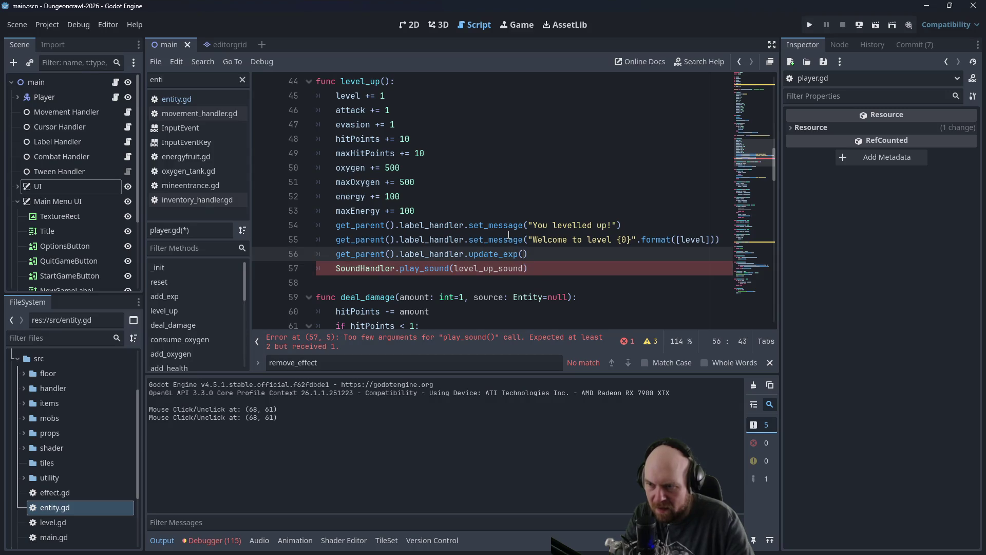
pyautogui.press('Down')
pyautogui.press('Down')
pyautogui.press('Down')
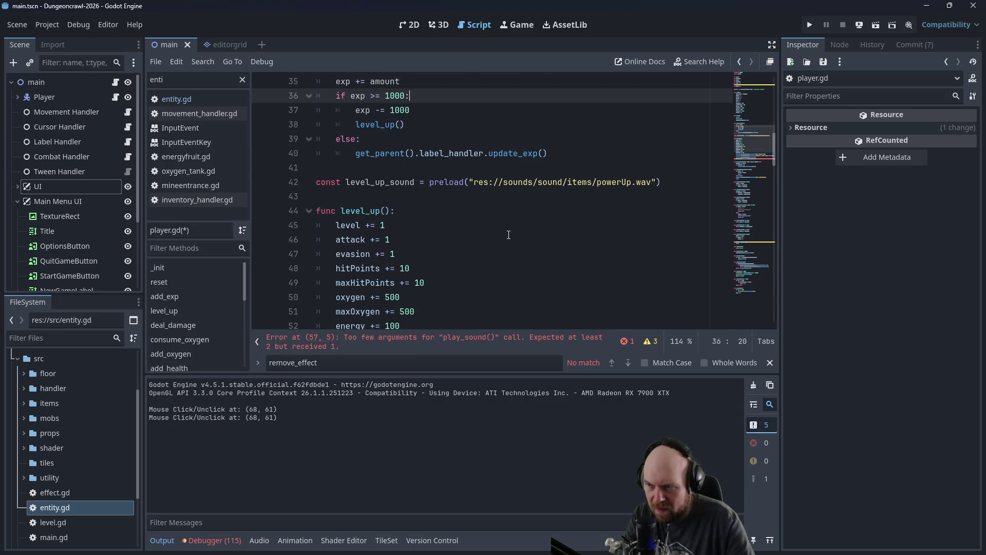
pyautogui.write('# TODO level up sound')
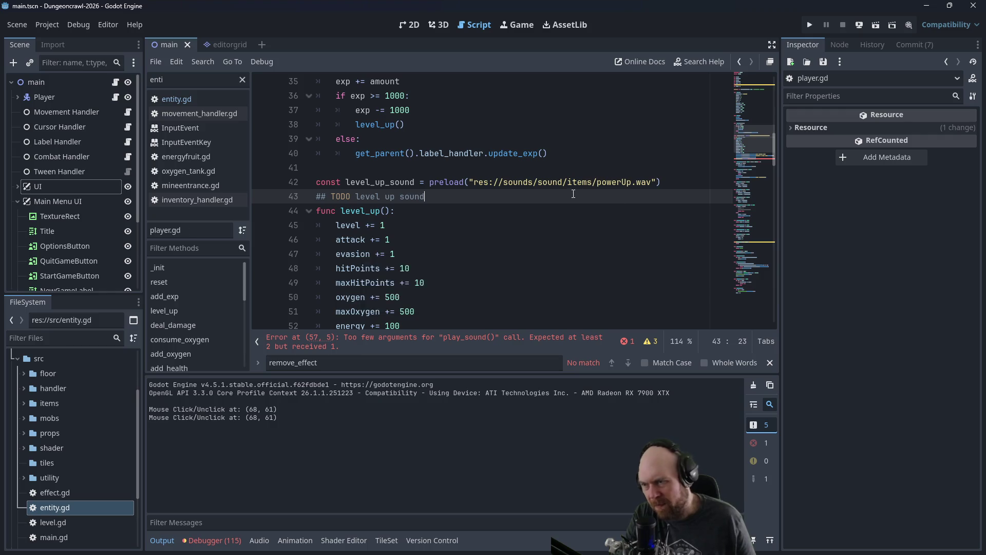
pyautogui.scroll(-4, 498, 231)
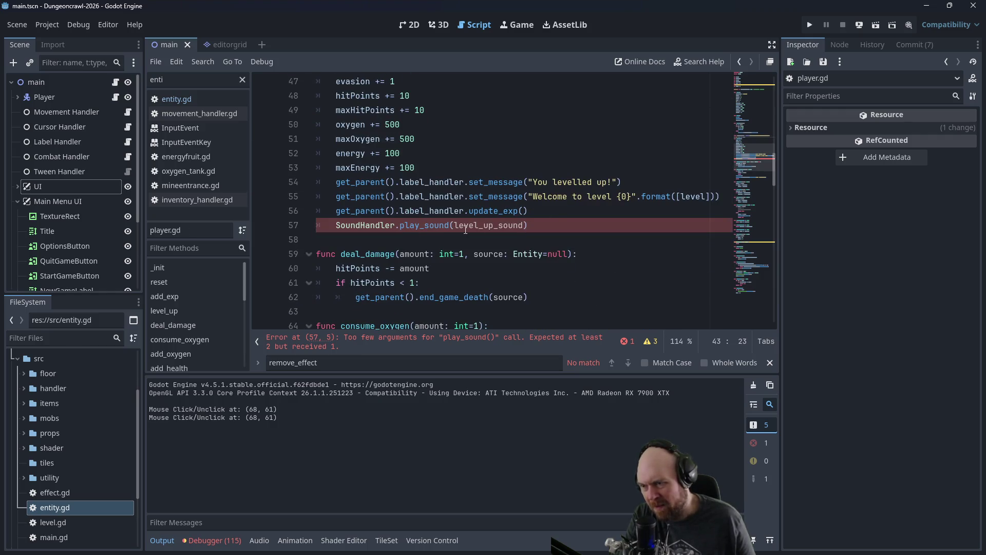
# Step: Add self.position as play_sound's second argument, then bring up Find in Files
pyautogui.click(524, 224)
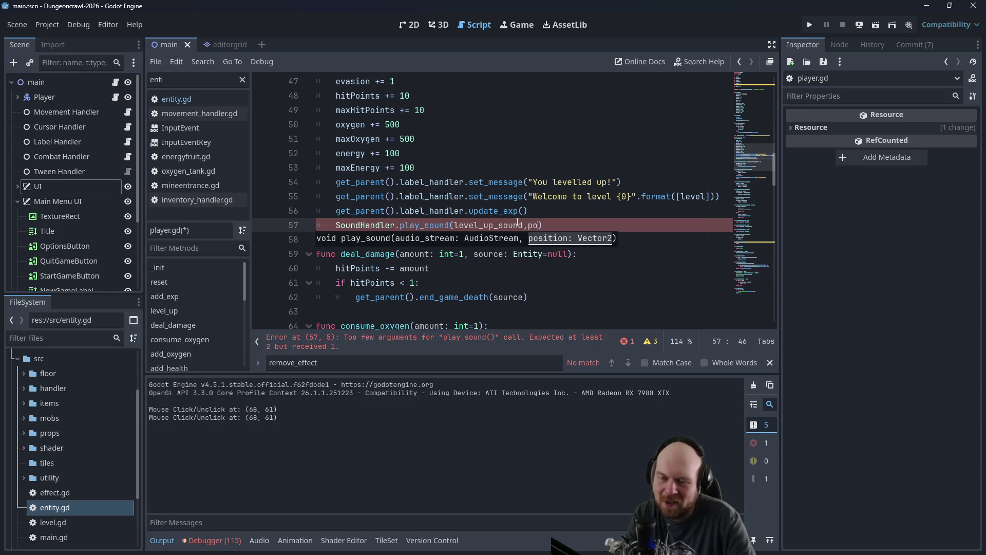
pyautogui.write('self.po')
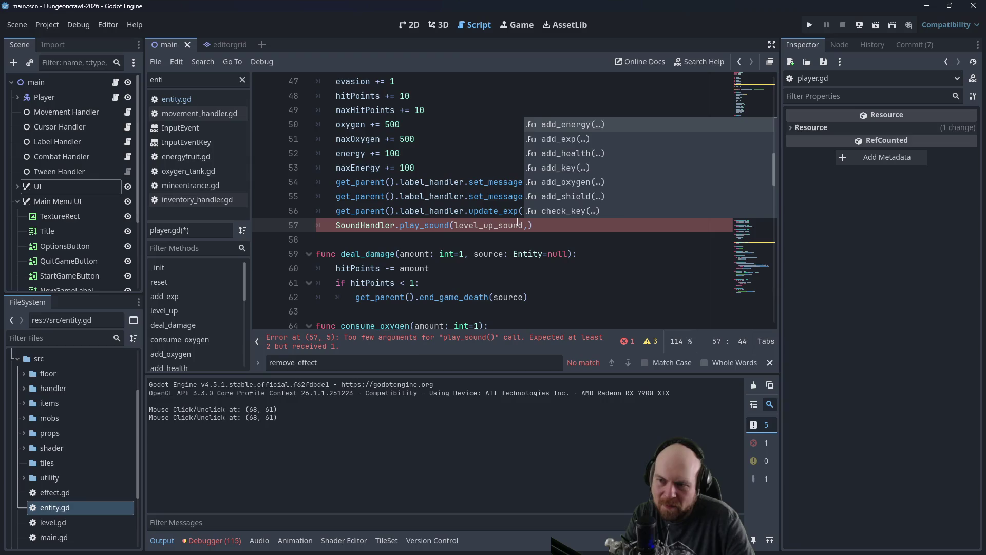
pyautogui.write('sition')
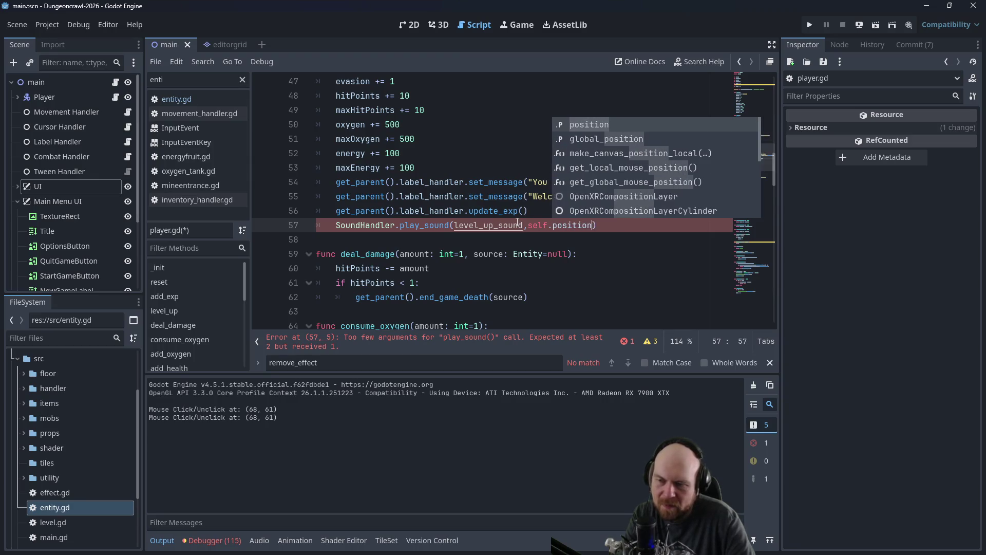
pyautogui.press('Escape')
pyautogui.press('Up')
pyautogui.press('Up')
pyautogui.press('Up')
pyautogui.scroll(-1, 514, 200)
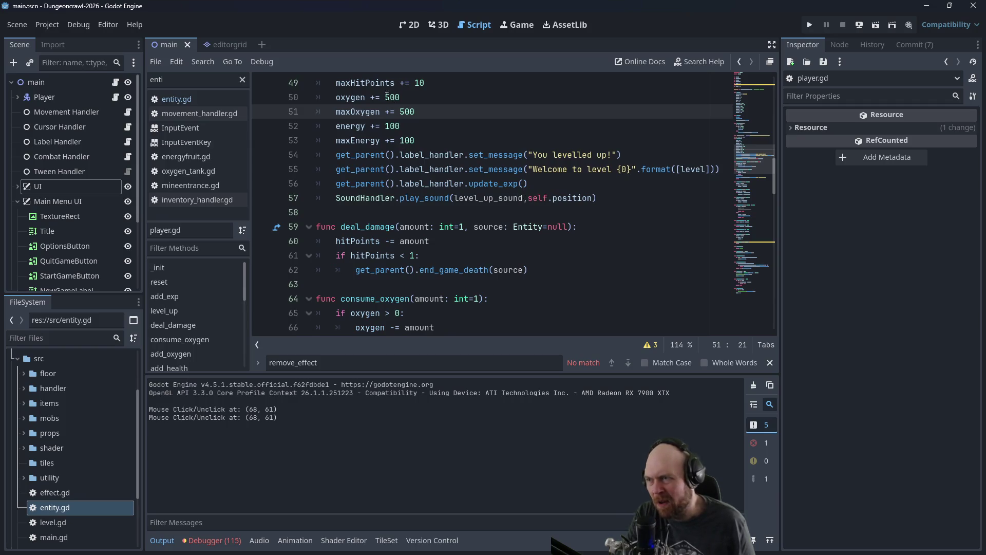
pyautogui.click(57, 29)
pyautogui.hotkey('ctrl', 'shift', 'f')
# Step: Search the project for TODO and visit the floor_strategy, tween_handler, inventory_handler and speedexoskel.gd matches
pyautogui.write('TODO')
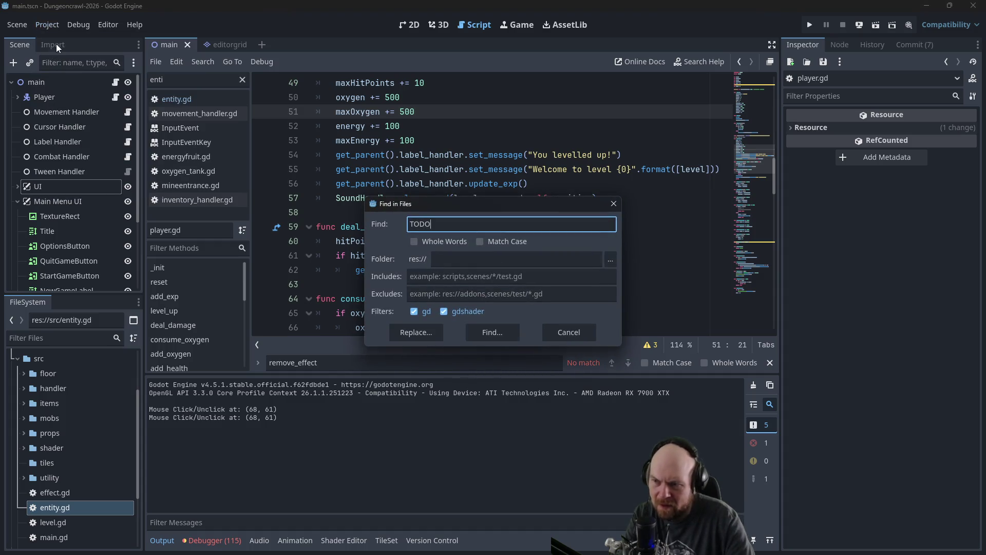
pyautogui.press('Return')
pyautogui.click(258, 417)
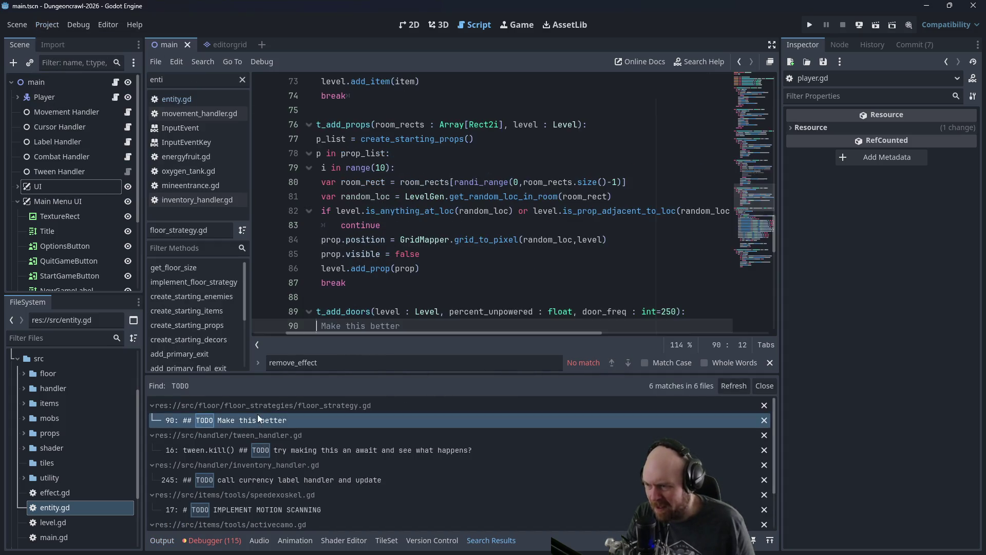
pyautogui.scroll(-1, 371, 329)
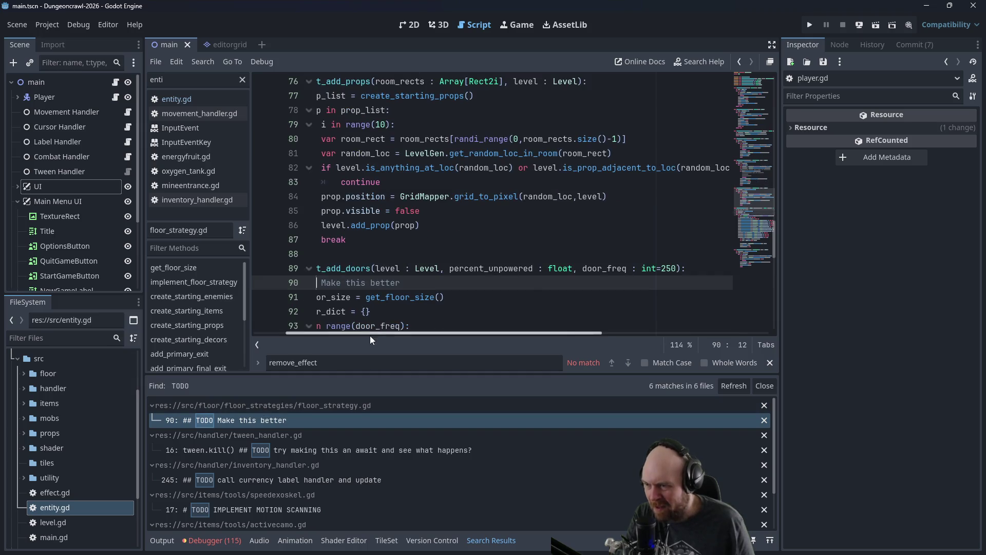
pyautogui.click(279, 450)
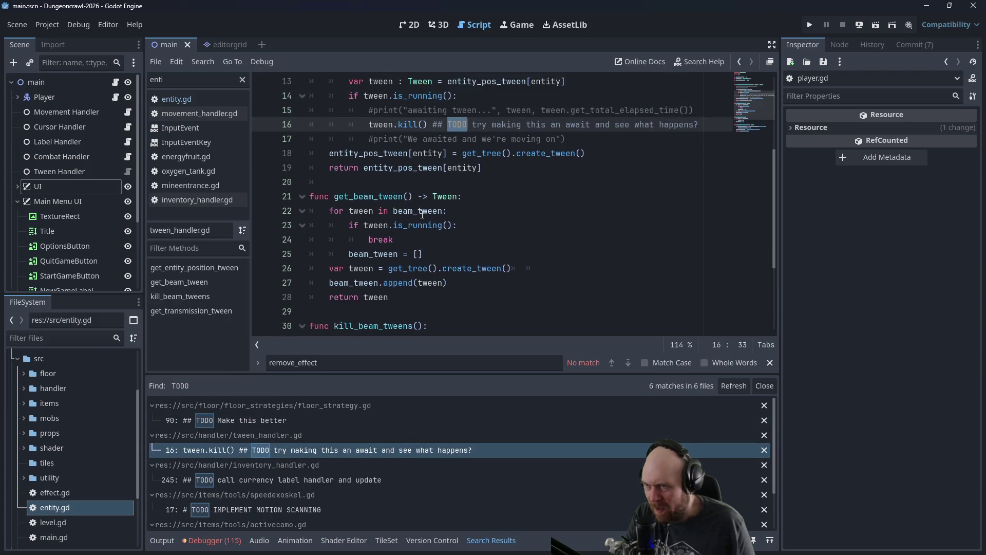
pyautogui.click(279, 479)
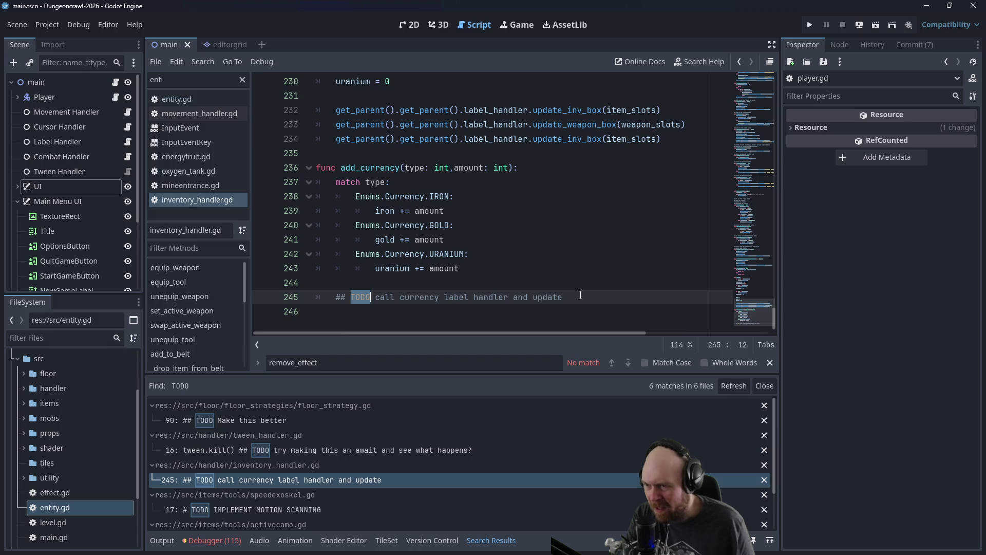
pyautogui.scroll(5, 581, 295)
pyautogui.scroll(-5, 586, 280)
pyautogui.moveTo(775, 313)
pyautogui.mouseDown()
pyautogui.moveTo(776, 88)
pyautogui.moveTo(746, 66)
pyautogui.moveTo(743, 272)
pyautogui.moveTo(734, 322)
pyautogui.moveTo(735, 89)
pyautogui.moveTo(720, 330)
pyautogui.mouseUp()
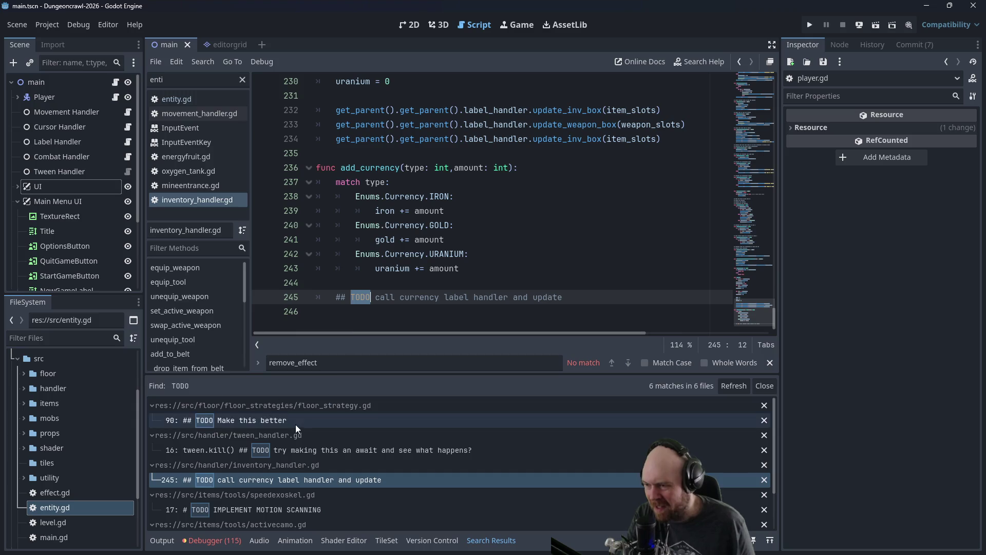
pyautogui.click(284, 510)
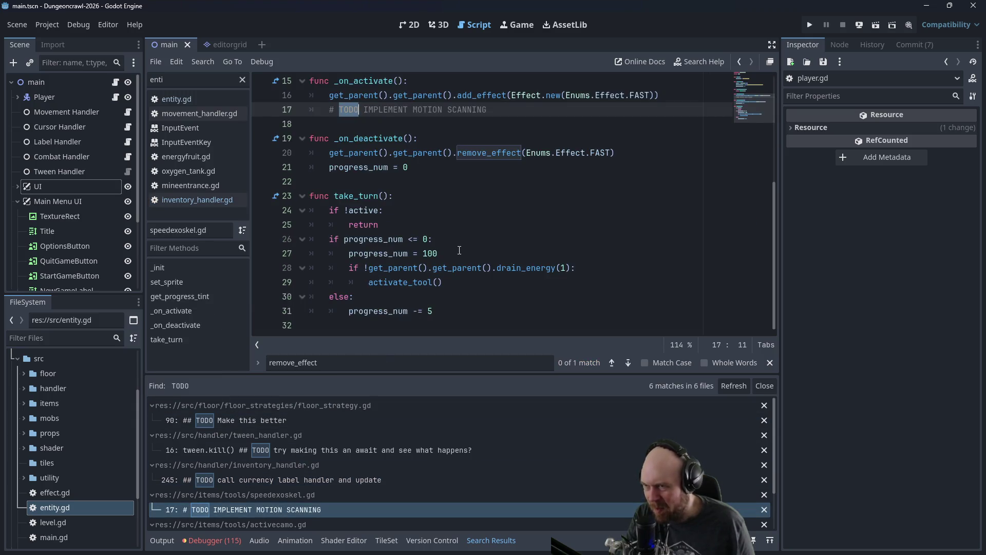
# Step: Replace MOTION SCANNING with FAST in the speedexoskel.gd TODO comment
pyautogui.scroll(1, 464, 249)
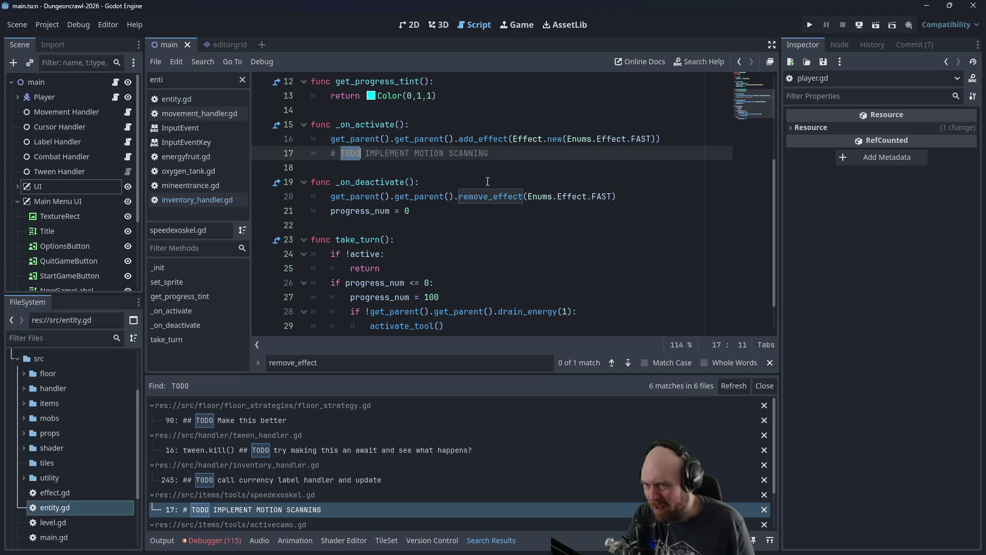
pyautogui.scroll(4, 498, 158)
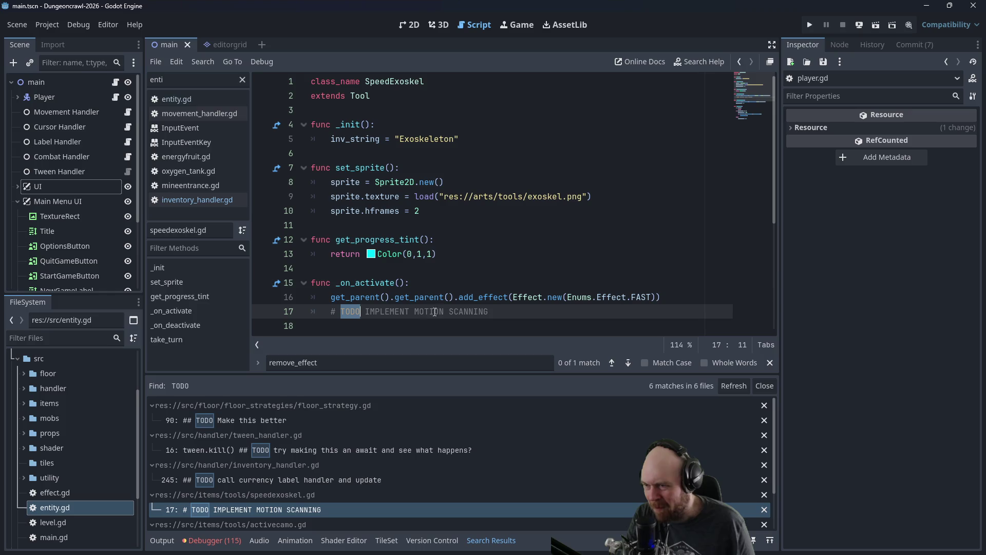
pyautogui.doubleClick(635, 298)
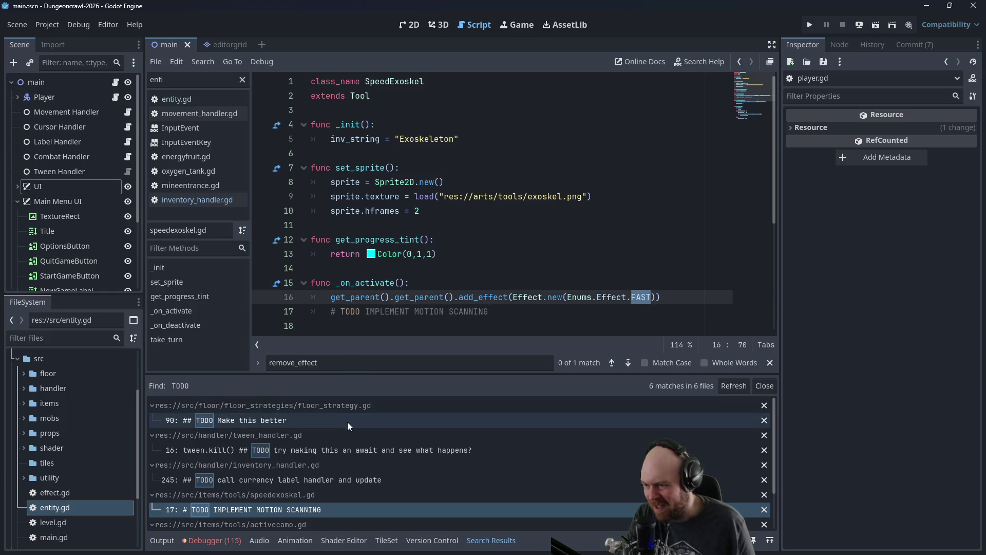
pyautogui.scroll(-1, 347, 421)
pyautogui.moveTo(415, 312); pyautogui.dragTo(498, 316)
pyautogui.write('F')
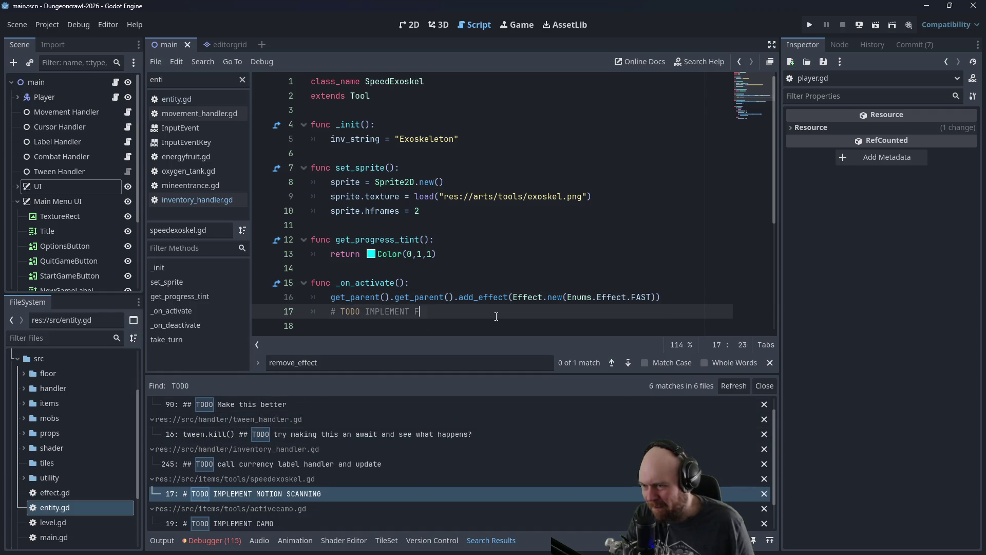
# Step: Delete the IMPLEMENT CAMO TODO line in activecamo.gd and save the script
pyautogui.scroll(-1, 334, 473)
pyautogui.click(292, 498)
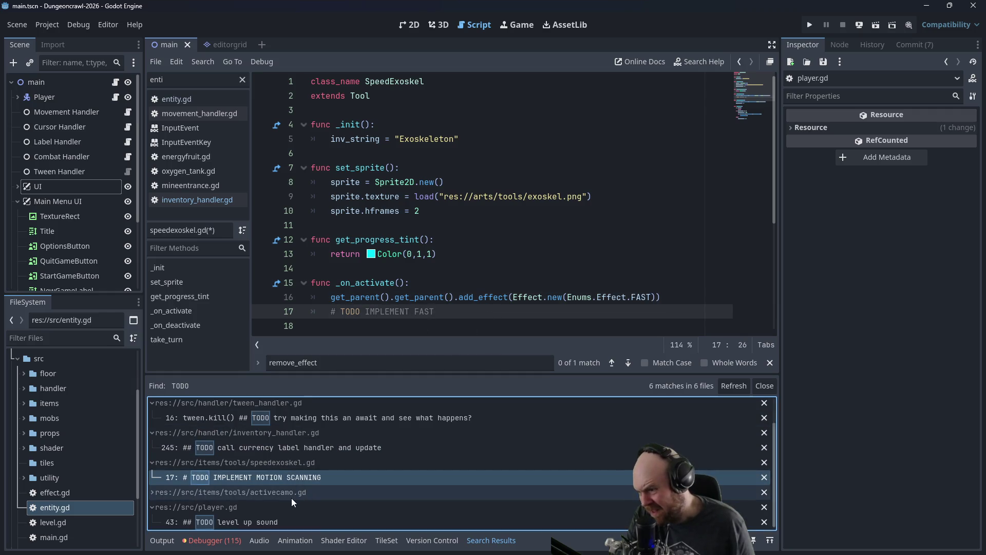
pyautogui.click(276, 506)
pyautogui.click(422, 227)
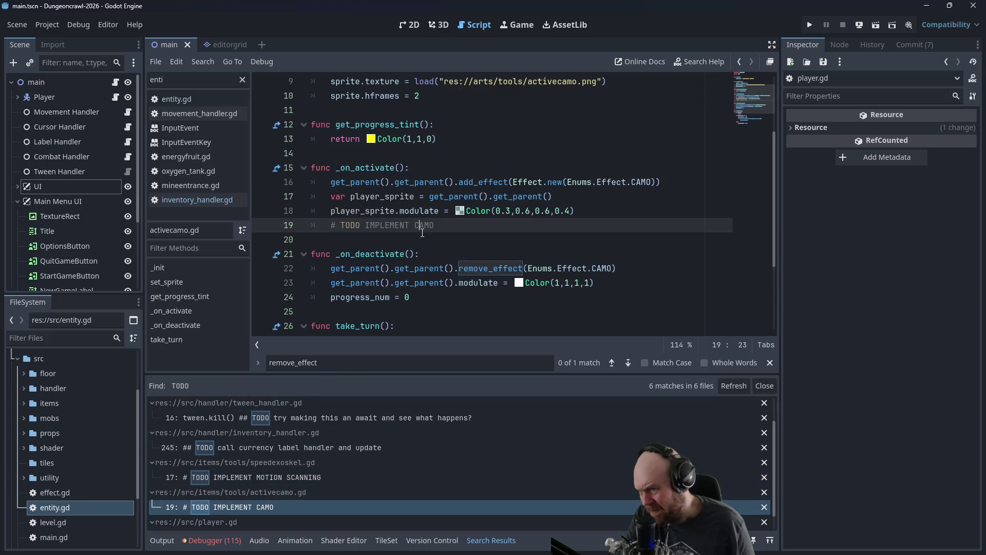
pyautogui.hotkey('shift', 'Up')
pyautogui.hotkey('shift', 'End')
pyautogui.press('BackSpace')
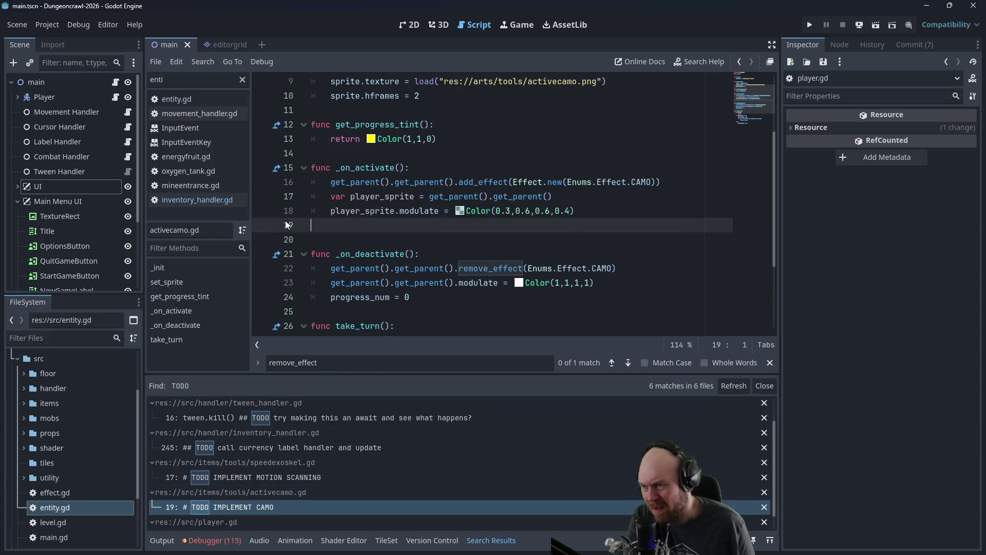
pyautogui.hotkey('ctrl', 's')
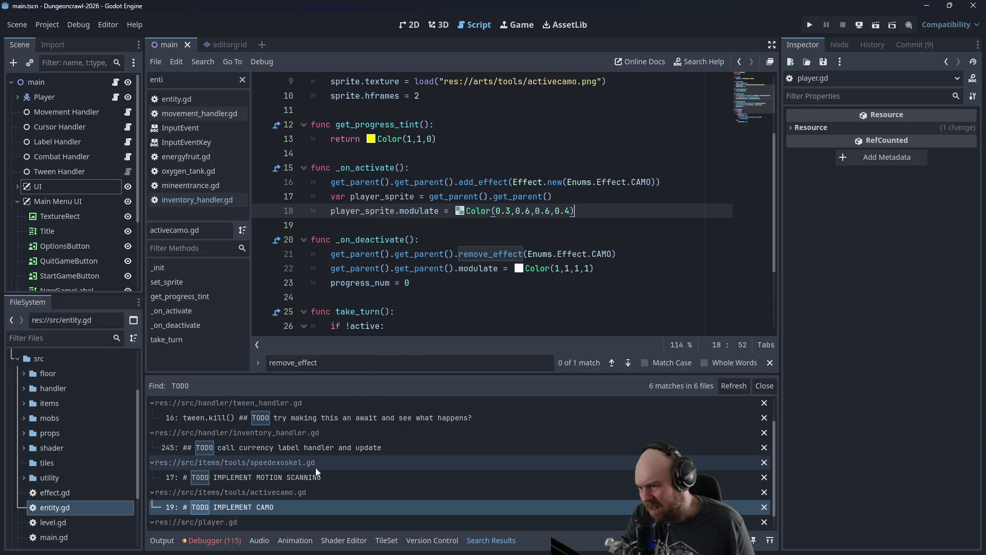
# Step: Save player.gd and speedexoskel.gd after revisiting their TODOs, then launch the game
pyautogui.scroll(-1, 297, 494)
pyautogui.click(251, 518)
pyautogui.hotkey('ctrl', 's')
pyautogui.click(569, 170)
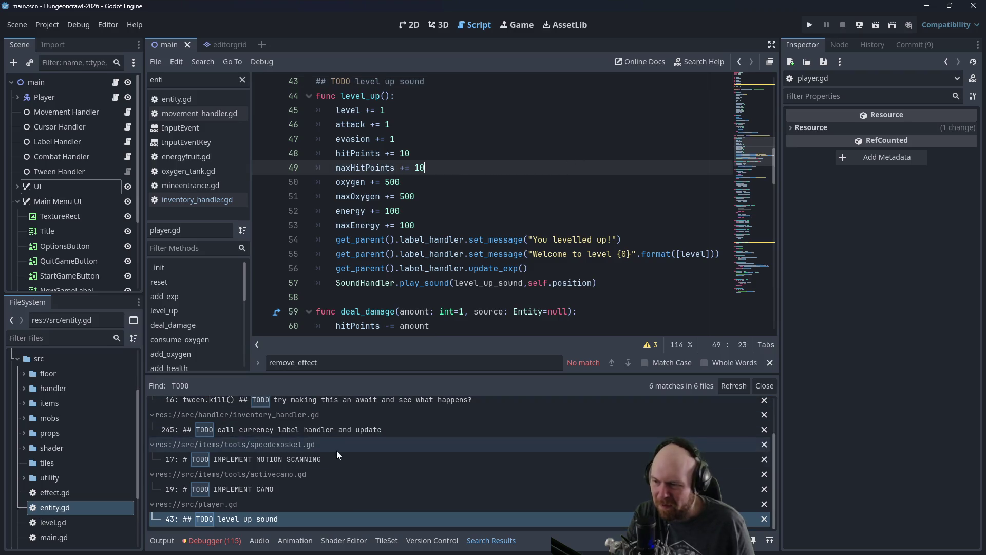
pyautogui.click(294, 459)
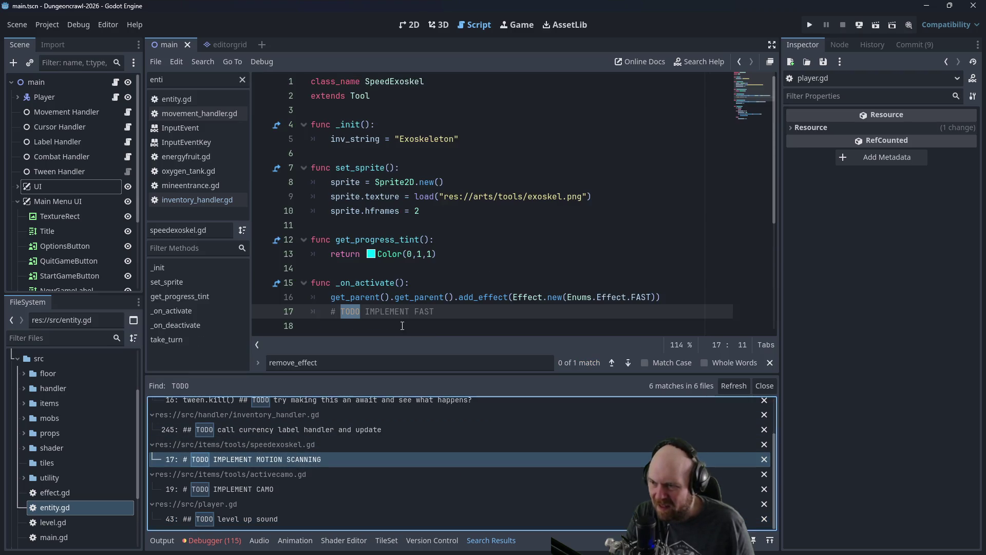
pyautogui.press('Up')
pyautogui.press('Up')
pyautogui.press('Up')
pyautogui.scroll(2, 384, 417)
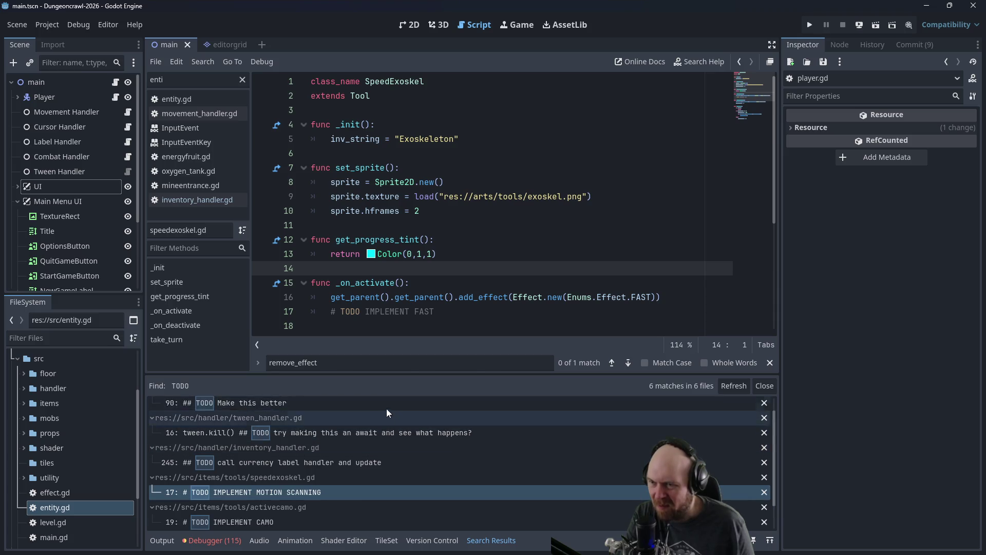
pyautogui.click(453, 244)
pyautogui.hotkey('ctrl', 's')
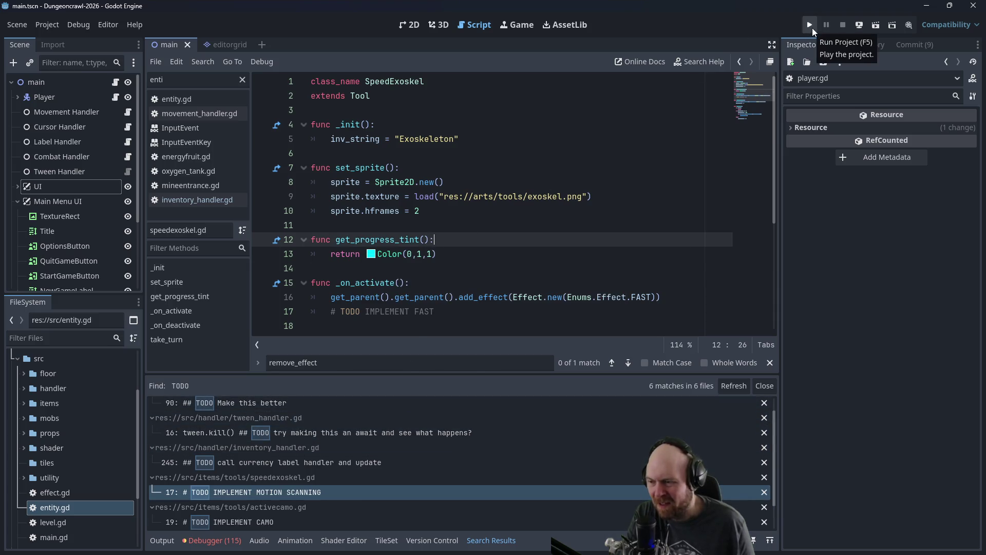
pyautogui.click(811, 29)
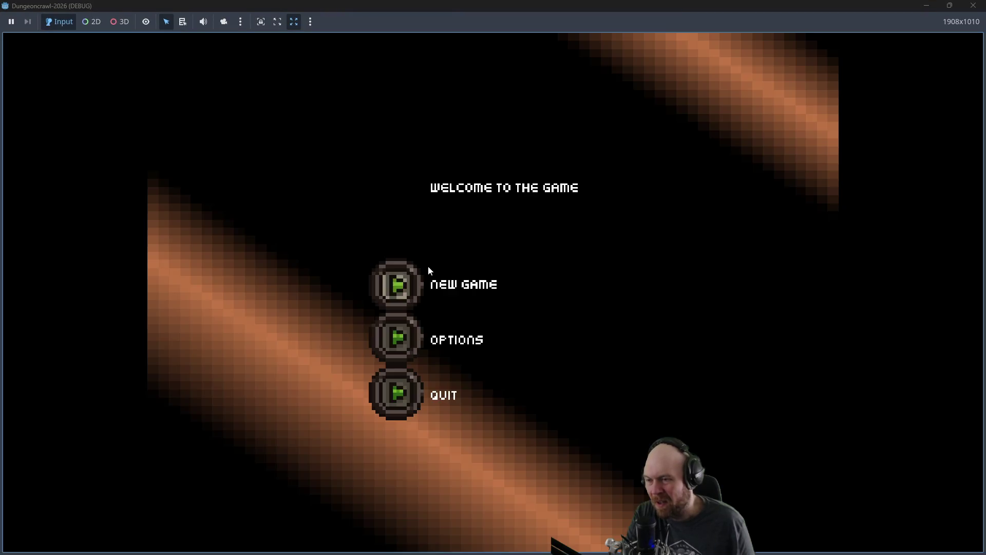
# Step: Start a New Game and walk the first room collecting iron and the mine entrance key
pyautogui.click(431, 272)
pyautogui.press('Left')
pyautogui.press('Left')
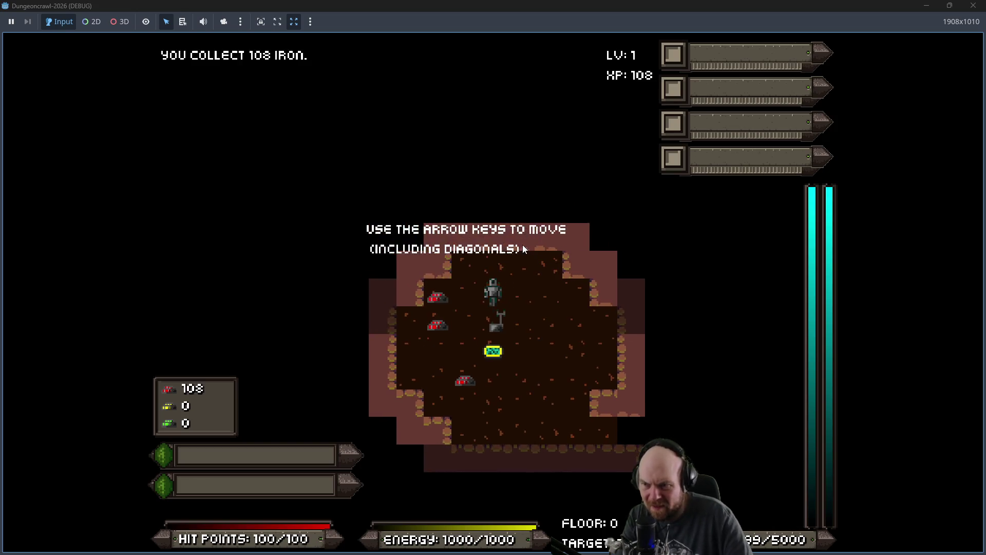
pyautogui.press('Left')
pyautogui.press('Up')
pyautogui.press('Right')
pyautogui.press('Down')
pyautogui.press('Down')
pyautogui.press('Left')
pyautogui.press('Right')
pyautogui.press('Right')
pyautogui.press('Up')
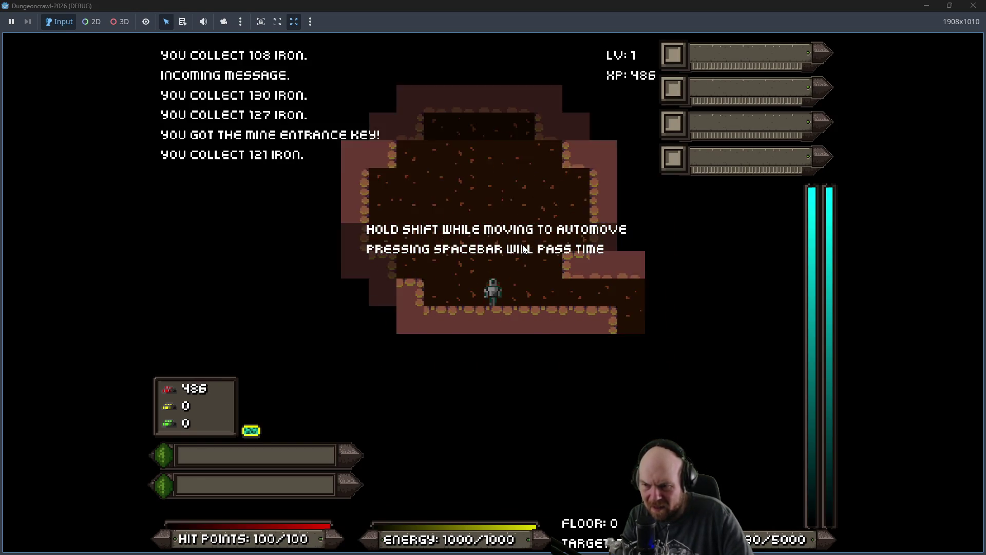
# Step: Grab the oxygen tank, read the Mine Alpha sign, close the game and switch to Obsidian
pyautogui.press('Right')
pyautogui.press('Right')
pyautogui.press('Down')
pyautogui.press('Down')
pyautogui.press('Down')
pyautogui.press('Down')
pyautogui.press('Down')
pyautogui.press('Left')
pyautogui.press('Left')
pyautogui.press('Left')
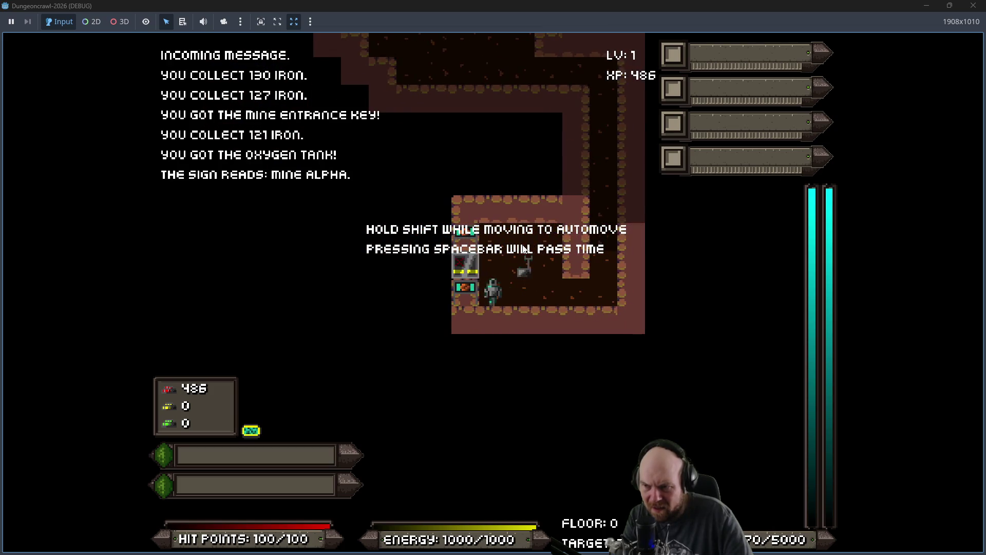
pyautogui.press('Right')
pyautogui.press('Left')
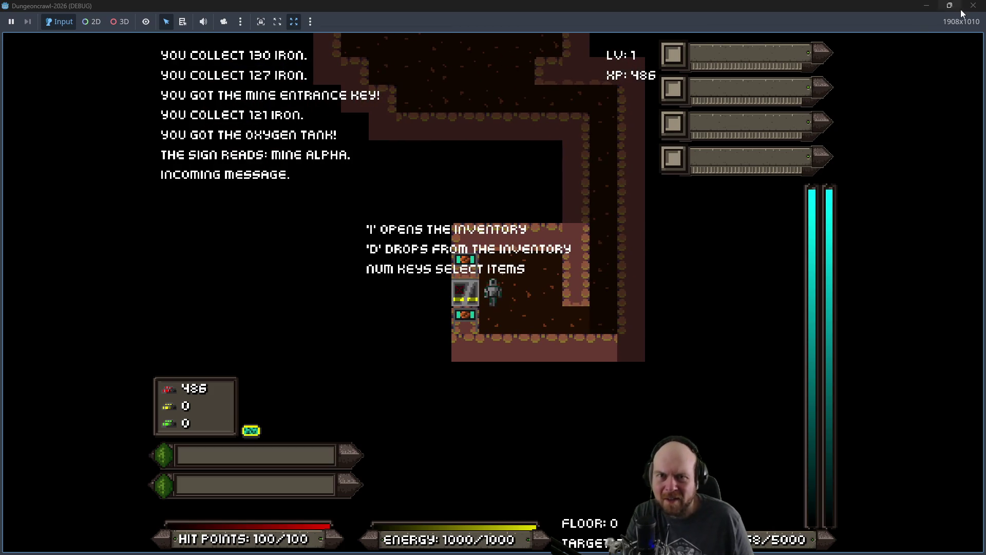
pyautogui.click(971, 6)
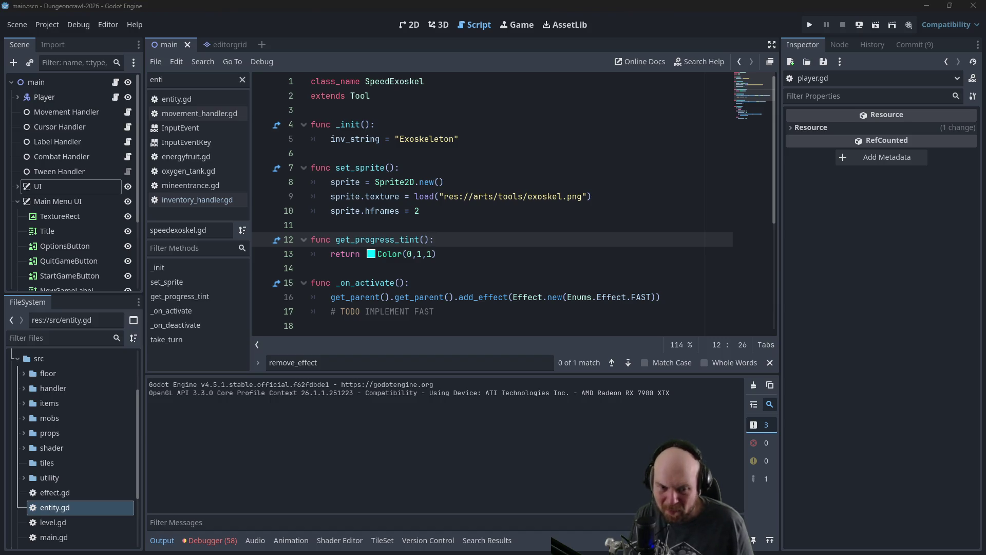
pyautogui.hotkey('alt', 'Tab')
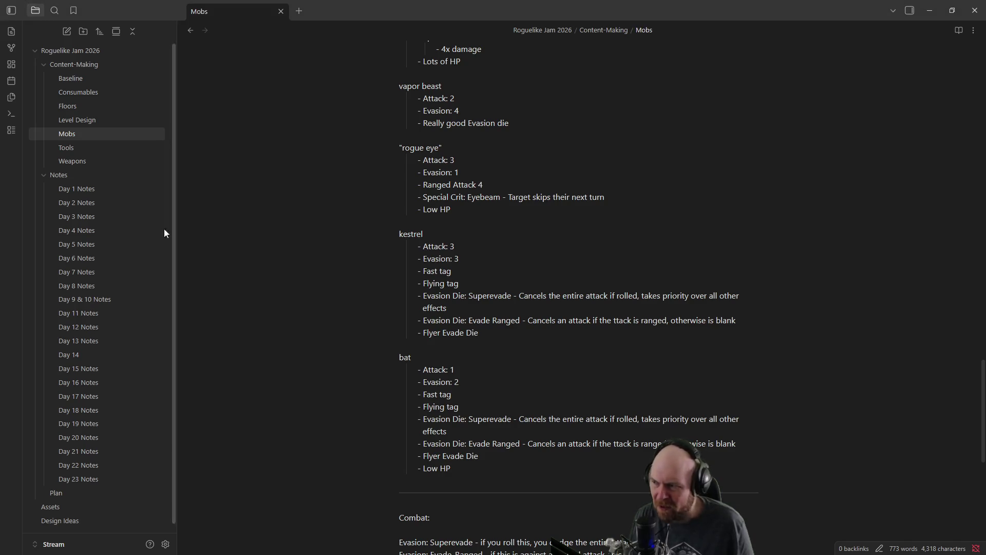
# Step: Open the Plan note and look over its today list, stopping at the 'TODO: final boss' line
pyautogui.click(86, 496)
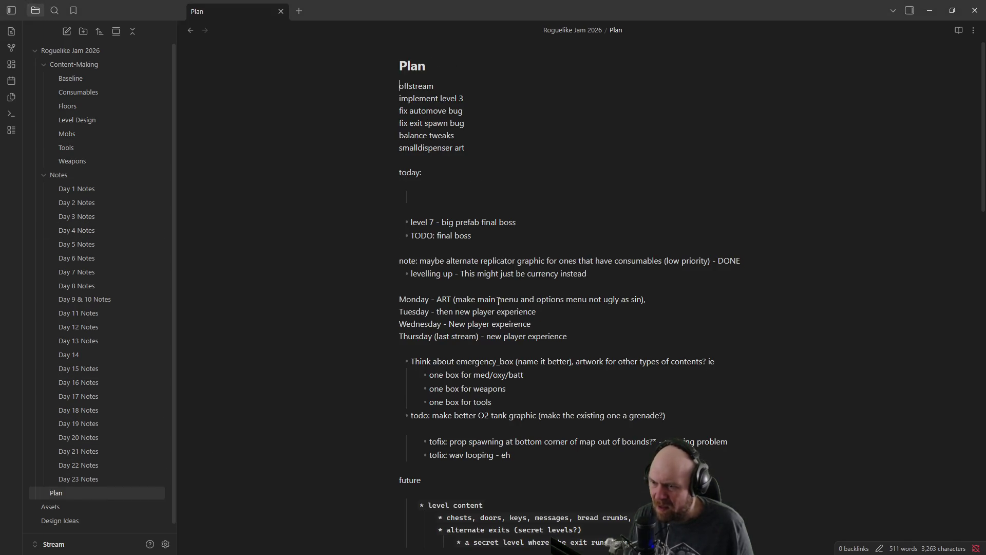
pyautogui.scroll(-1, 516, 311)
pyautogui.scroll(1, 484, 231)
pyautogui.scroll(-3, 522, 244)
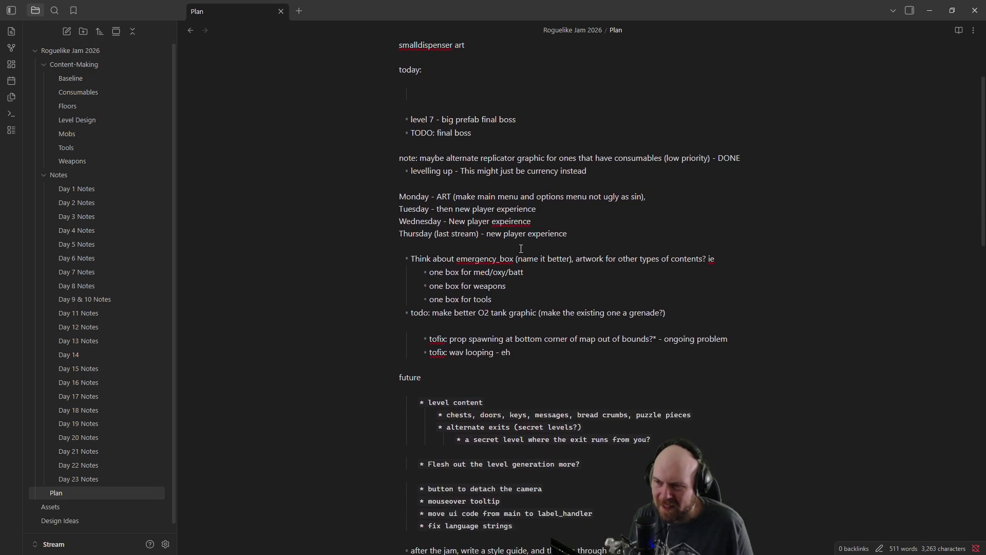
pyautogui.tripleClick(482, 137)
pyautogui.click(514, 133)
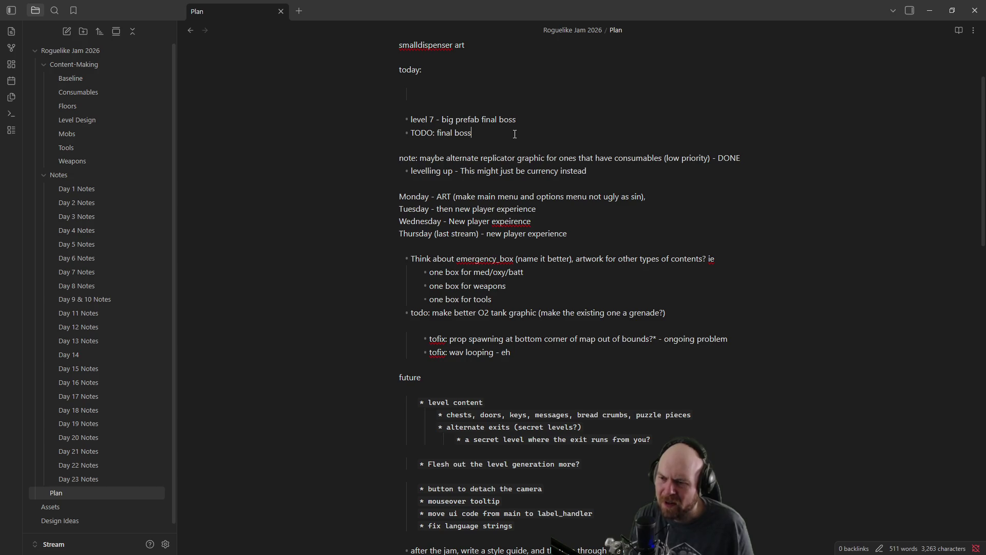
# Step: Scroll through the Plan note's future ideas, such as 'Make drillbots dig tunnels'
pyautogui.scroll(-3, 514, 134)
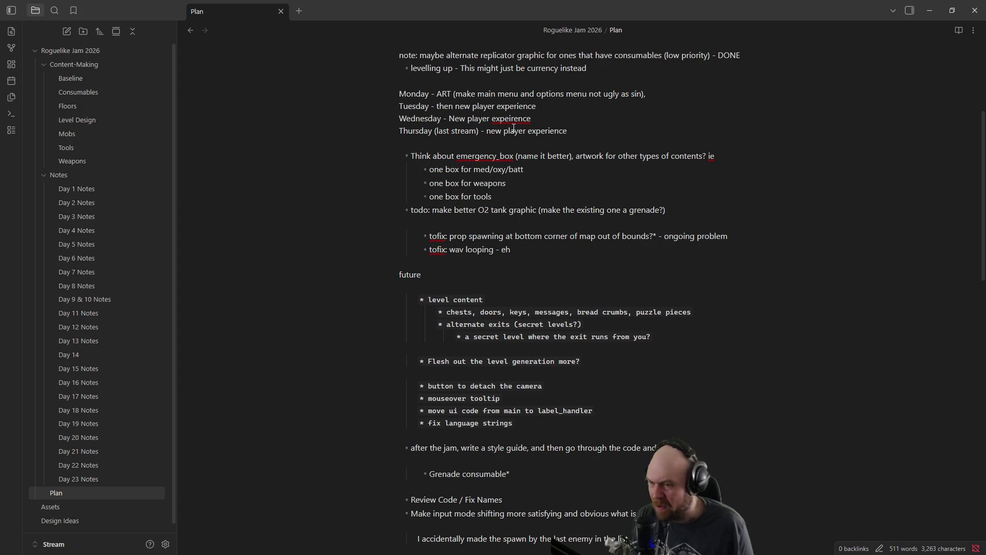
pyautogui.scroll(-2, 514, 129)
pyautogui.scroll(3, 514, 131)
pyautogui.scroll(3, 513, 133)
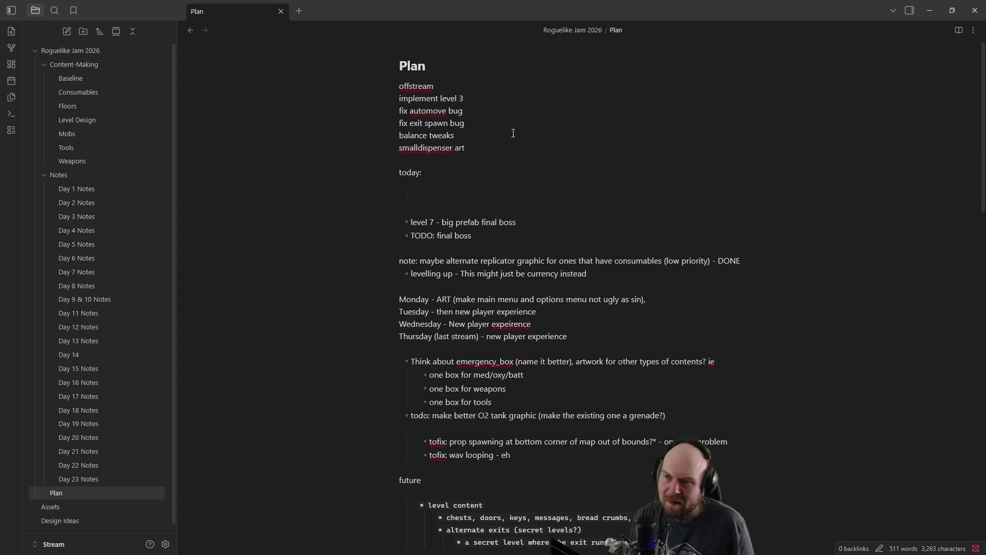
pyautogui.scroll(-3, 523, 144)
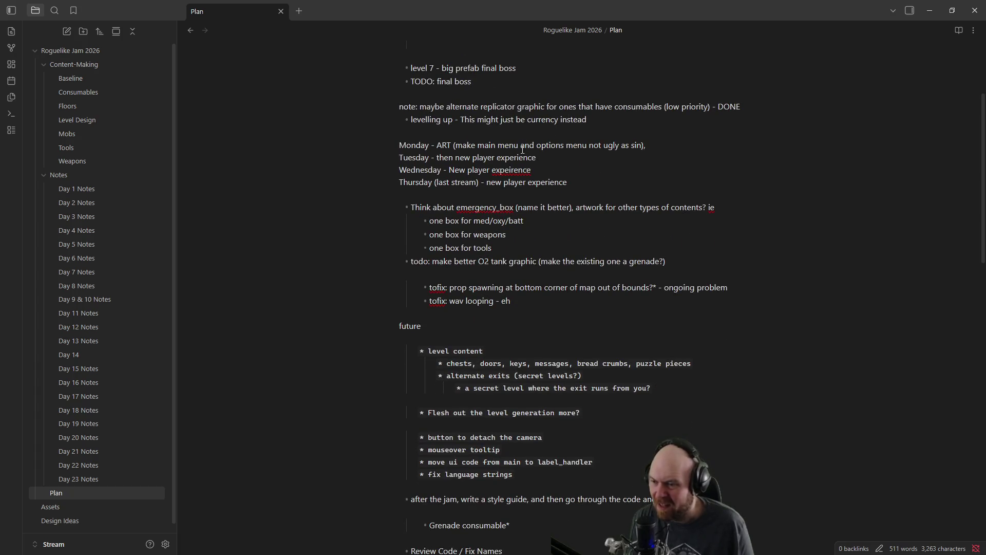
pyautogui.scroll(3, 522, 151)
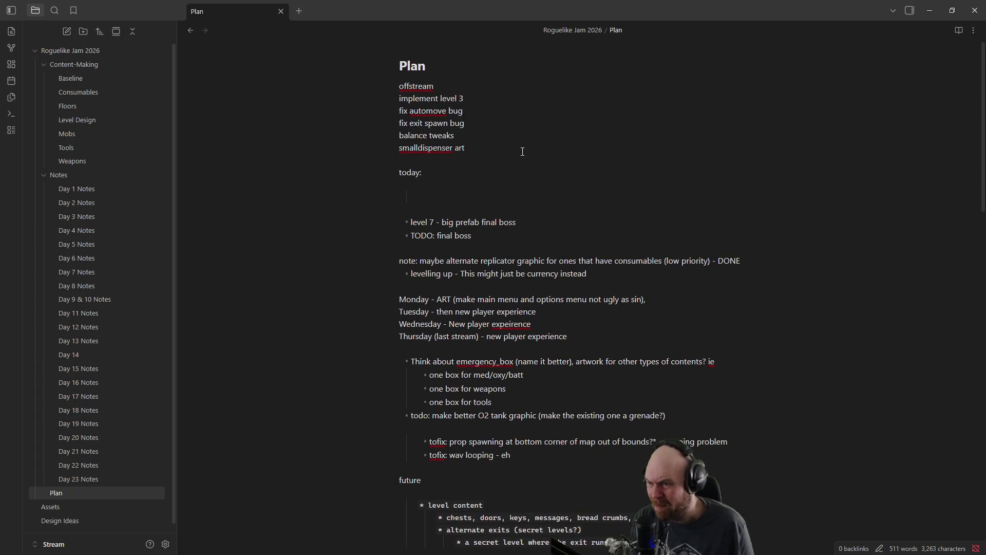
pyautogui.scroll(-1, 522, 152)
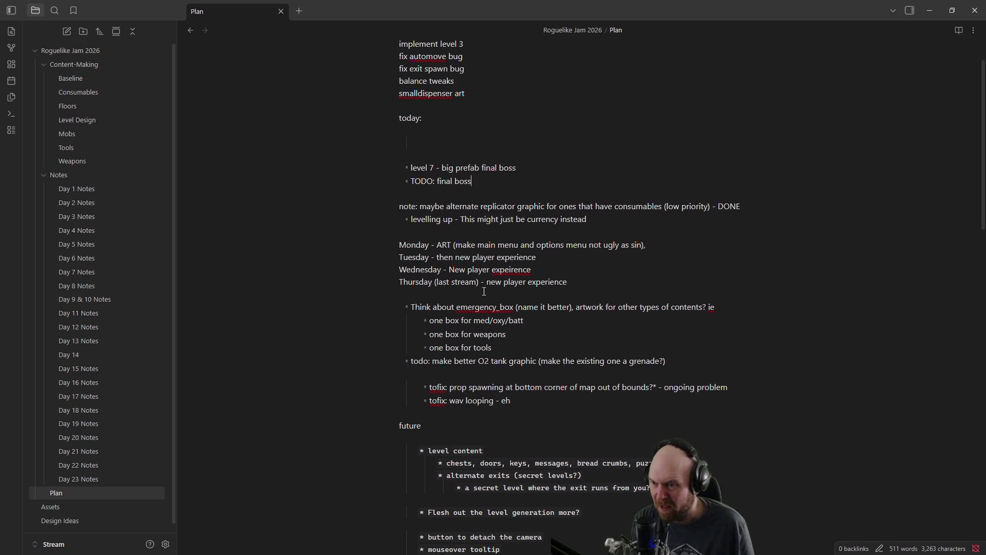
pyautogui.scroll(-1, 425, 263)
pyautogui.scroll(-1, 470, 302)
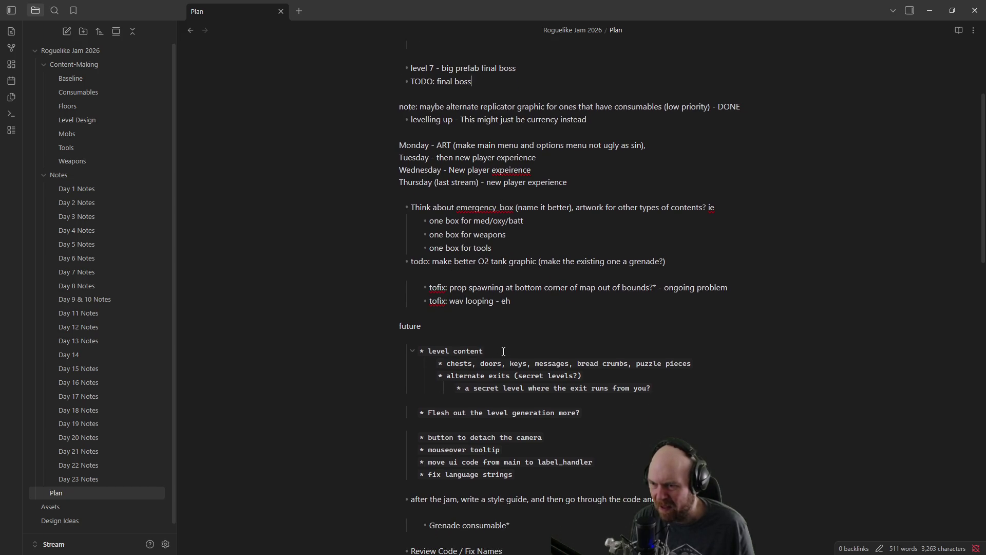
pyautogui.scroll(-2, 615, 393)
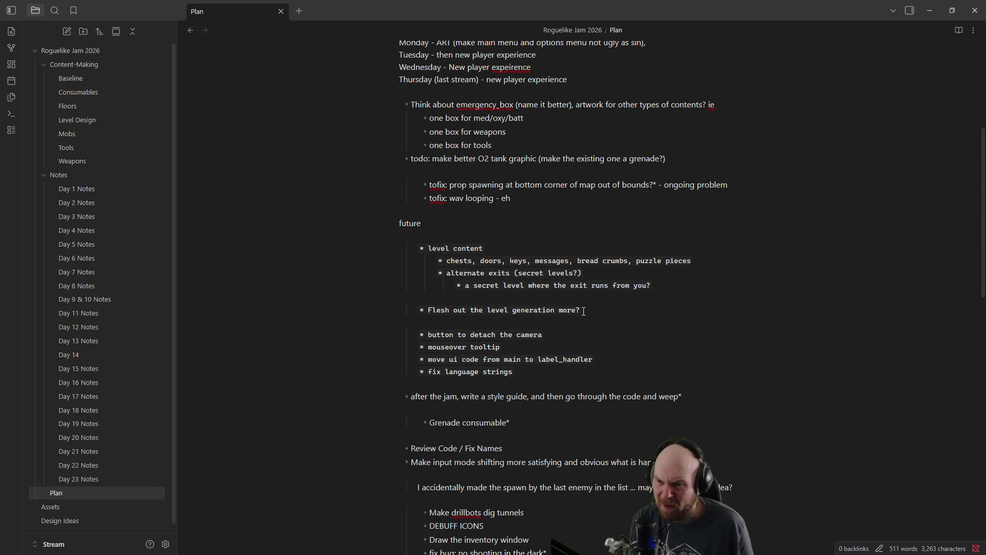
pyautogui.scroll(-1, 583, 312)
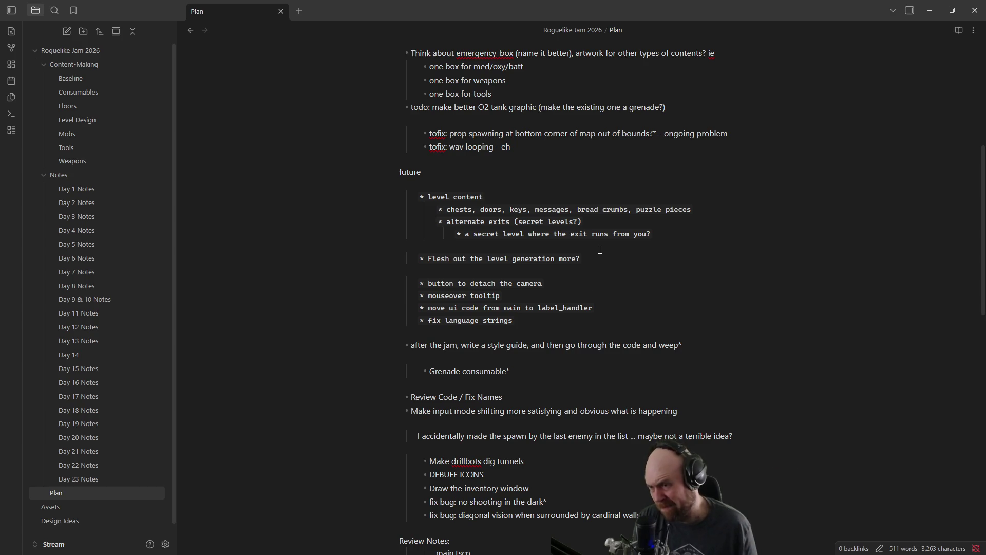
# Step: Read the Review Notes and Wouldlike sections, checking 'DEBUFF ICONS' and 'Draw the inventory window'
pyautogui.scroll(-2, 599, 250)
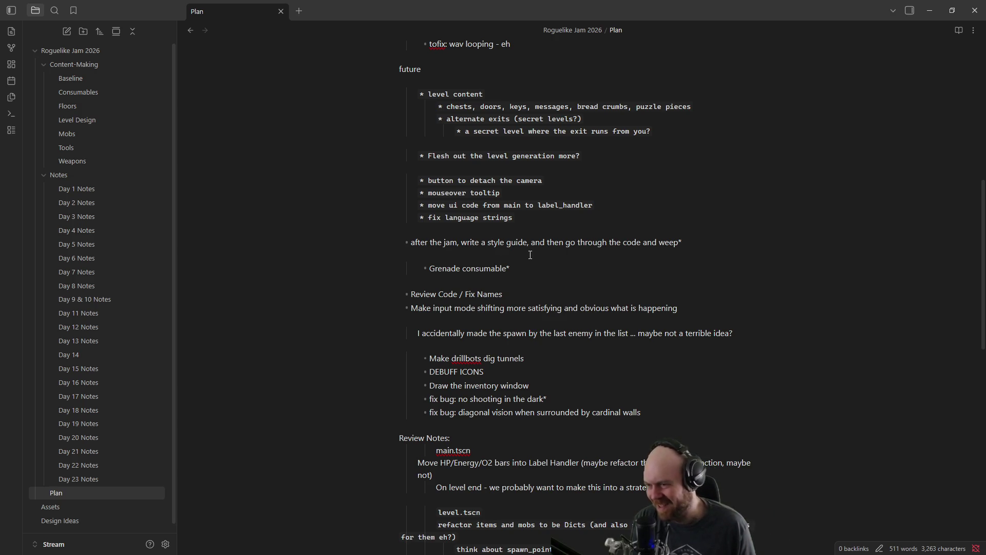
pyautogui.scroll(-4, 529, 252)
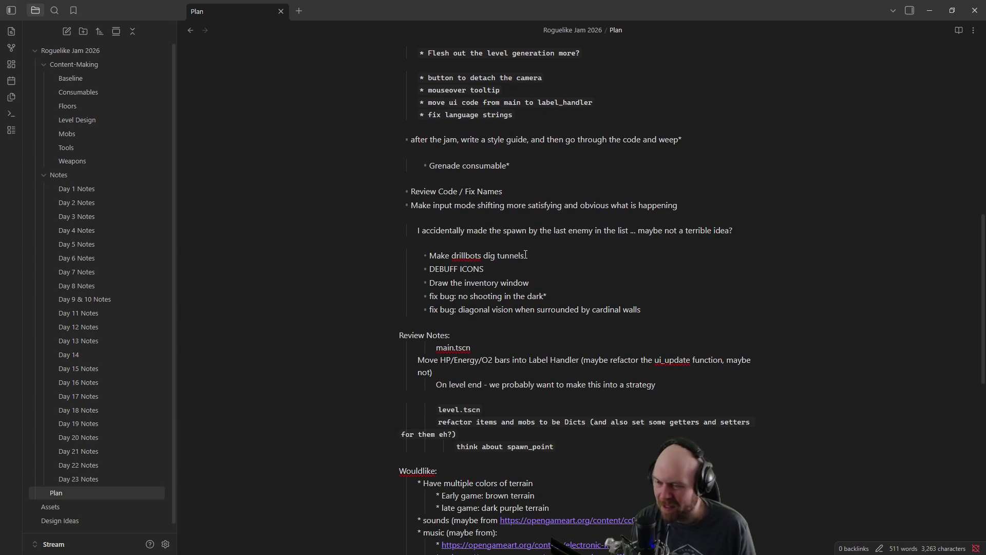
pyautogui.scroll(-2, 526, 251)
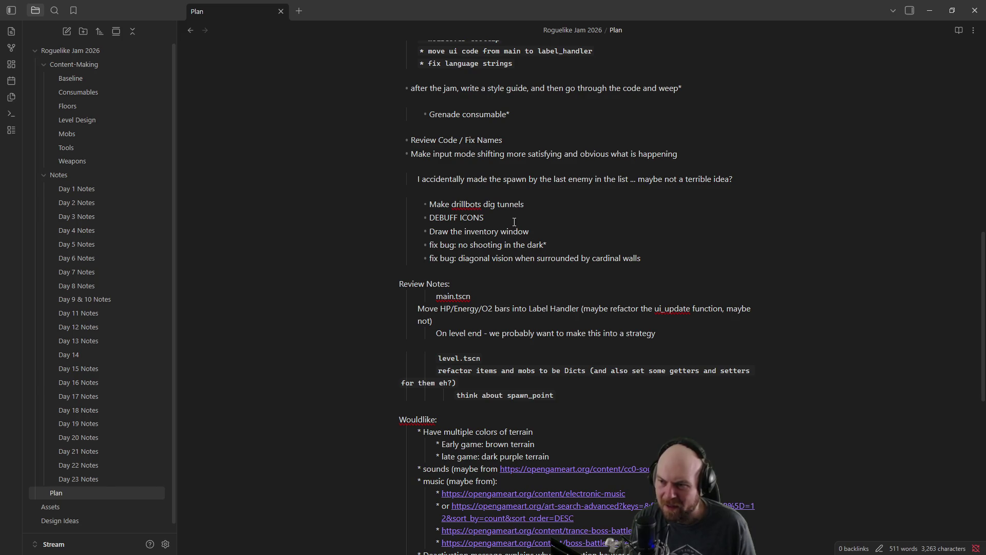
pyautogui.click(481, 218)
pyautogui.click(538, 234)
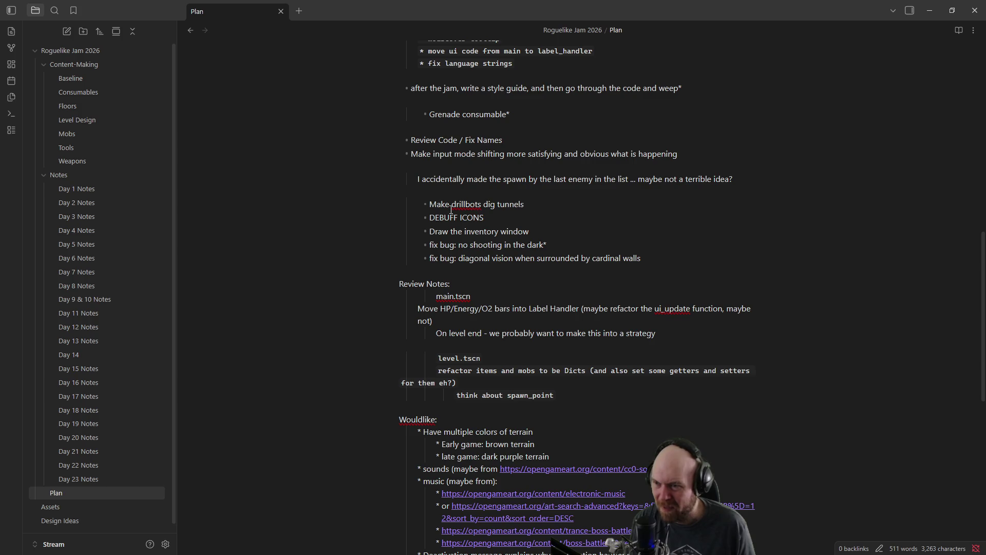
pyautogui.scroll(-2, 569, 244)
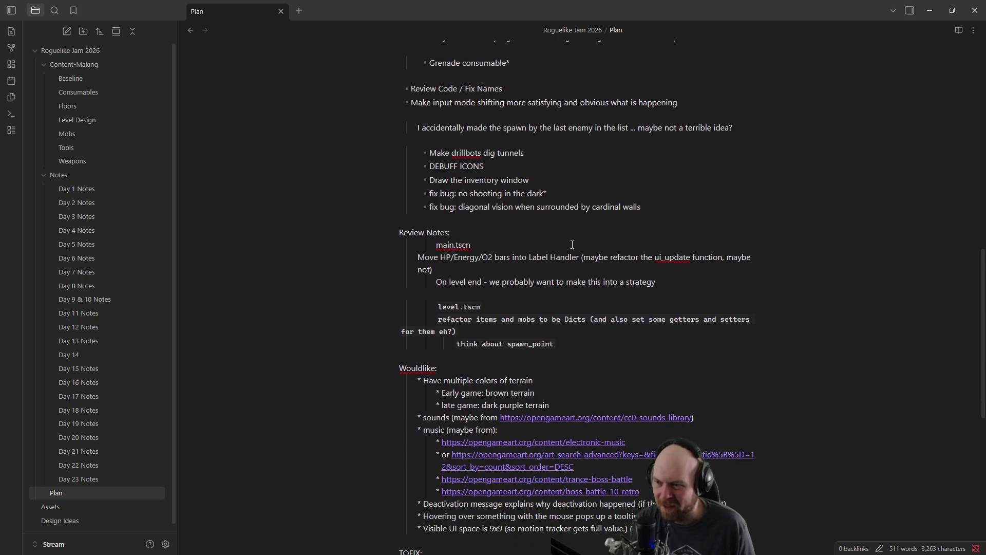